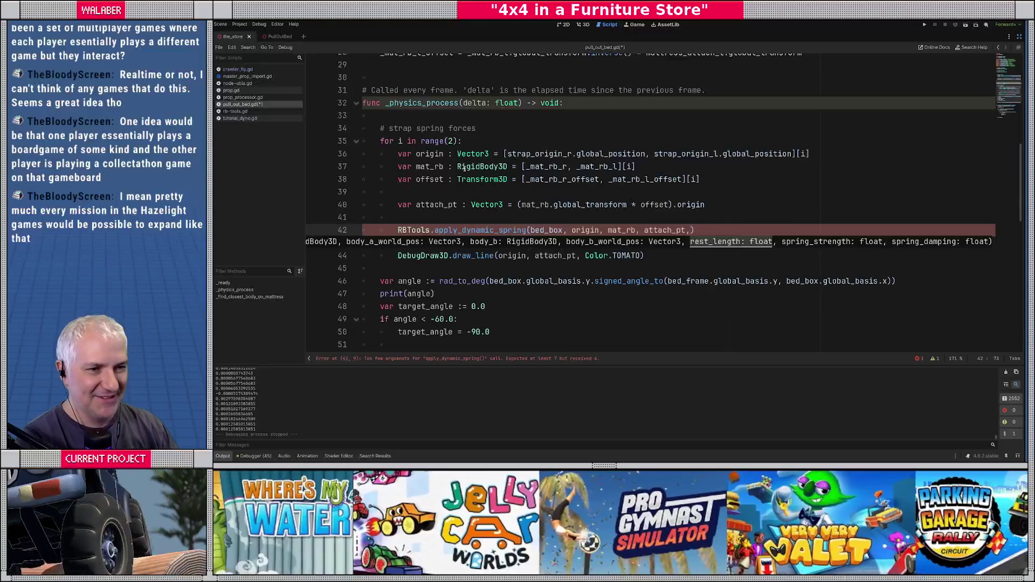
On line 42, finish the apply_dynamic_spring call with arguments 0.0, STRAP_SPRING_K and STRAP_SPRING_D.
{"action": "scroll", "coordinate": [464, 168], "scroll_direction": "up", "scroll_amount": 8}
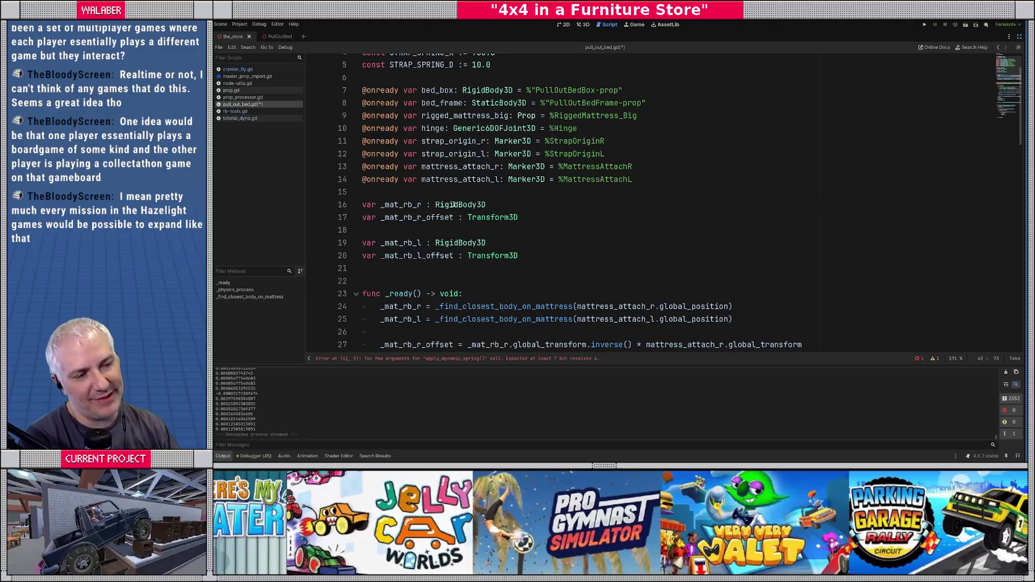
{"action": "mouse_move", "coordinate": [453, 205]}
{"action": "scroll", "coordinate": [661, 207], "scroll_direction": "down", "scroll_amount": 7}
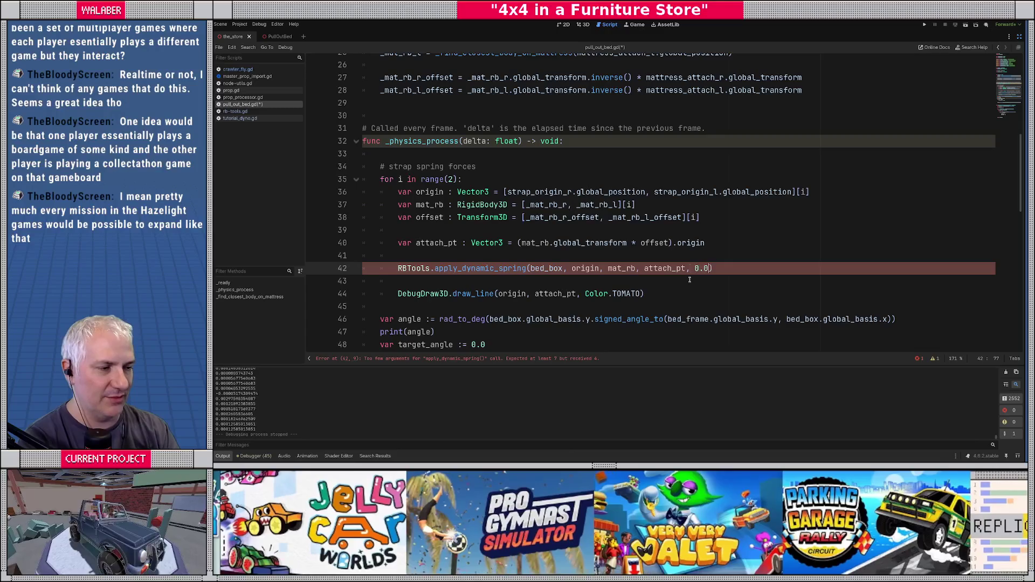
{"action": "type", "text": ", SPRING_S"}
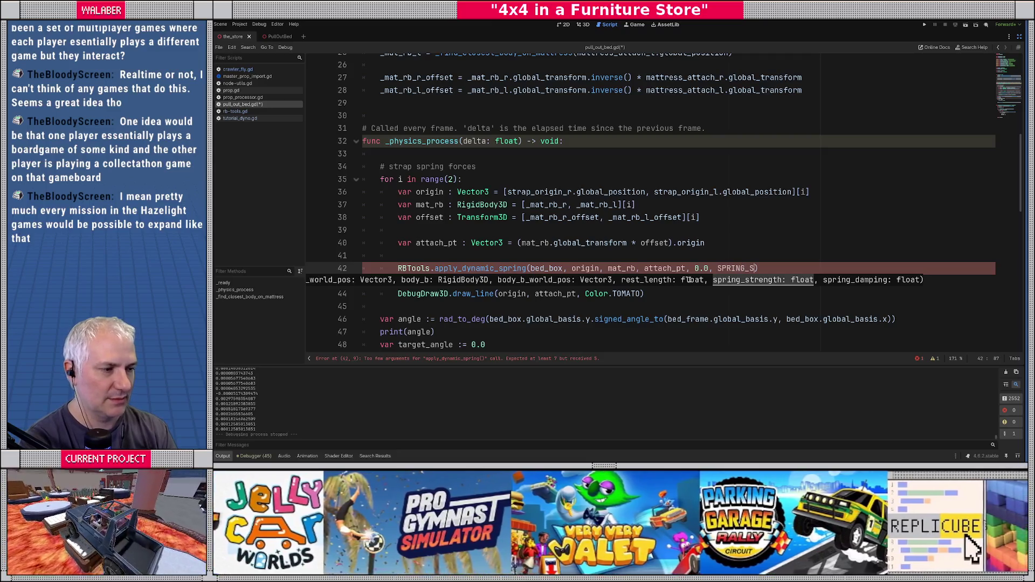
{"action": "key", "text": "BackSpace"}
{"action": "type", "text": "K"}
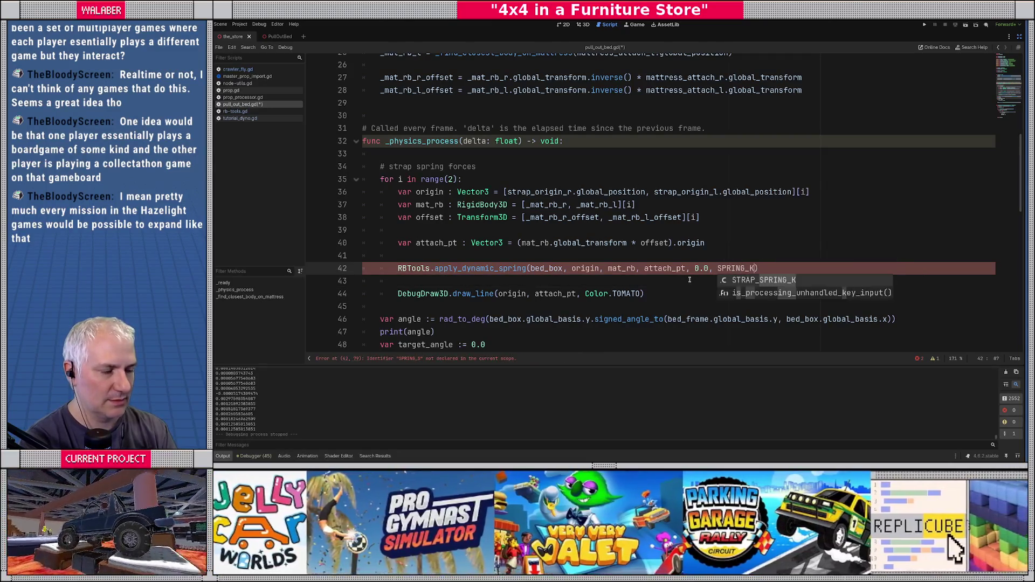
{"action": "key", "text": "Return"}
{"action": "type", "text": ", STRAP_"}
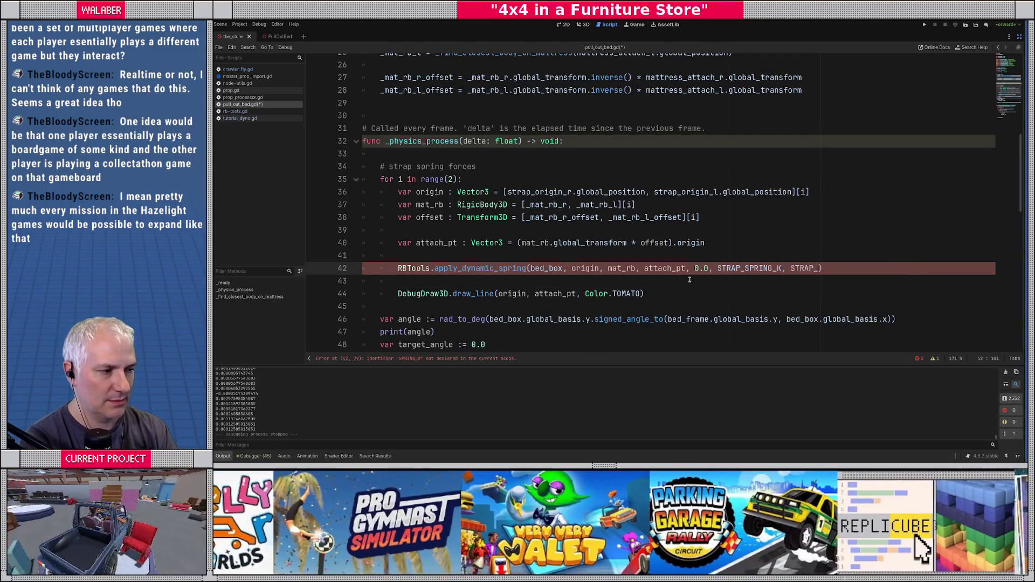
{"action": "type", "text": "S"}
{"action": "key", "text": "Return"}
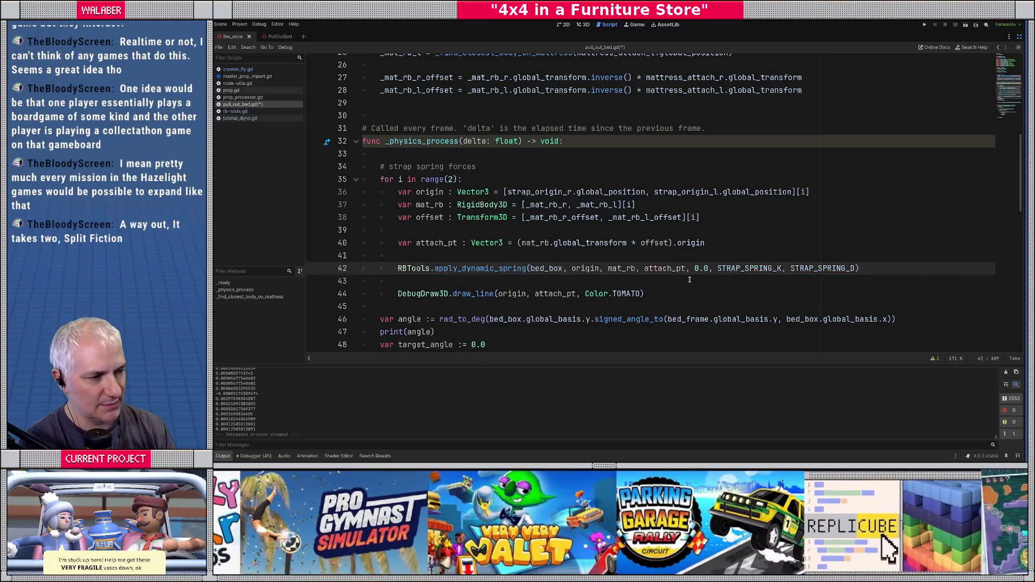
Save pull_out_bed.gd and run the project with F5.
{"action": "key", "text": "Down"}
{"action": "key", "text": "Down"}
{"action": "key", "text": "ctrl+s"}
{"action": "key", "text": "F5"}
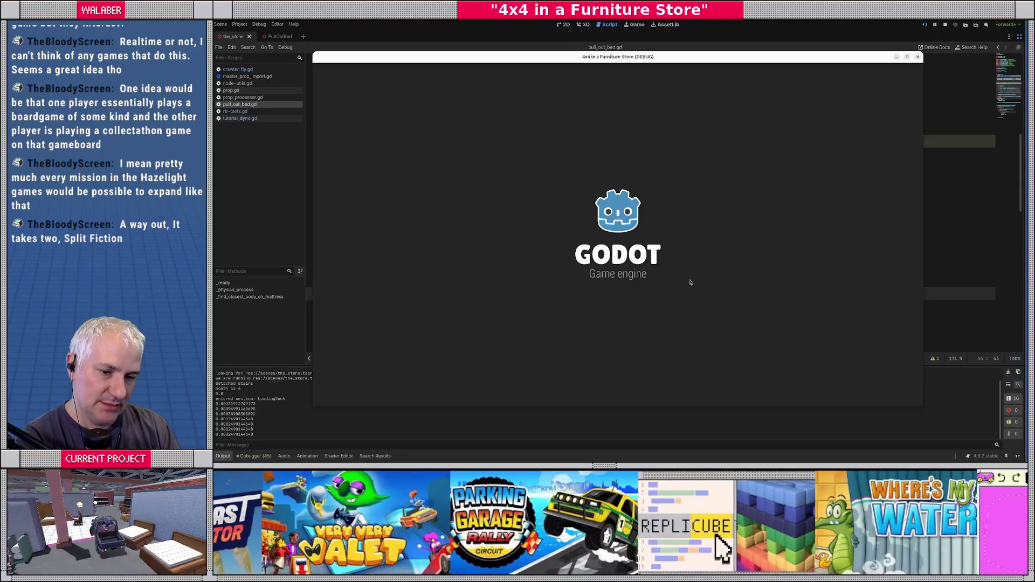
Teleport to Shelving with the console command 'ts', test the pull-out bed, then bring up the main menu.
{"action": "key", "text": "Return"}
{"action": "key", "text": "Return"}
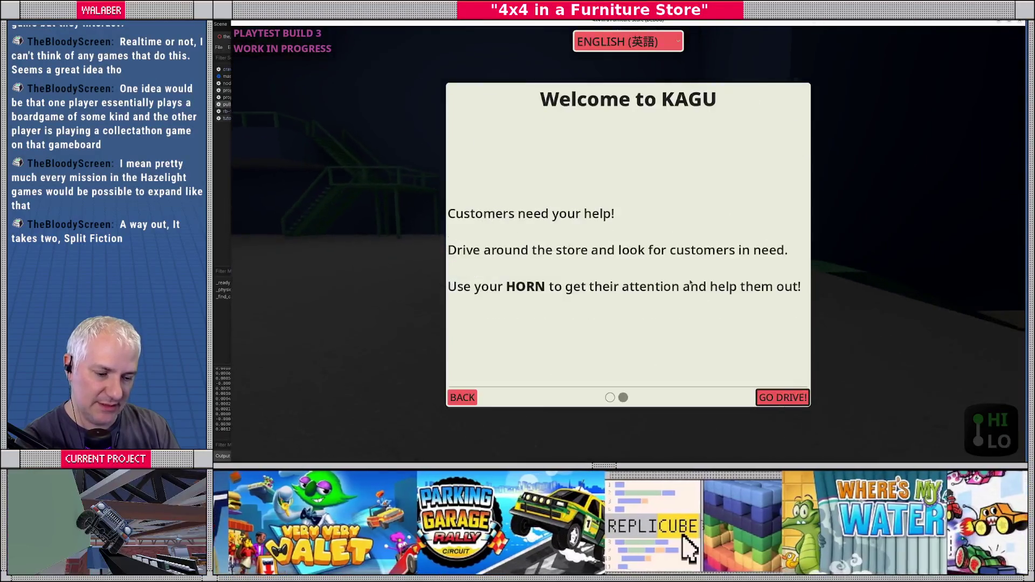
{"action": "key", "text": "grave"}
{"action": "type", "text": "ts Shelving"}
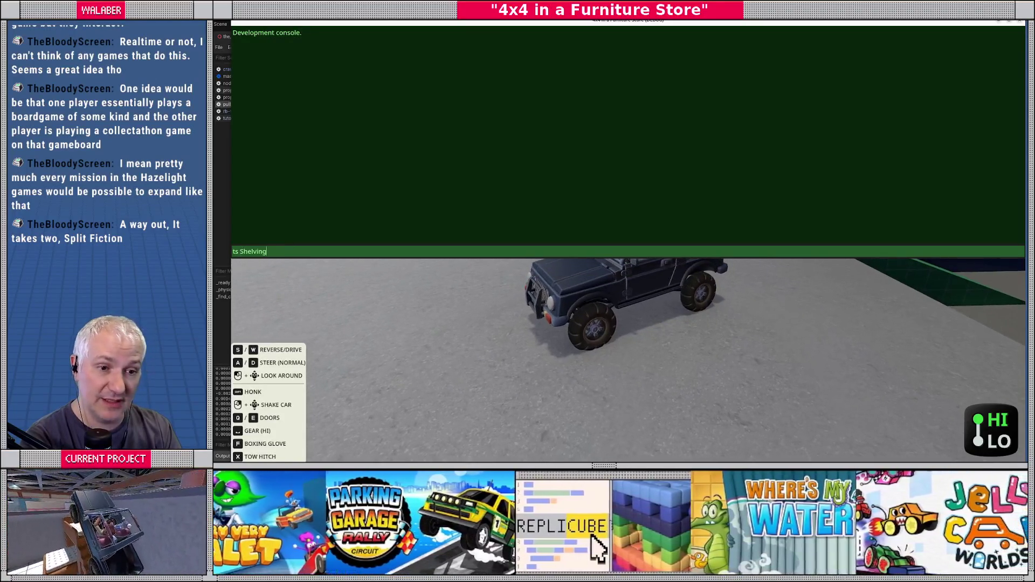
{"action": "key", "text": "Return"}
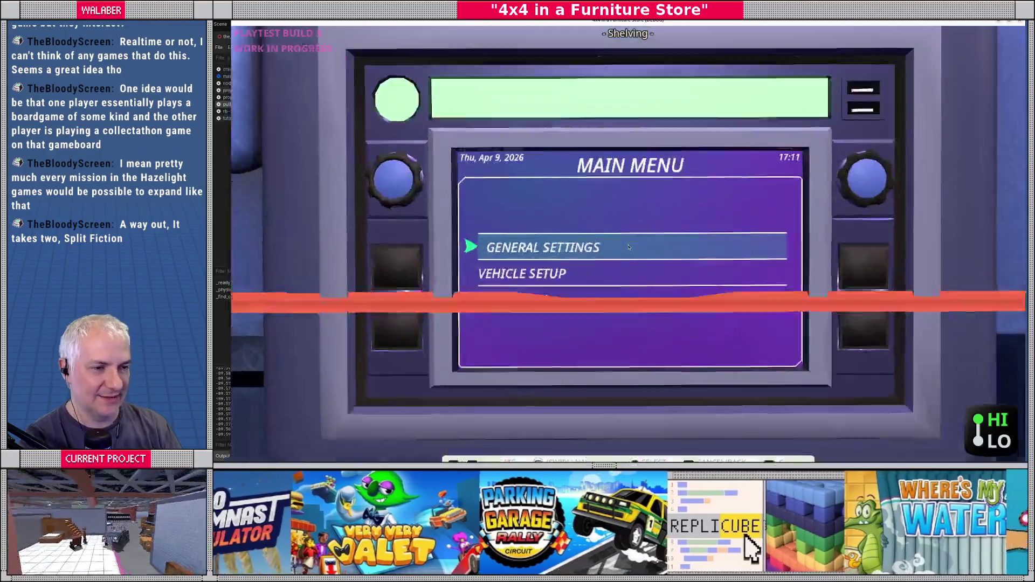
{"action": "key", "text": "F8"}
Stop the game, raise STRAP_SPRING_K from 750.0 to 1500.0 and STRAP_SPRING_D from 10.0 to 50.0, and save.
{"action": "left_click", "coordinate": [944, 26]}
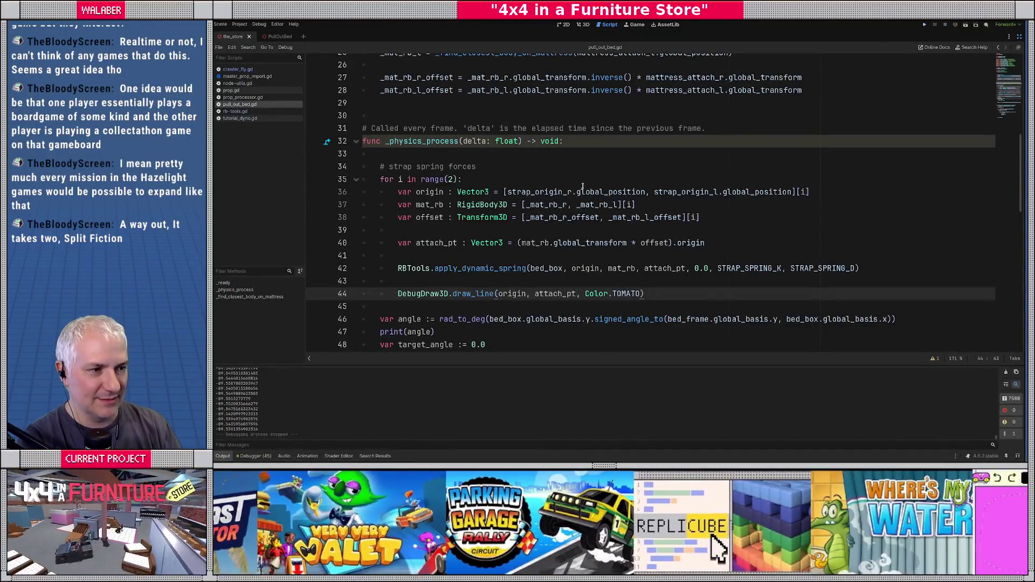
{"action": "left_click", "coordinate": [1005, 69]}
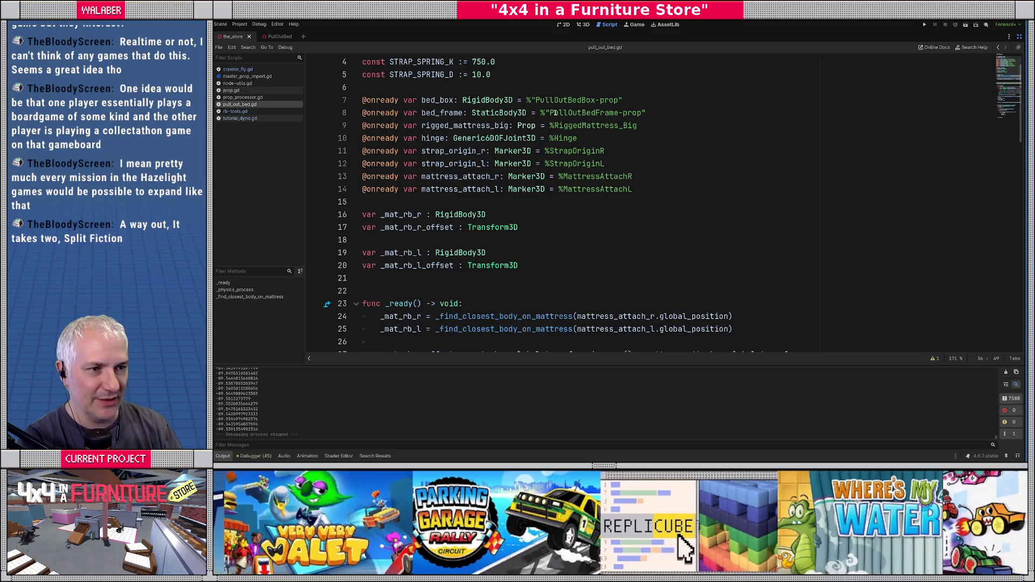
{"action": "left_click", "coordinate": [474, 100]}
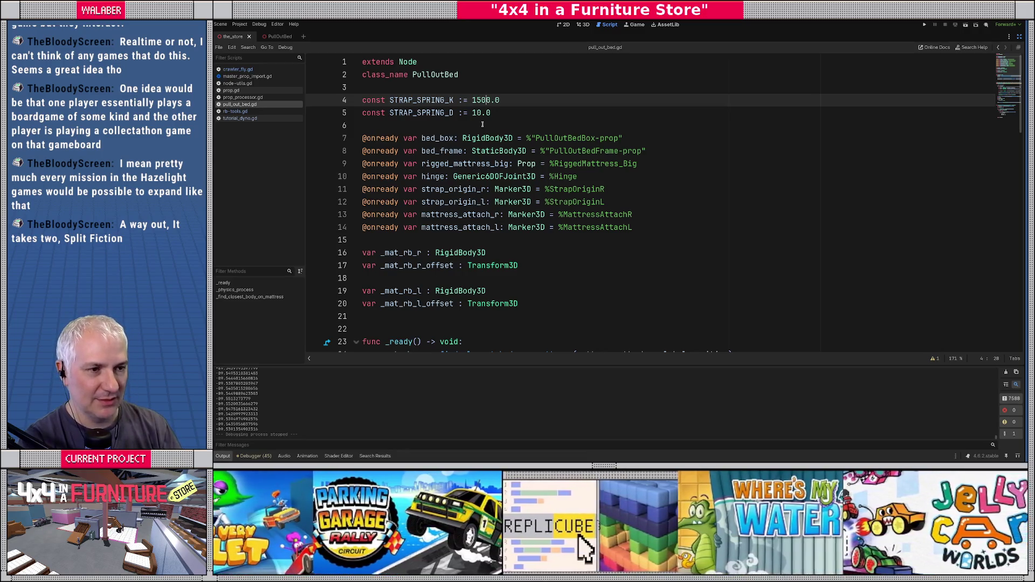
{"action": "key", "text": "Down"}
{"action": "key", "text": "Left"}
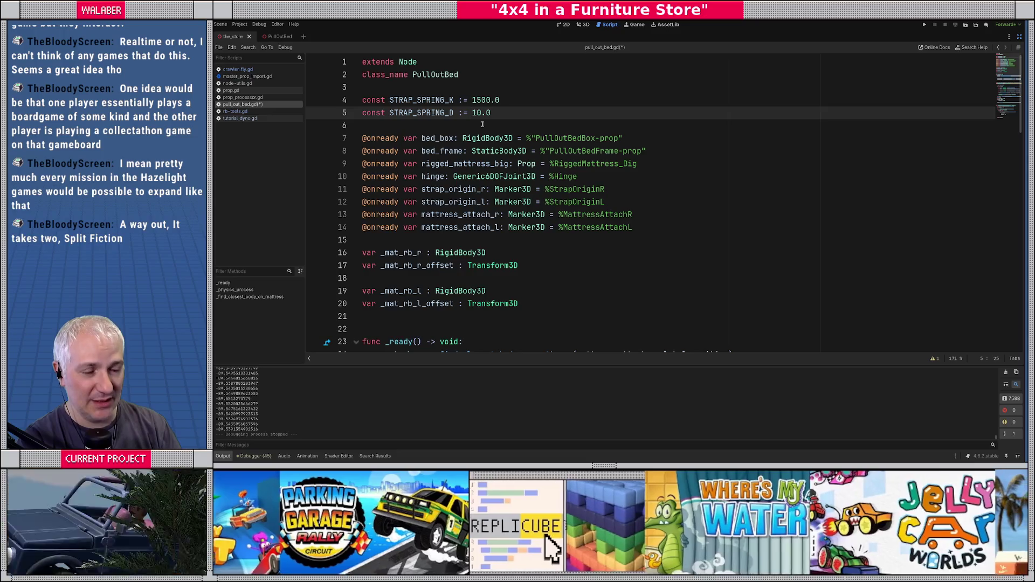
{"action": "key", "text": "Up"}
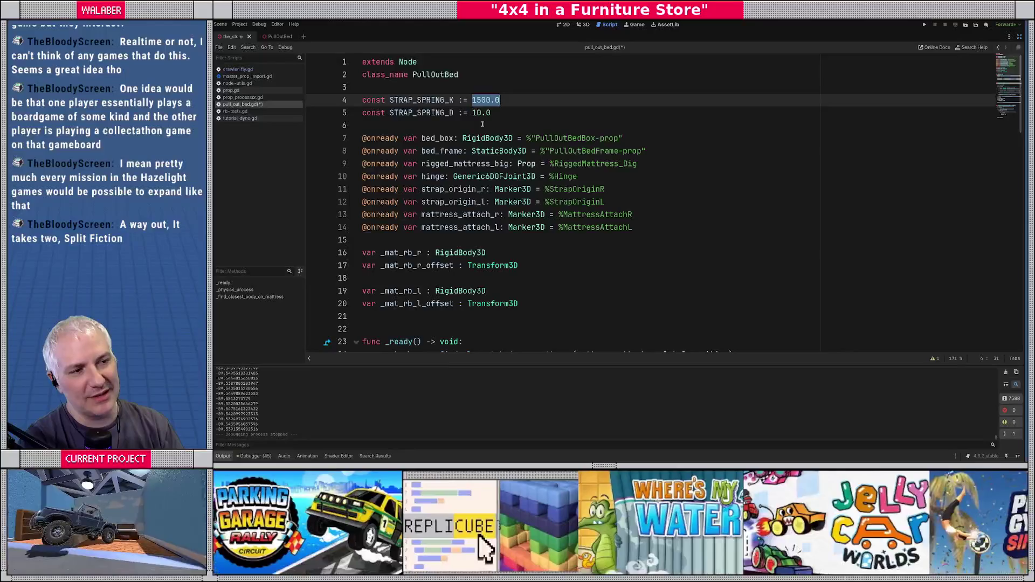
{"action": "key", "text": "Right"}
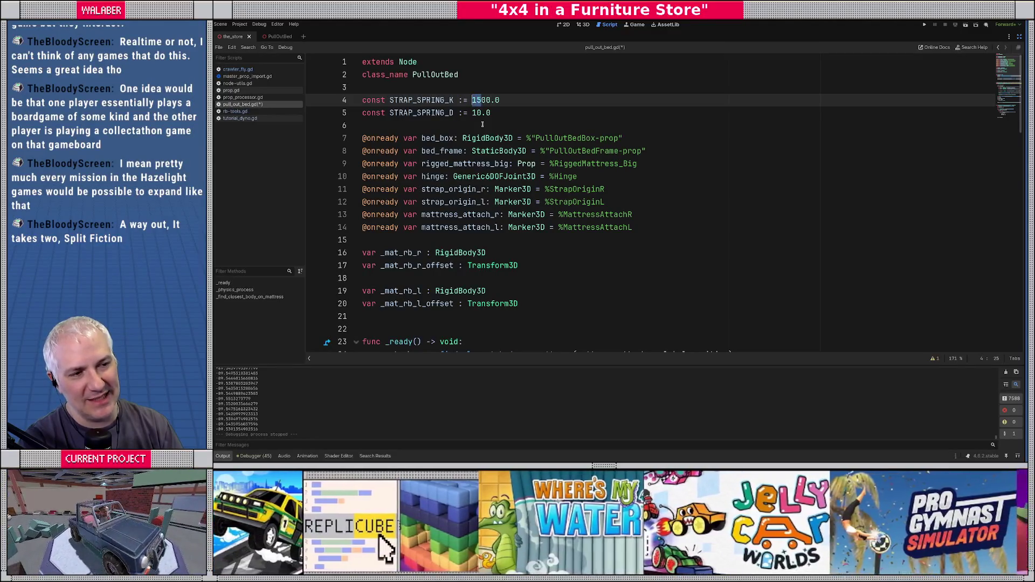
{"action": "key", "text": "Down"}
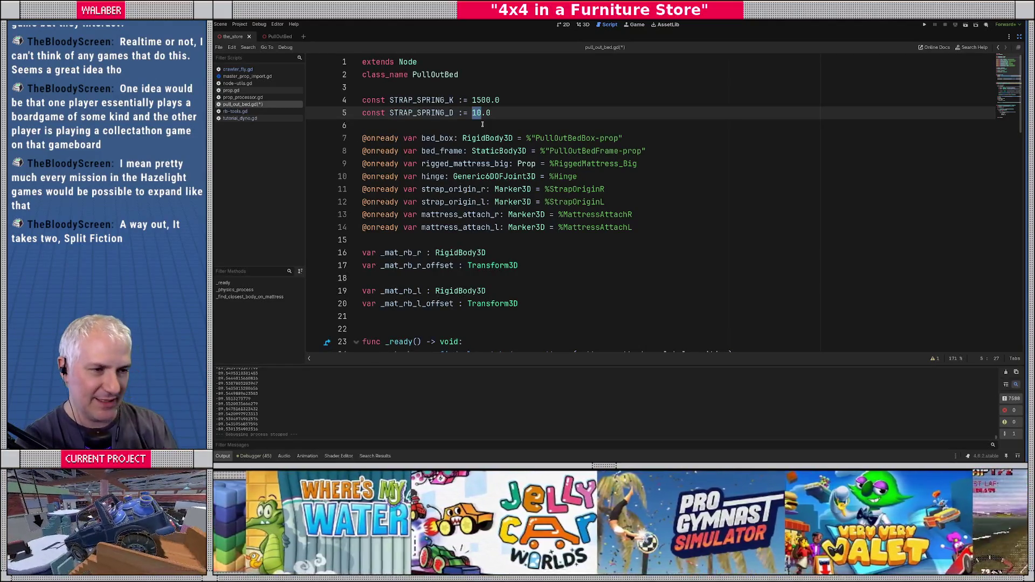
{"action": "type", "text": "50"}
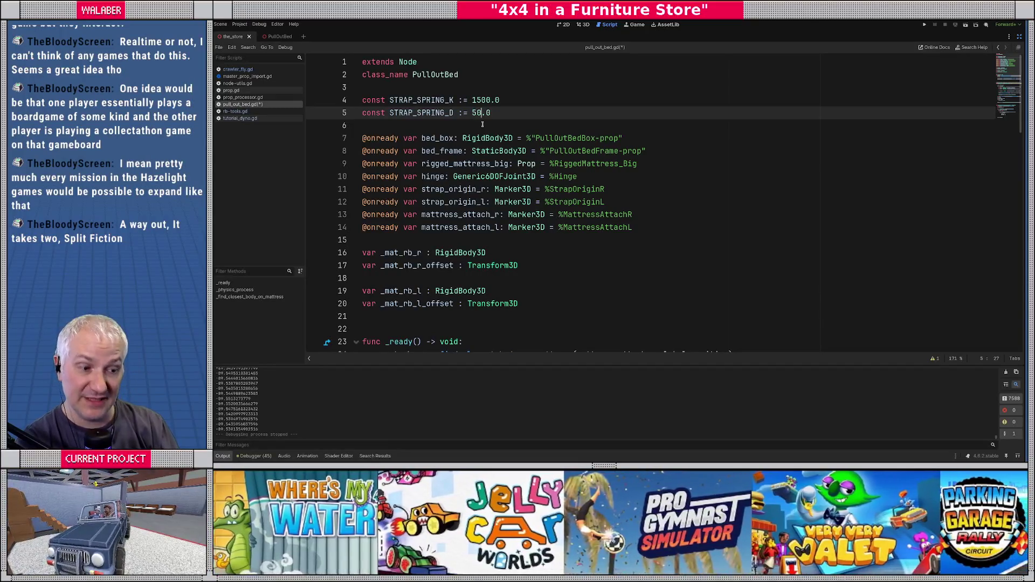
{"action": "key", "text": "ctrl+s"}
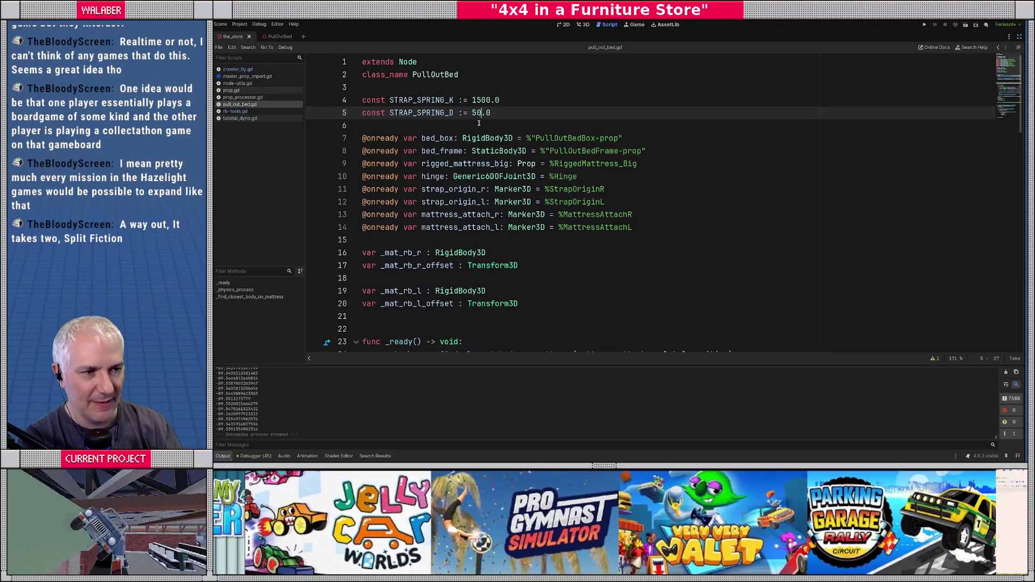
{"action": "left_click", "coordinate": [482, 126]}
Give RopePiece1, RopePiece2 and TowNodule unique names and add onready references to them in the script.
{"action": "mouse_move", "coordinate": [480, 140]}
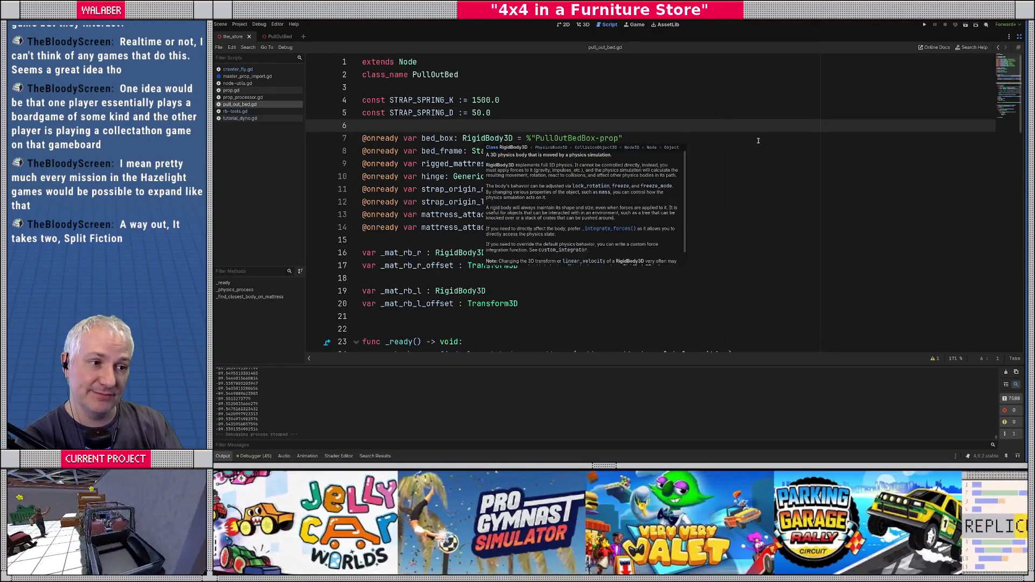
{"action": "left_click", "coordinate": [1019, 36]}
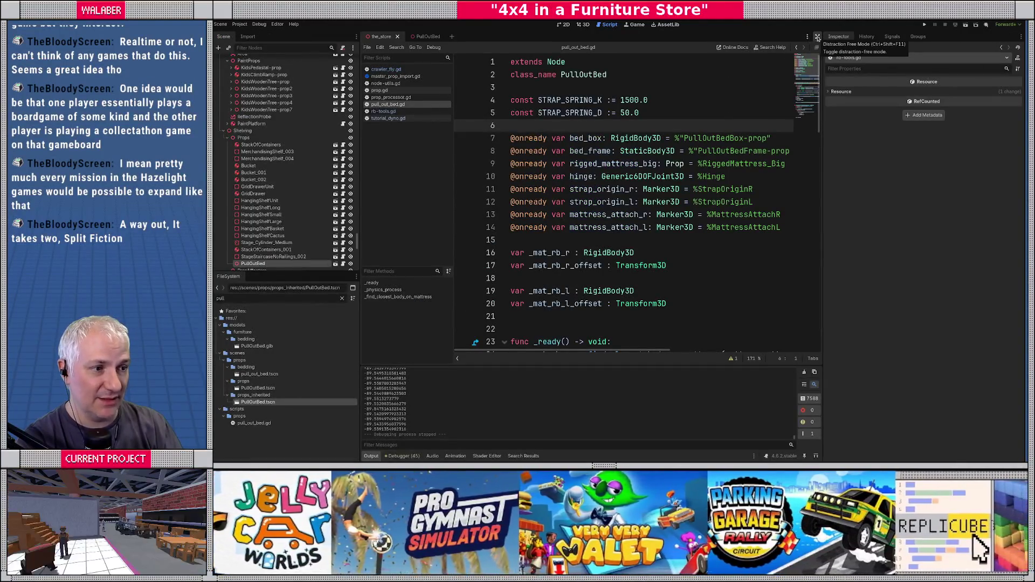
{"action": "left_click", "coordinate": [583, 25]}
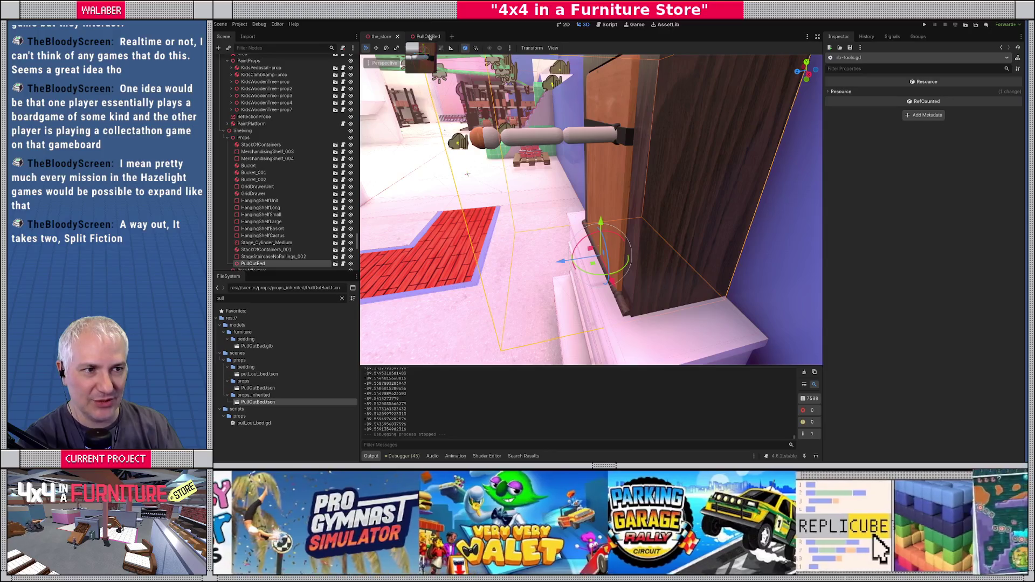
{"action": "left_click", "coordinate": [424, 36]}
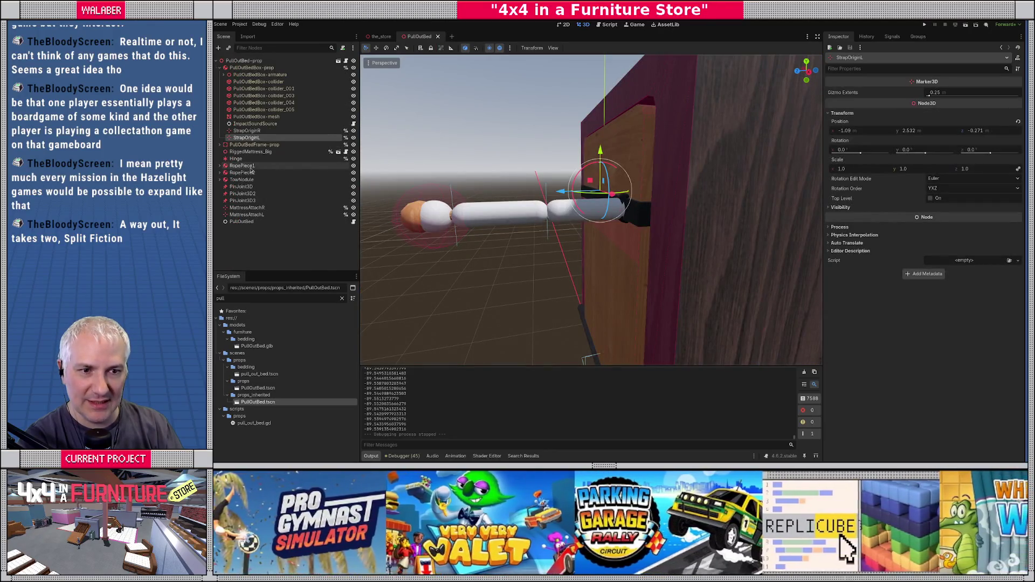
{"action": "left_click", "coordinate": [243, 165]}
{"action": "left_click", "coordinate": [251, 180], "text": "shift"}
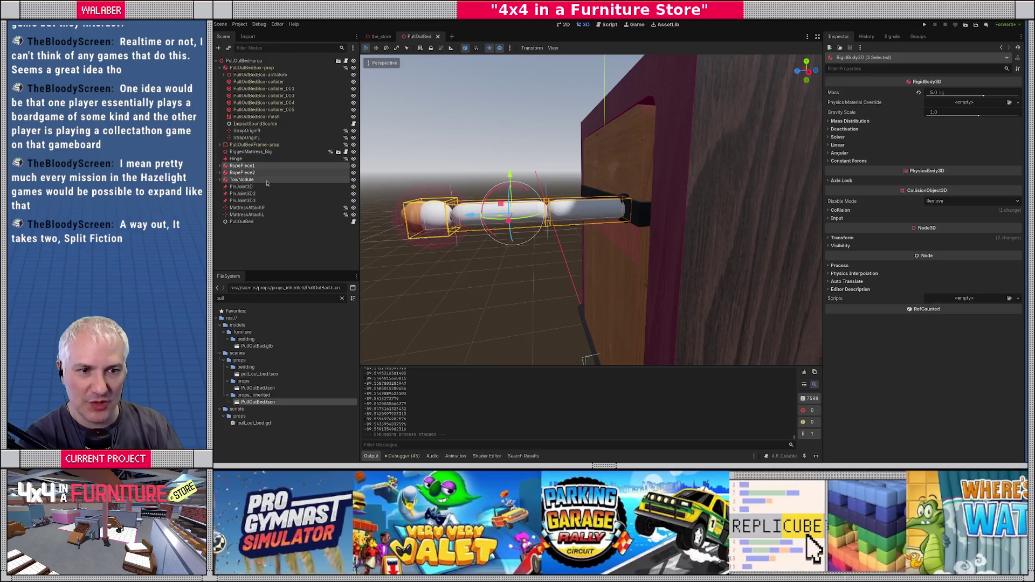
{"action": "right_click", "coordinate": [268, 183]}
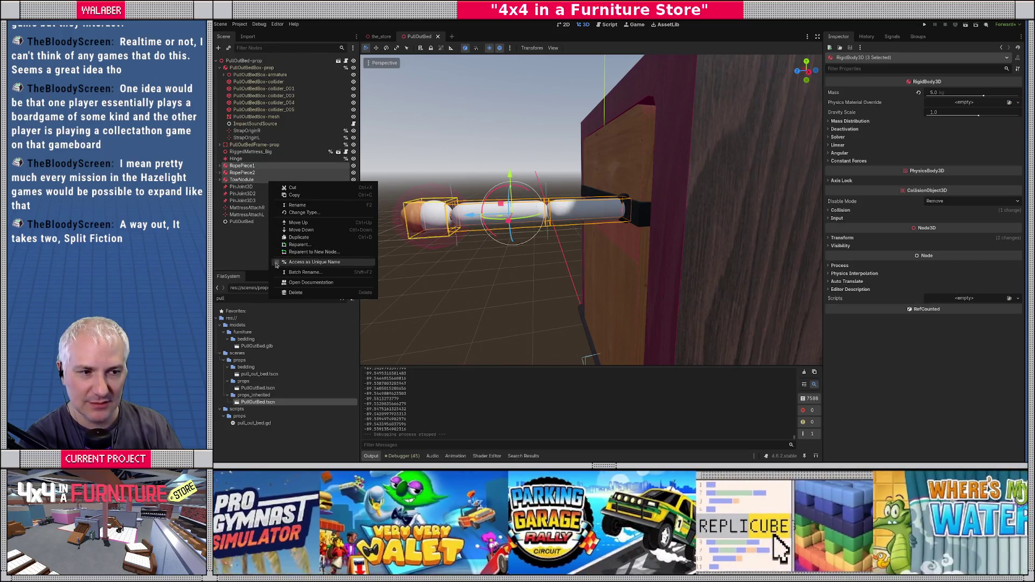
{"action": "left_click", "coordinate": [276, 263]}
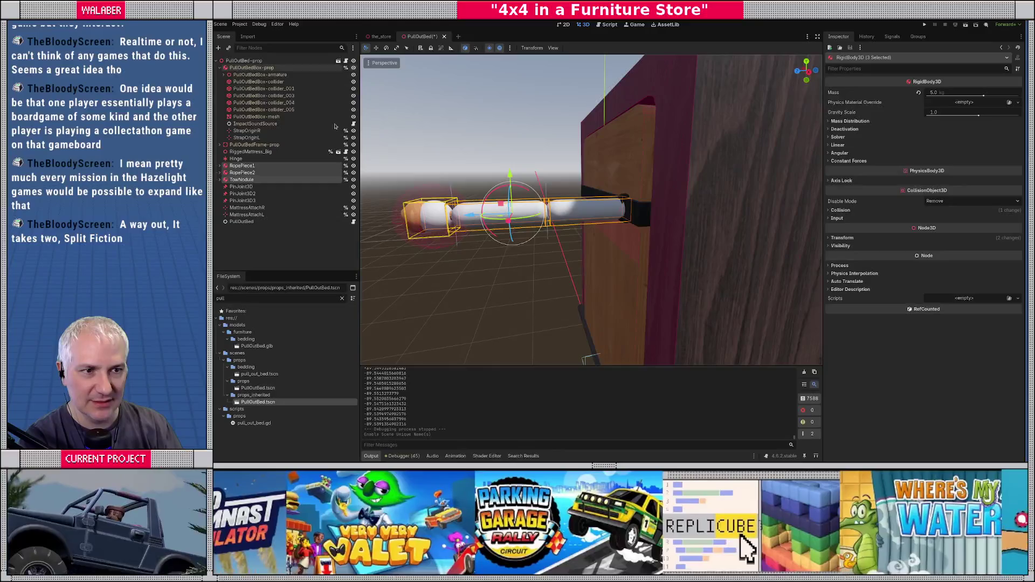
{"action": "left_click", "coordinate": [353, 222]}
{"action": "left_click_drag", "start_coordinate": [255, 172], "coordinate": [485, 240]}
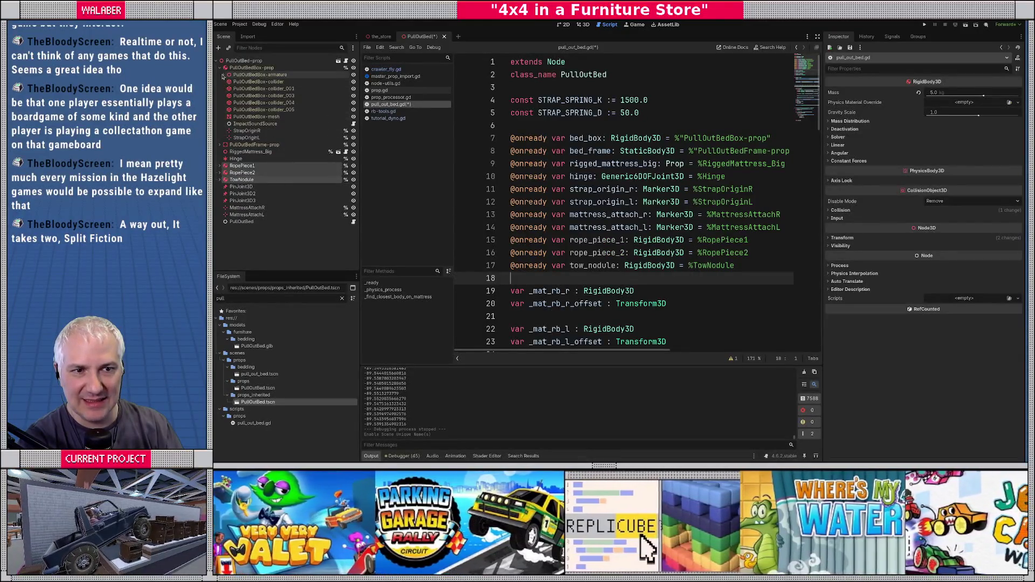
Give Skeleton3D a unique name, add an onready skeleton_3d reference at line 9, and save.
{"action": "left_click", "coordinate": [227, 74]}
{"action": "left_click", "coordinate": [248, 82]}
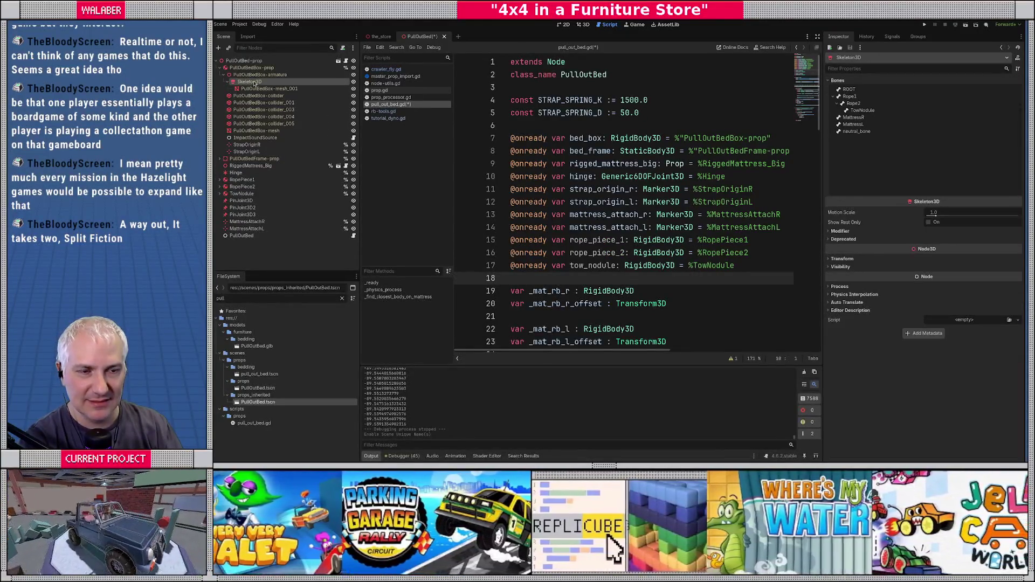
{"action": "right_click", "coordinate": [256, 83]}
{"action": "left_click", "coordinate": [271, 203]}
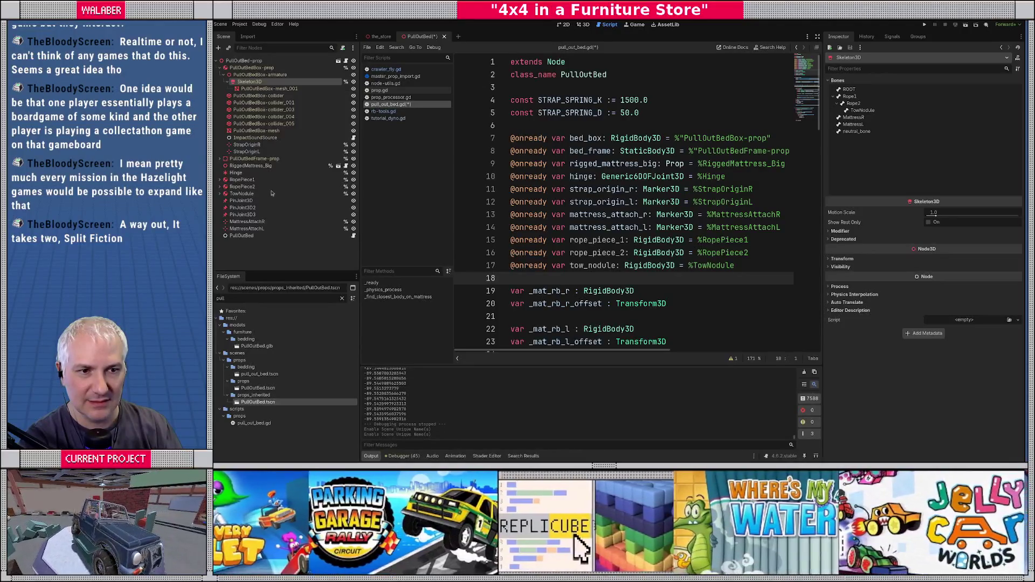
{"action": "left_click_drag", "start_coordinate": [250, 82], "coordinate": [494, 170]}
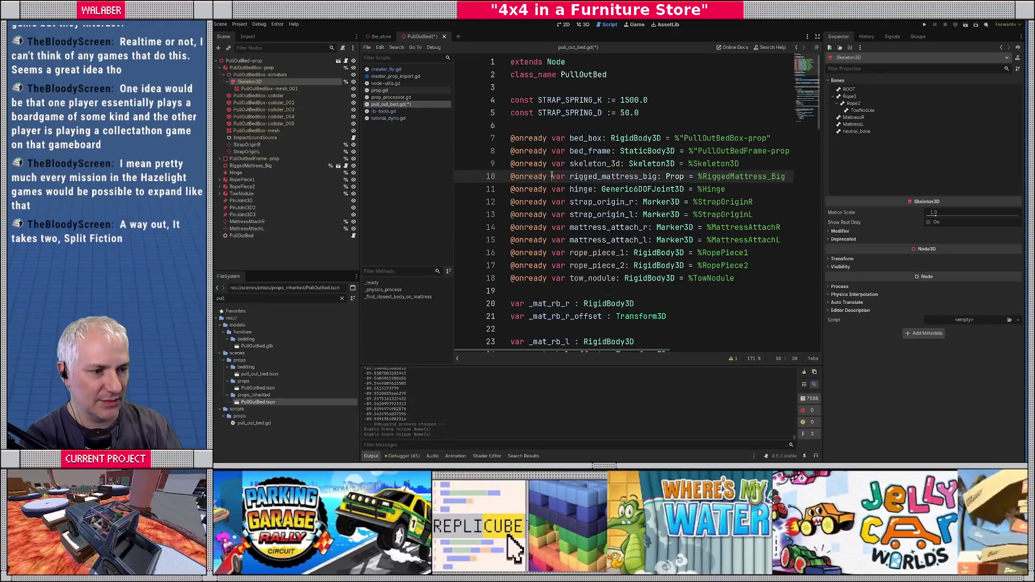
{"action": "key", "text": "ctrl+s"}
{"action": "left_click", "coordinate": [817, 37]}
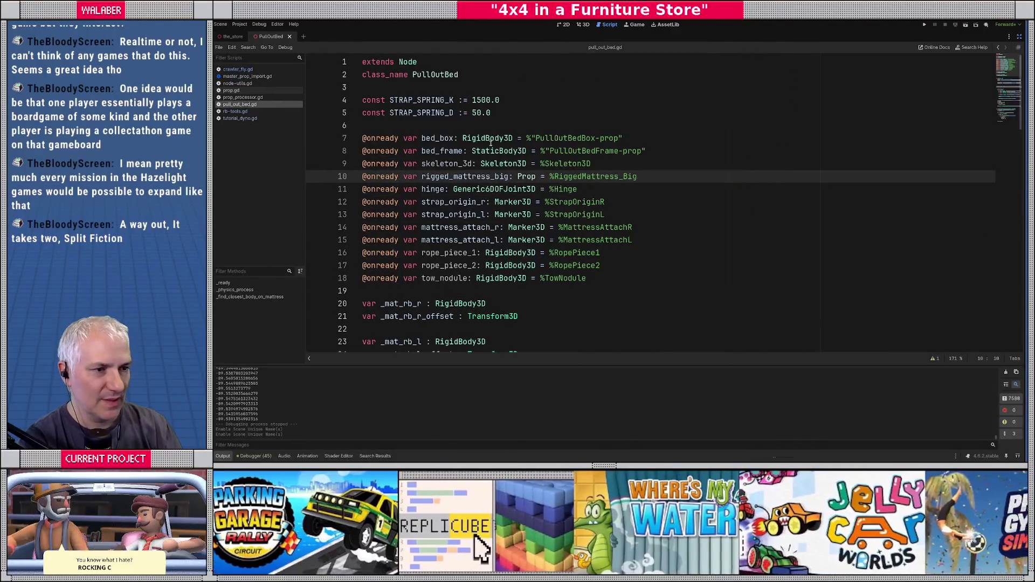
Preview pulling PullOutBedBox-prop up and out in the 3D view, then undo the move.
{"action": "left_click", "coordinate": [1019, 37]}
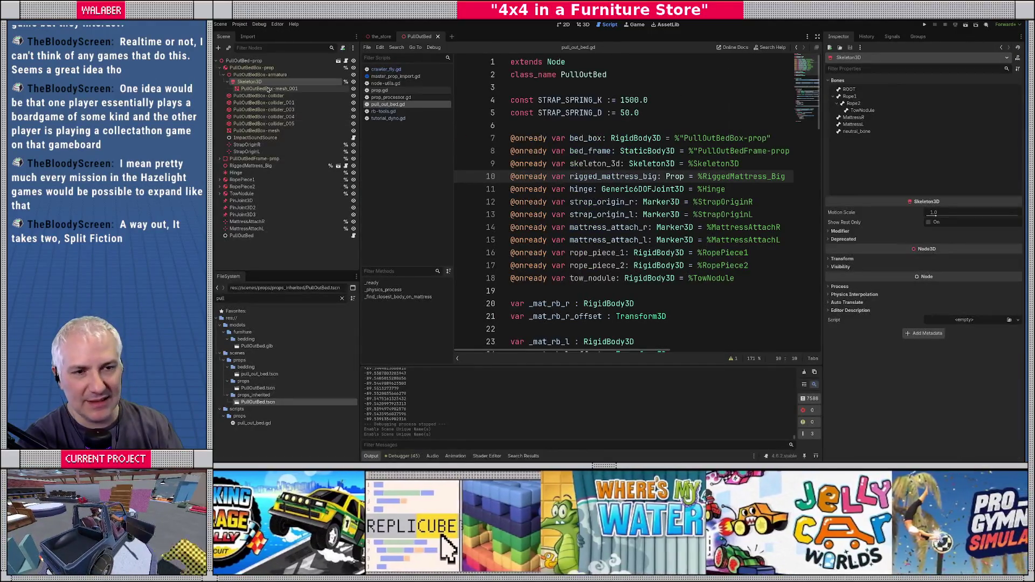
{"action": "left_click", "coordinate": [242, 68]}
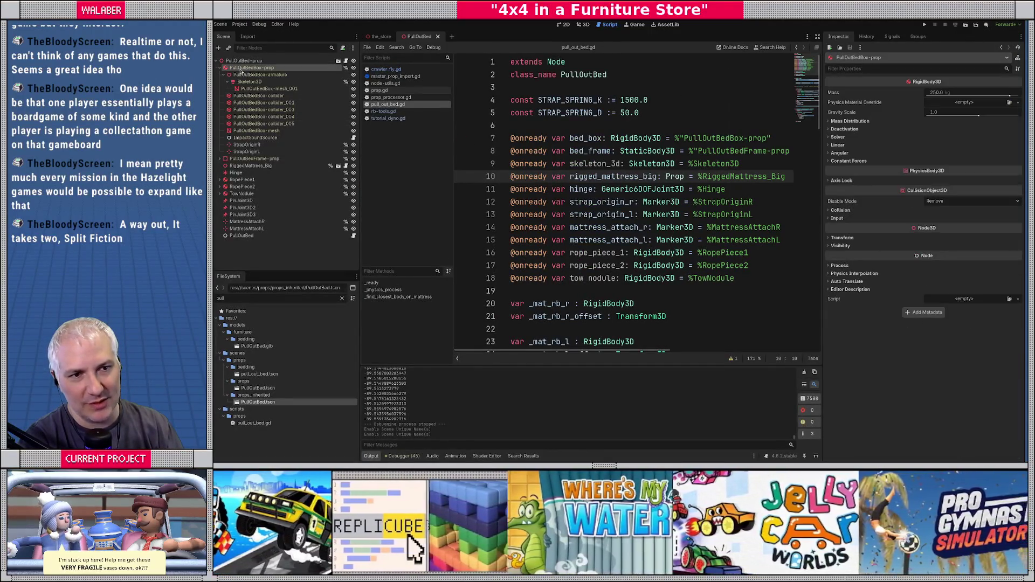
{"action": "key", "text": "ctrl+F2"}
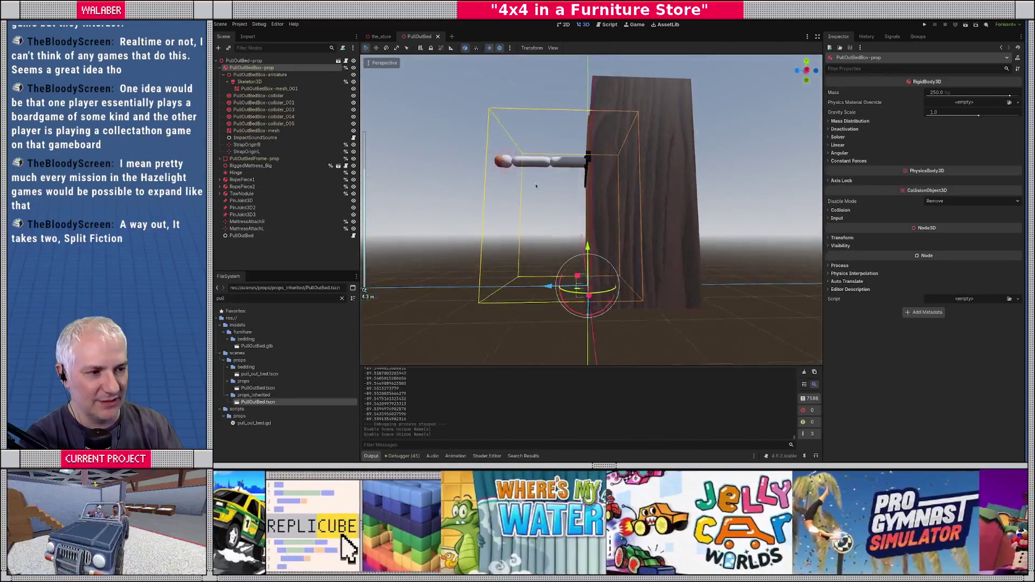
{"action": "left_click_drag", "start_coordinate": [566, 254], "coordinate": [499, 221]}
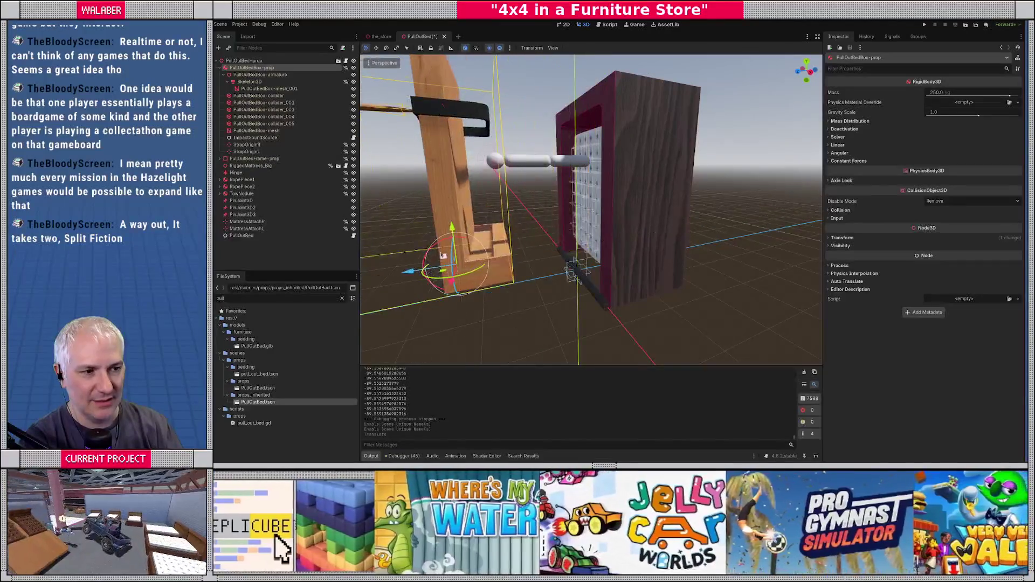
{"action": "key", "text": "ctrl+z"}
Check the Skeleton3D bone list, then return to pull_out_bed.gd with the side panels hidden.
{"action": "left_click", "coordinate": [249, 81]}
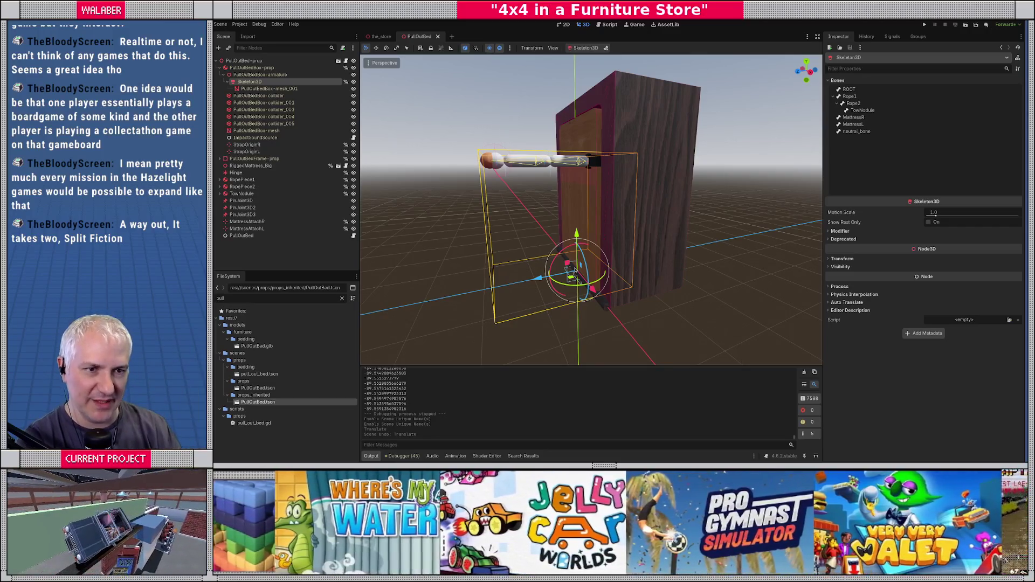
{"action": "left_click", "coordinate": [609, 26]}
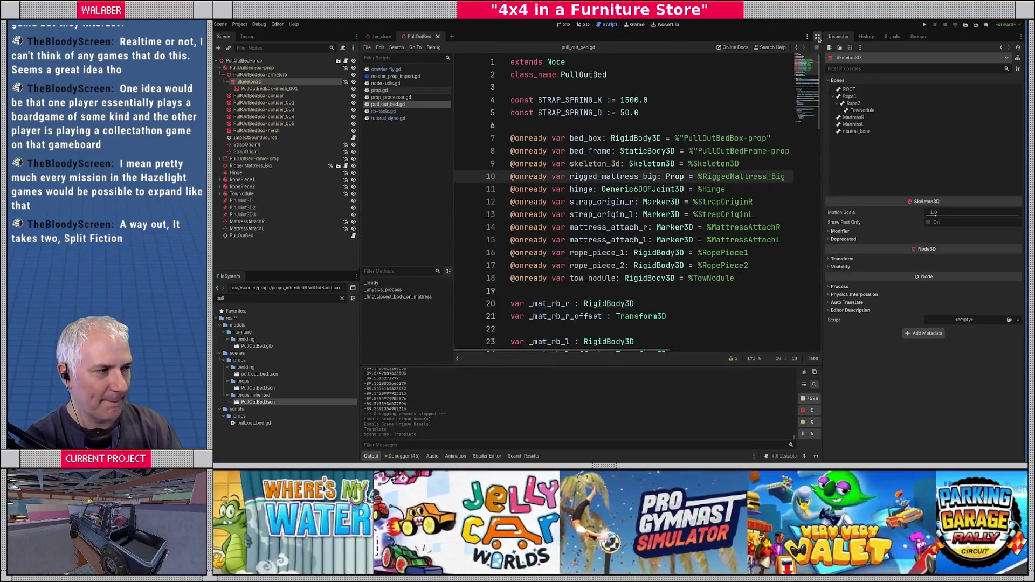
{"action": "left_click", "coordinate": [817, 37]}
On line 33, insert func _process whose only body is the comment '# update the skeleton'.
{"action": "left_click", "coordinate": [500, 278]}
{"action": "scroll", "coordinate": [477, 278], "scroll_direction": "down", "scroll_amount": 7}
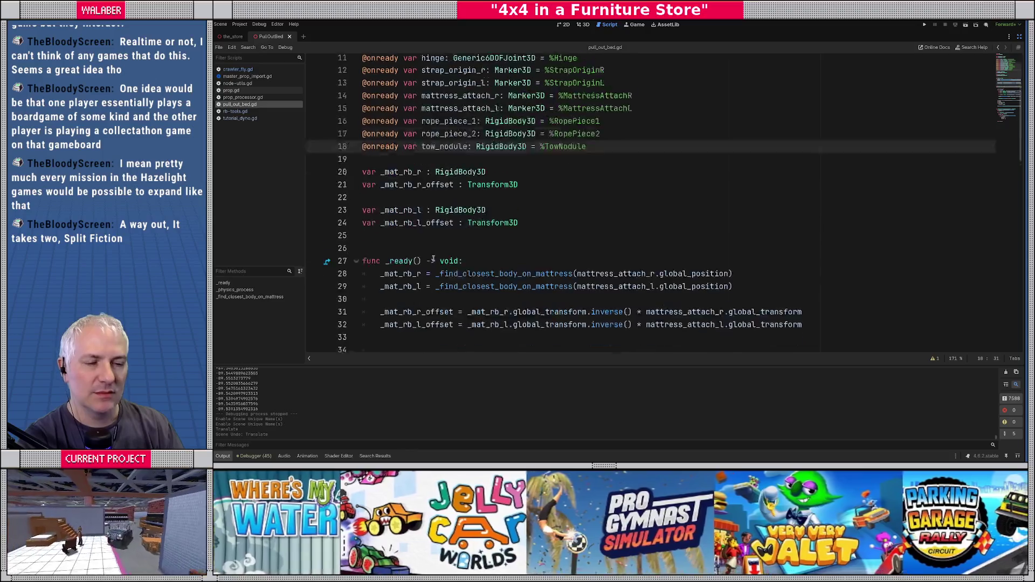
{"action": "scroll", "coordinate": [397, 228], "scroll_direction": "down", "scroll_amount": 5}
{"action": "scroll", "coordinate": [395, 219], "scroll_direction": "up", "scroll_amount": 4}
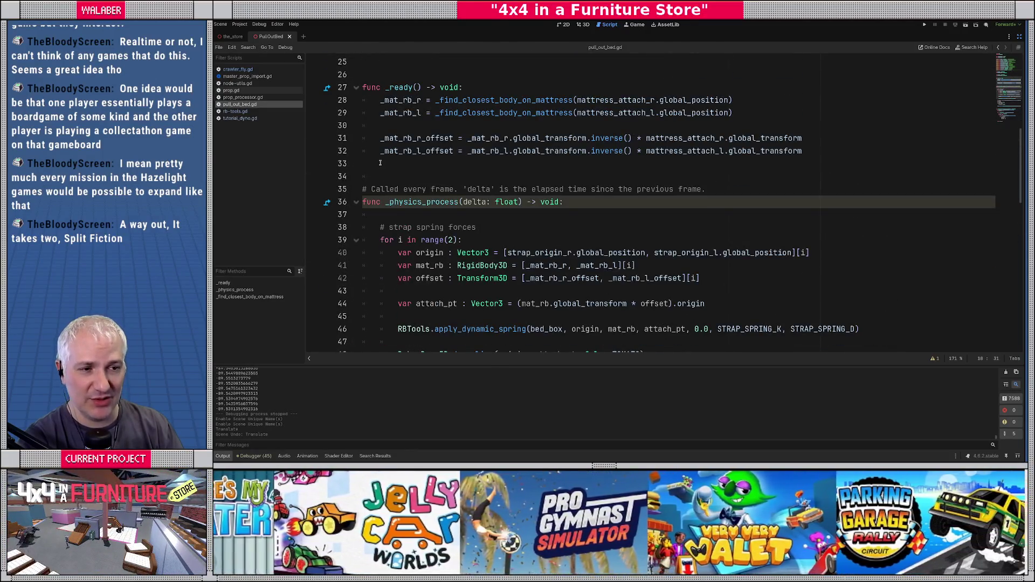
{"action": "left_click", "coordinate": [380, 163]}
{"action": "key", "text": "Return"}
{"action": "type", "text": "func _pr"}
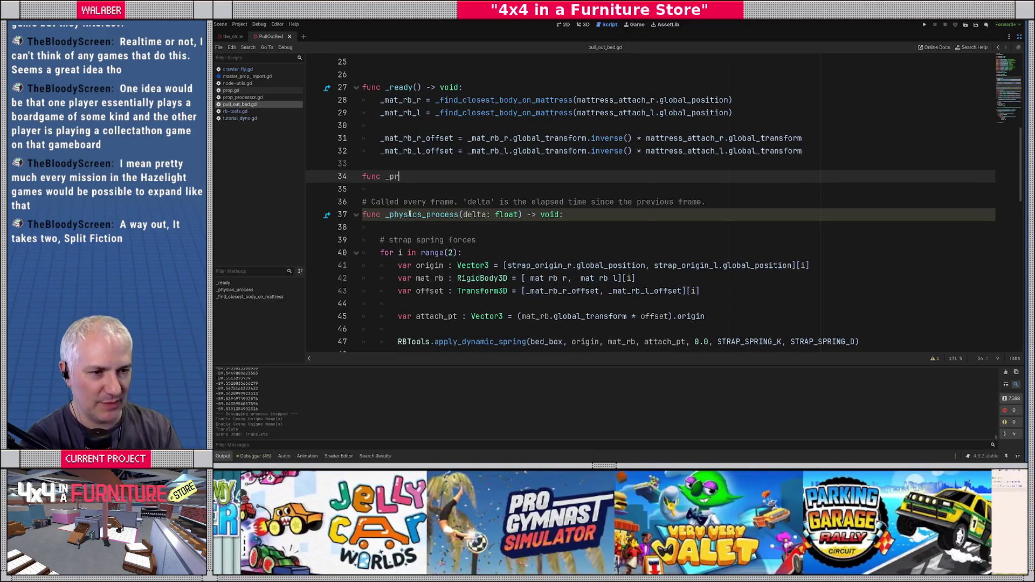
{"action": "key", "text": "Return"}
{"action": "key", "text": "Return"}
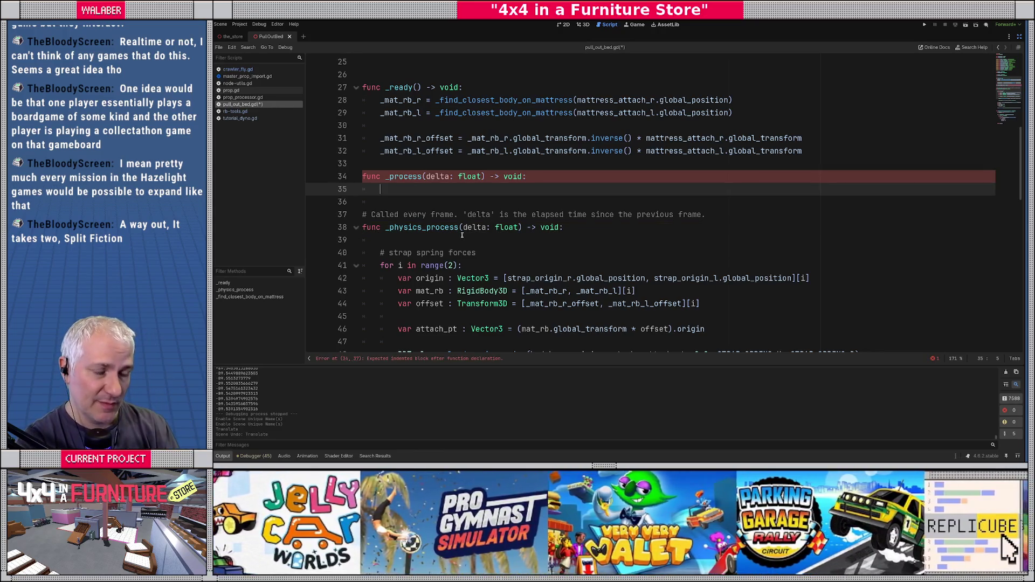
{"action": "type", "text": "# update the ske"}
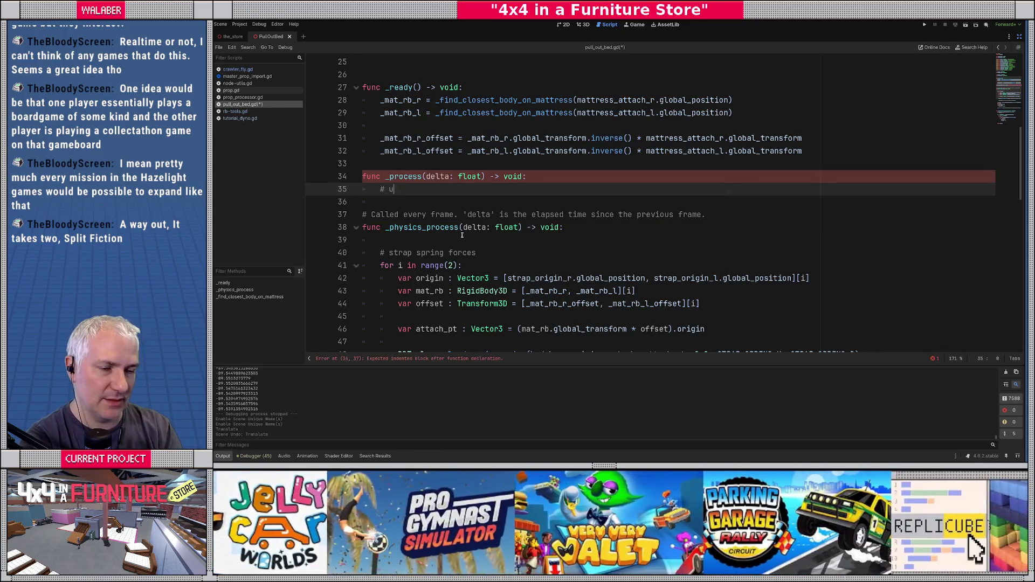
{"action": "type", "text": "le"}
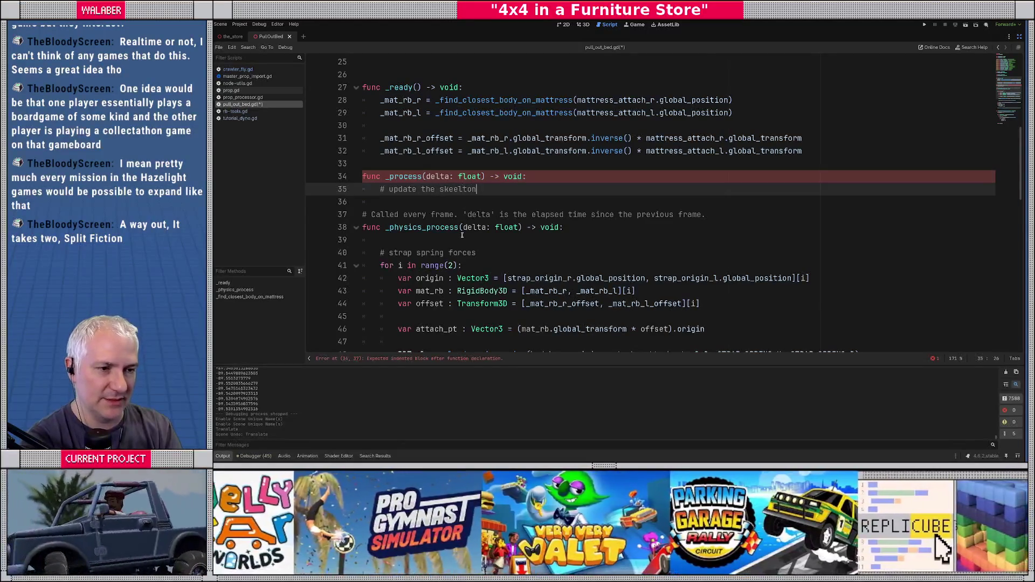
{"action": "type", "text": "ton"}
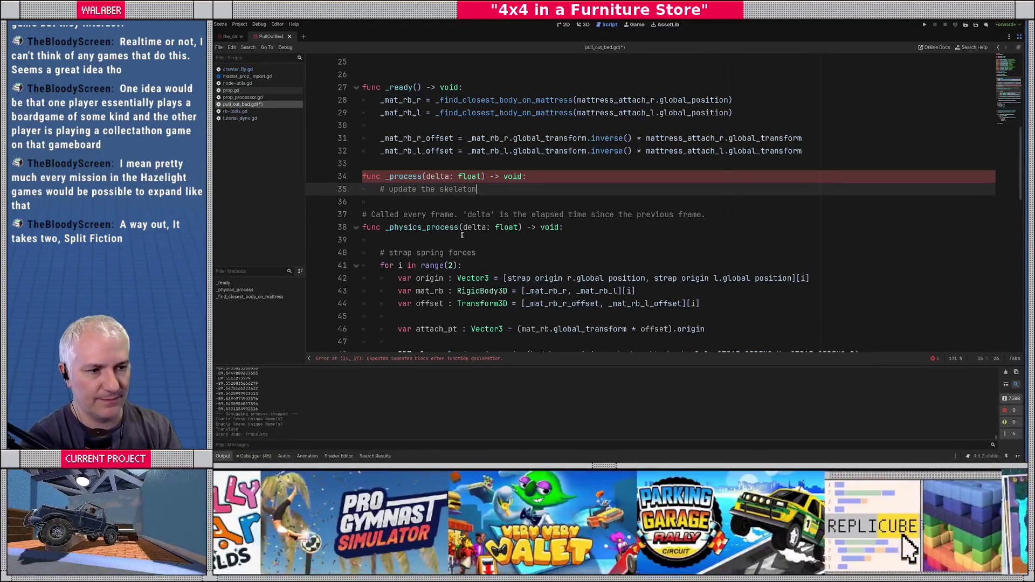
{"action": "key", "text": "Return"}
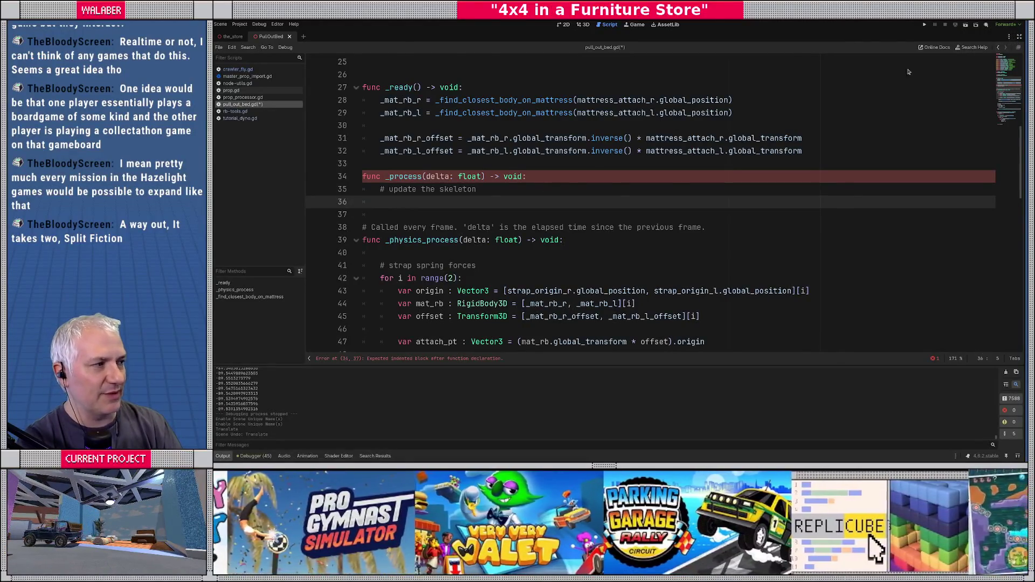
{"action": "left_click", "coordinate": [1019, 36]}
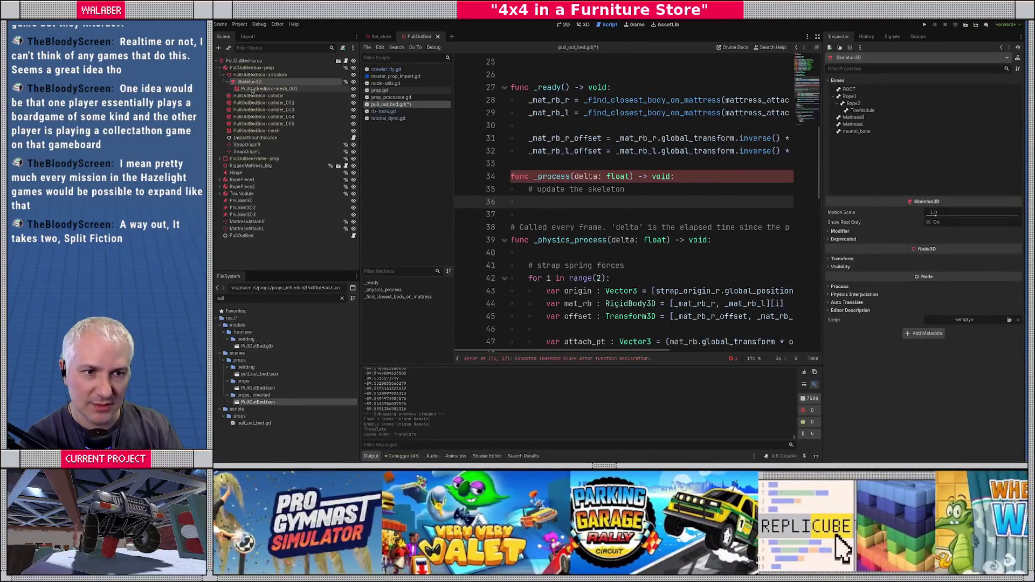
{"action": "scroll", "coordinate": [647, 189], "scroll_direction": "up", "scroll_amount": 5}
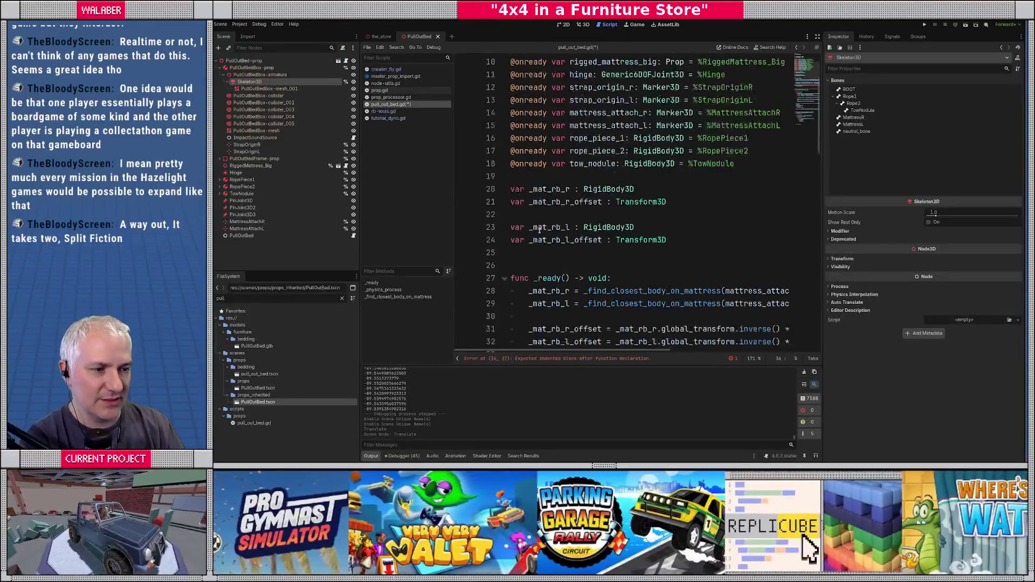
Below line 25, add five 'var _bone_… : int' lines for both ropes, the nodule and both mattress halves.
{"action": "left_click", "coordinate": [548, 258]}
{"action": "key", "text": "Return"}
{"action": "type", "text": "var _bone_rope_1 : int"}
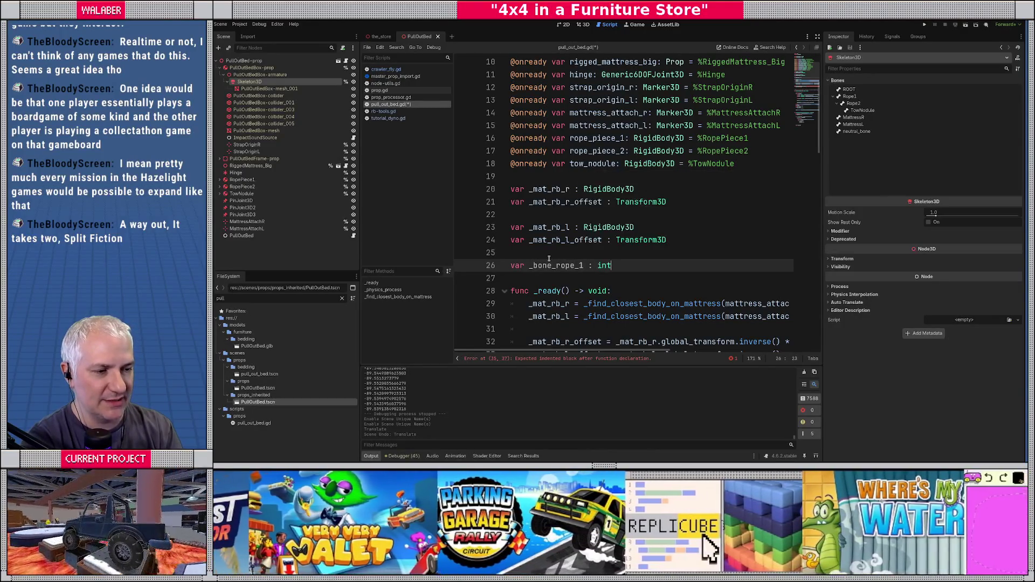
{"action": "key", "text": "Return"}
{"action": "type", "text": "var _bone_rope_2 : int"}
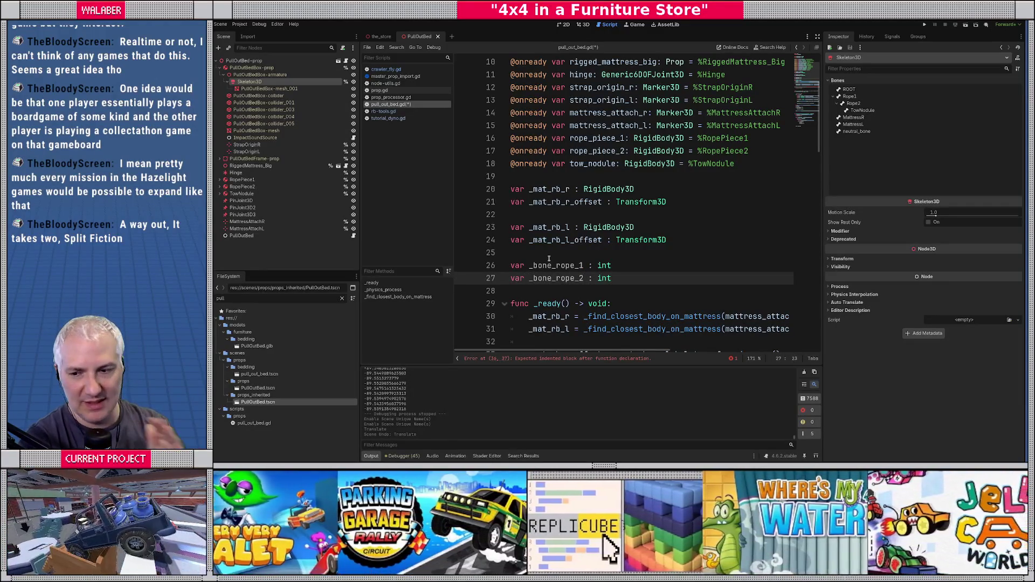
{"action": "key", "text": "Return"}
{"action": "type", "text": "var "}
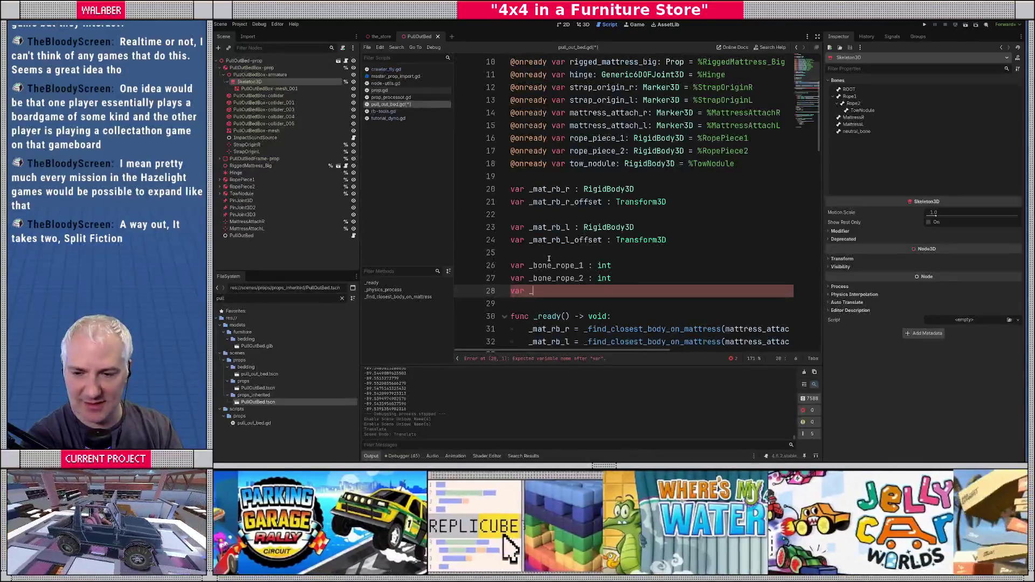
{"action": "type", "text": "_"}
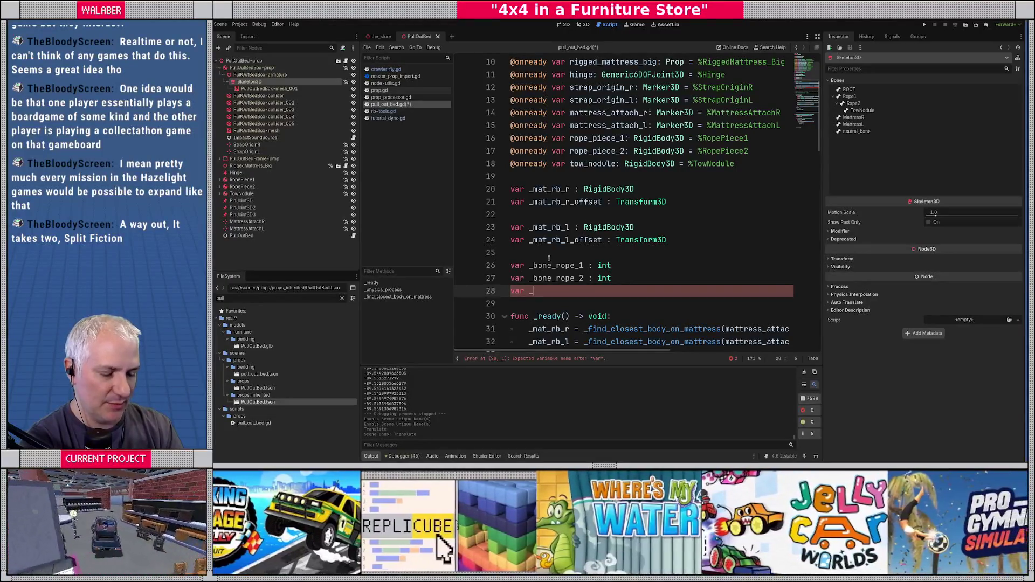
{"action": "type", "text": "bone_nodule : int"}
{"action": "key", "text": "Return"}
{"action": "type", "text": "v"}
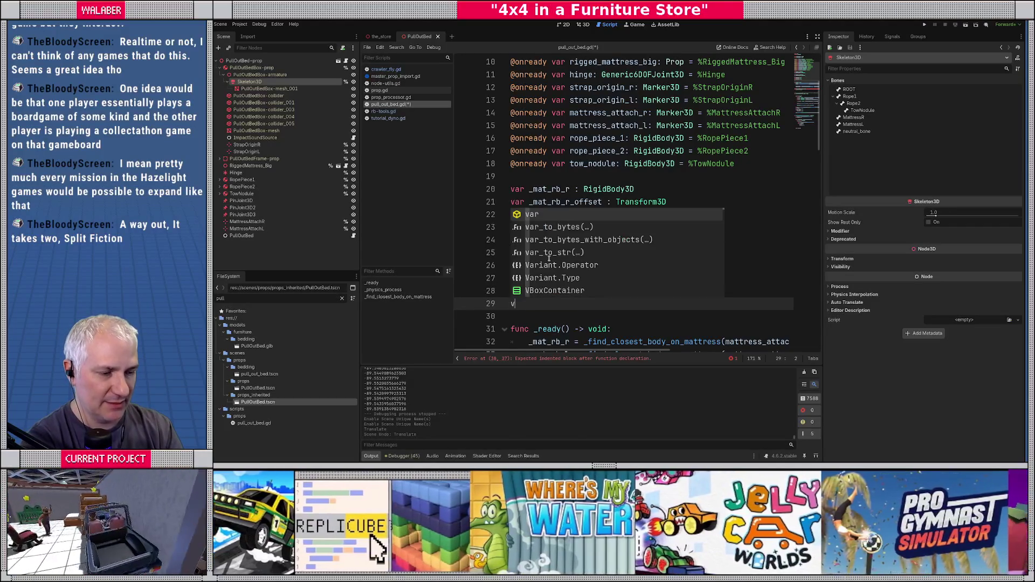
{"action": "type", "text": "ar _bone_m"}
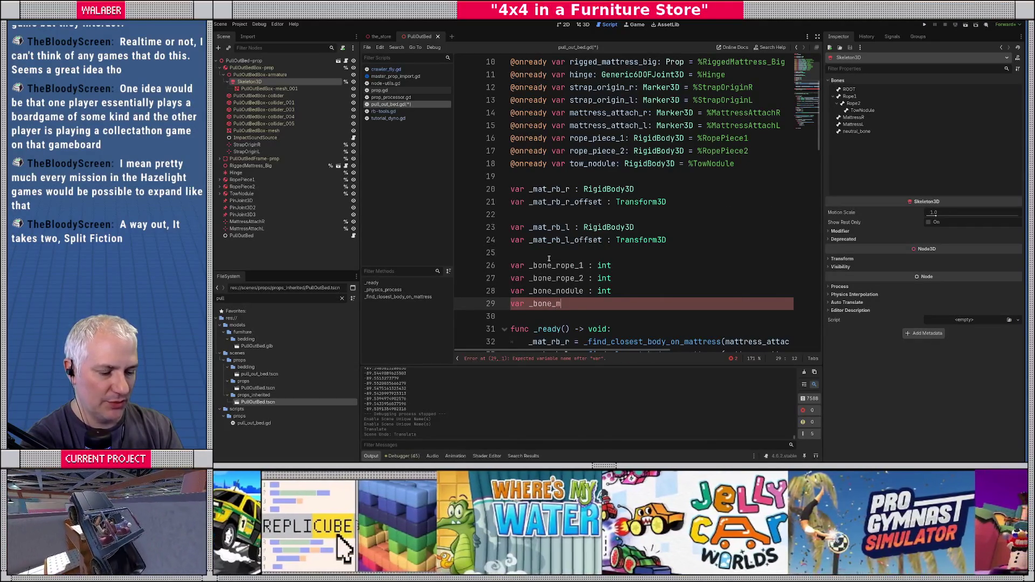
{"action": "type", "text": "attress_r : int"}
{"action": "key", "text": "Return"}
{"action": "type", "text": "var _"}
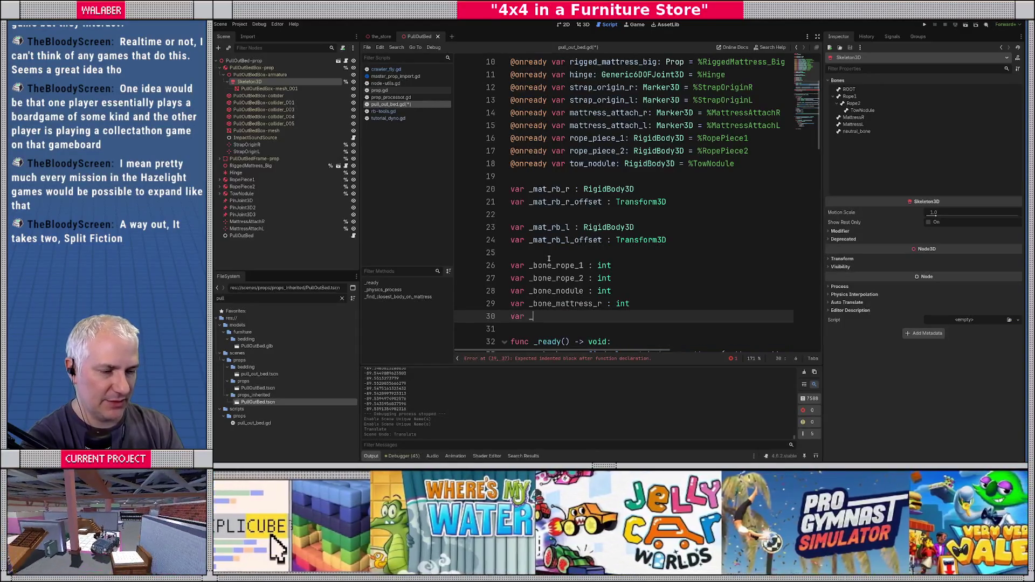
{"action": "type", "text": "bone_mattress_l : int"}
{"action": "left_click", "coordinate": [817, 37]}
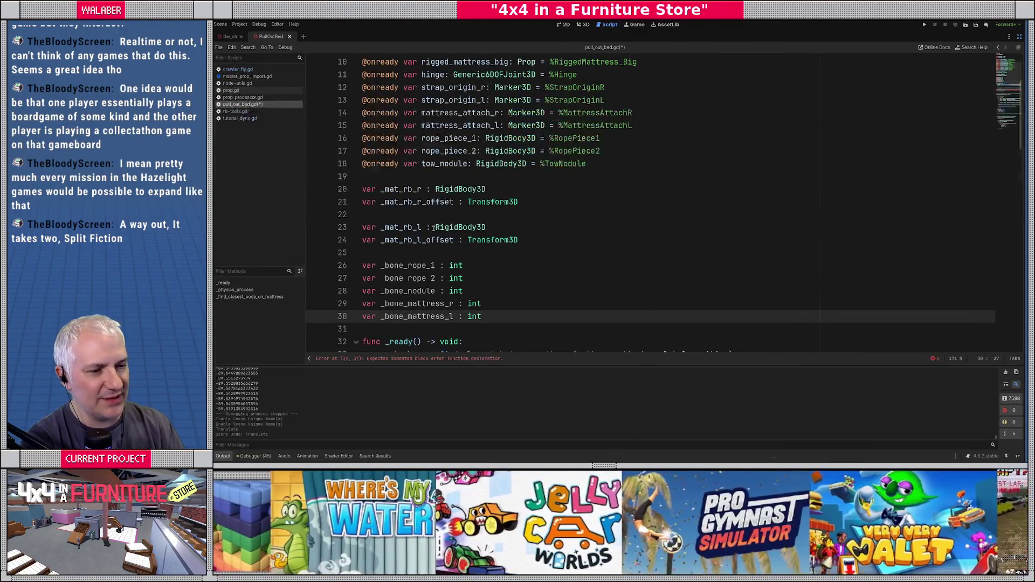
{"action": "scroll", "coordinate": [470, 189], "scroll_direction": "down", "scroll_amount": 3}
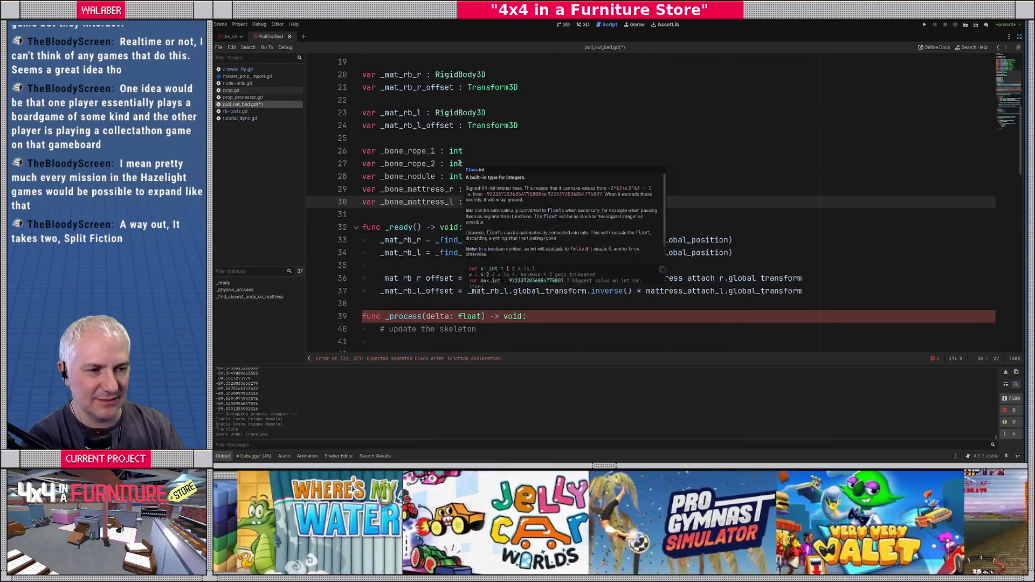
{"action": "key", "text": "Up"}
{"action": "key", "text": "Up"}
{"action": "key", "text": "Up"}
{"action": "key", "text": "Home"}
{"action": "type", "text": "@onread"}
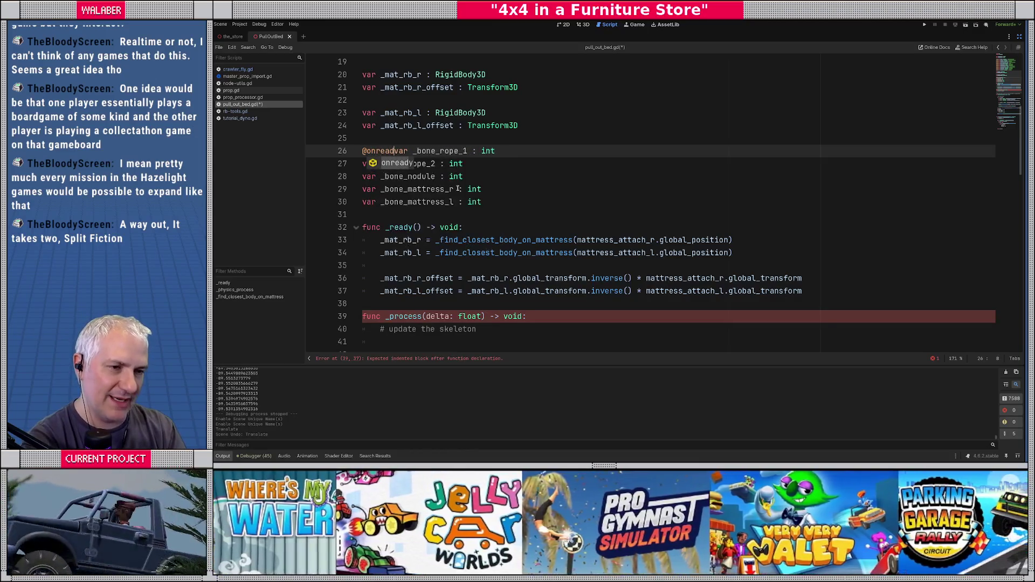
{"action": "type", "text": "y"}
{"action": "key", "text": "End"}
{"action": "type", "text": "="}
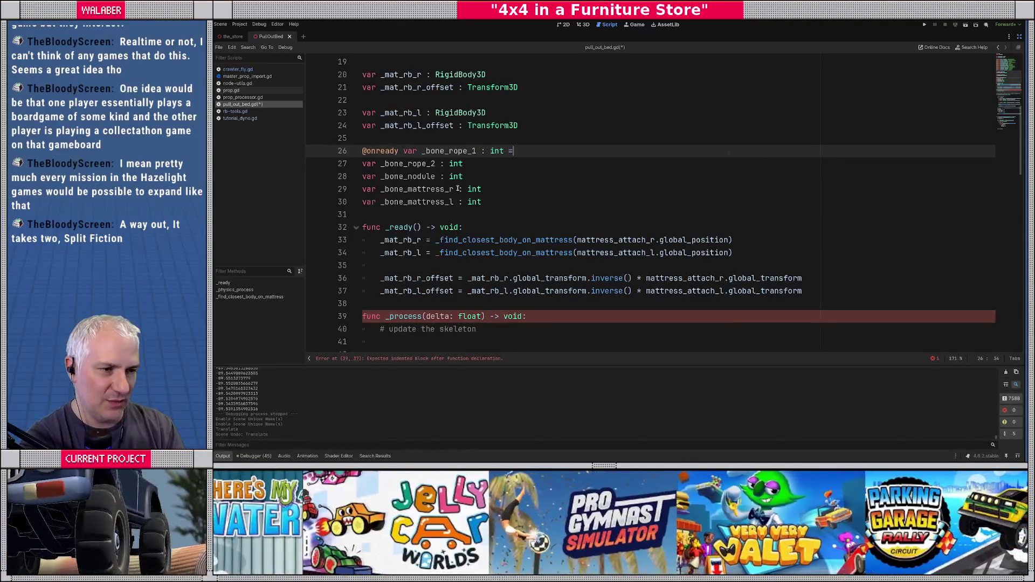
{"action": "type", "text": " skel"}
{"action": "type", "text": "eton.fi"}
{"action": "type", "text": "n"}
{"action": "key", "text": "ctrl+z"}
{"action": "key", "text": "ctrl+z"}
{"action": "key", "text": "ctrl+z"}
{"action": "scroll", "coordinate": [432, 239], "scroll_direction": "down", "scroll_amount": 1}
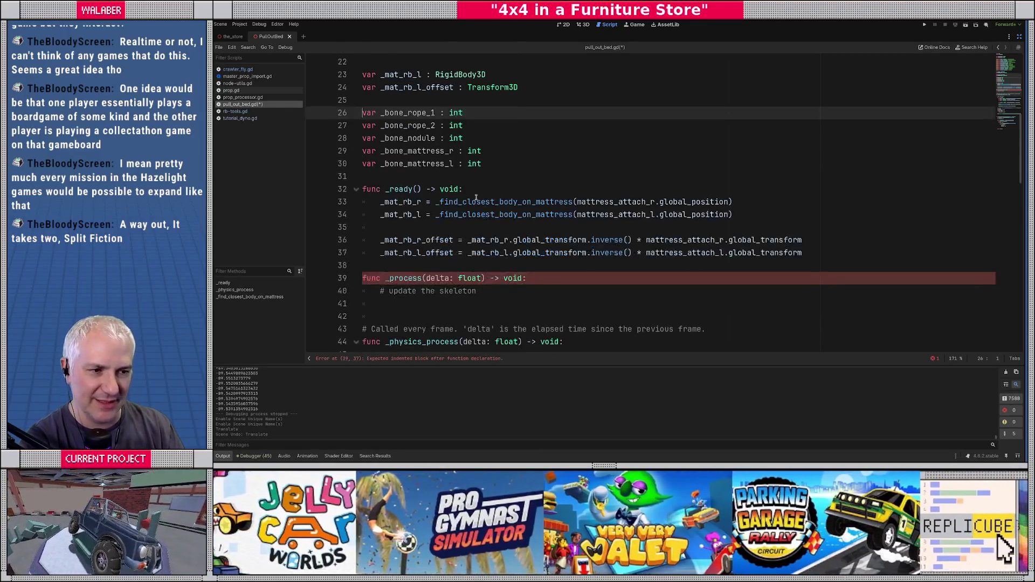
In _ready, add bone_rope_1 = skeleton_3d.find_bone("Rope1"), correcting the misspelled bone name.
{"action": "left_click", "coordinate": [486, 190]}
{"action": "key", "text": "Return"}
{"action": "type", "text": "bone_rope_1 = sk"}
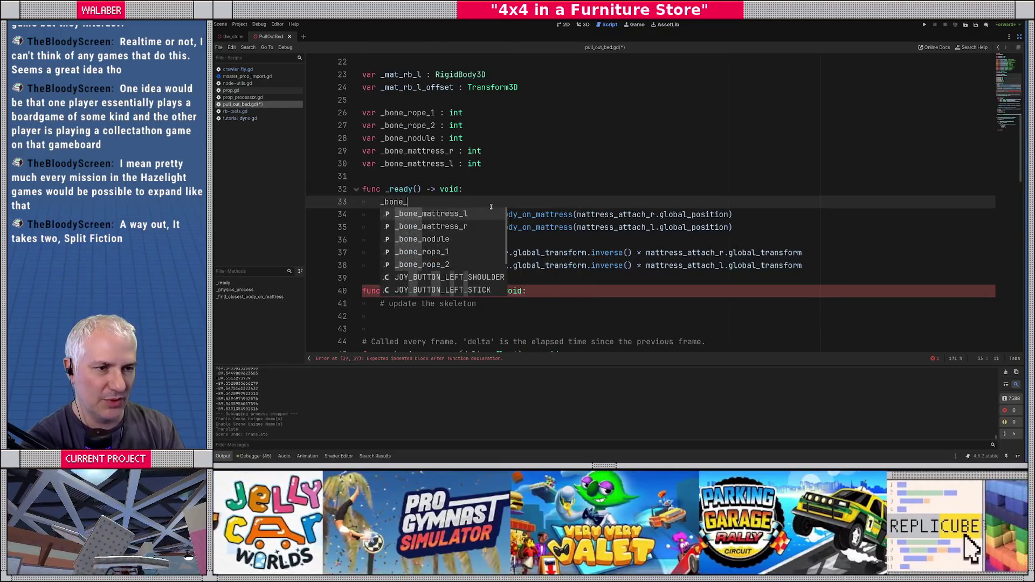
{"action": "type", "text": "e"}
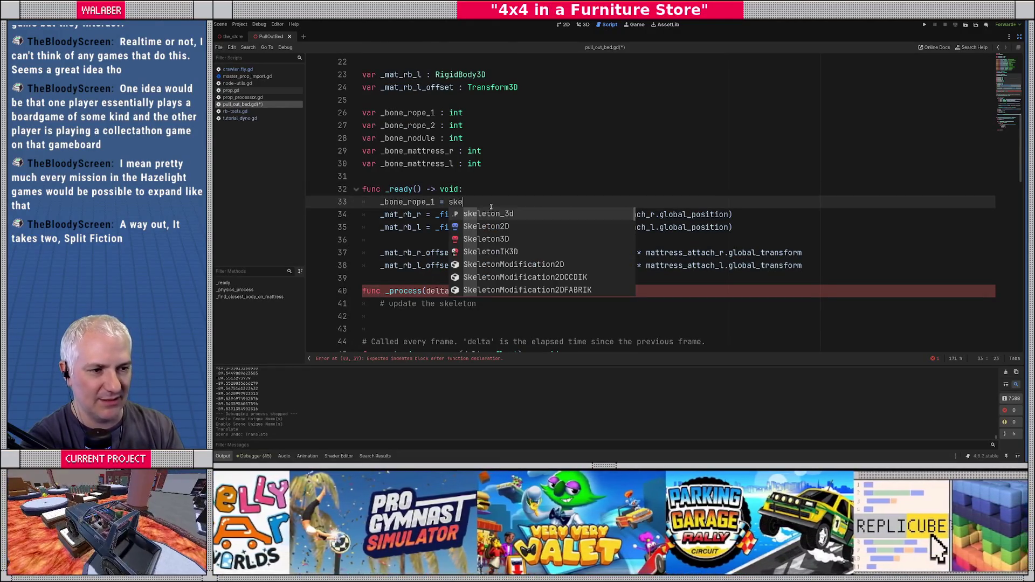
{"action": "key", "text": "Return"}
{"action": "type", "text": ".fin"}
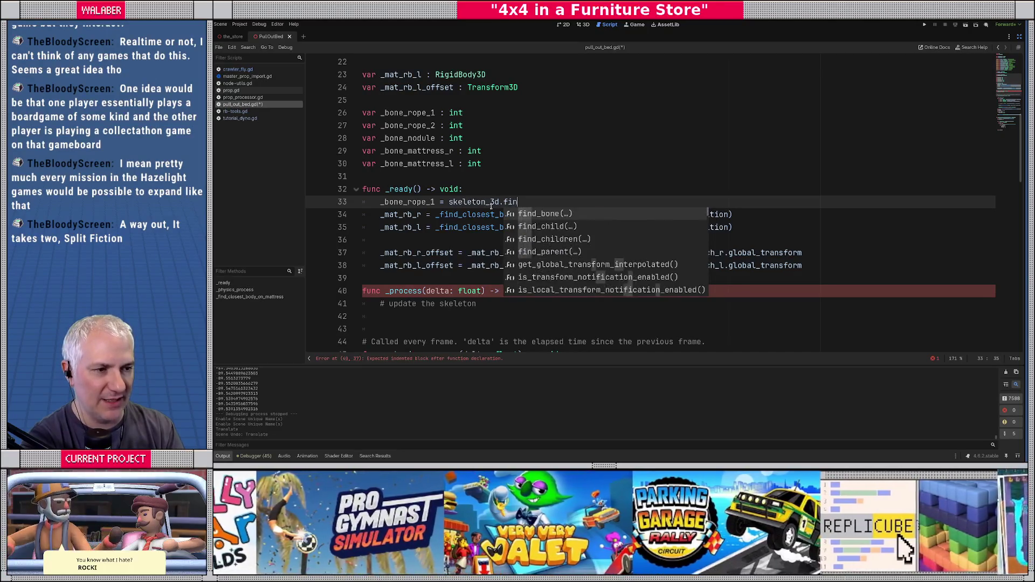
{"action": "key", "text": "Return"}
{"action": "left_click", "coordinate": [1019, 36]}
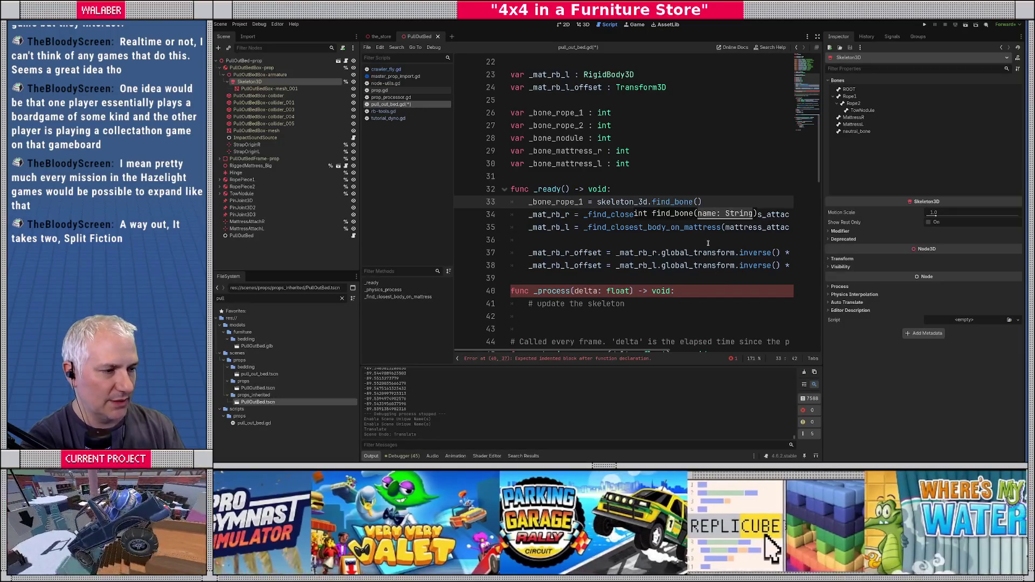
{"action": "type", "text": "\"Reop1"}
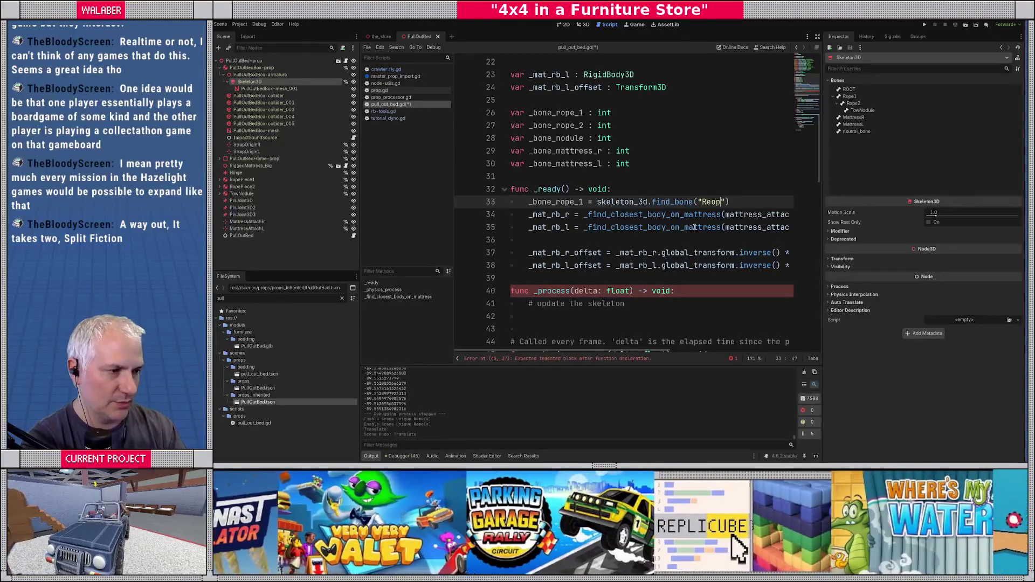
{"action": "key", "text": "BackSpace"}
{"action": "key", "text": "BackSpace"}
{"action": "key", "text": "BackSpace"}
{"action": "type", "text": "ope1"}
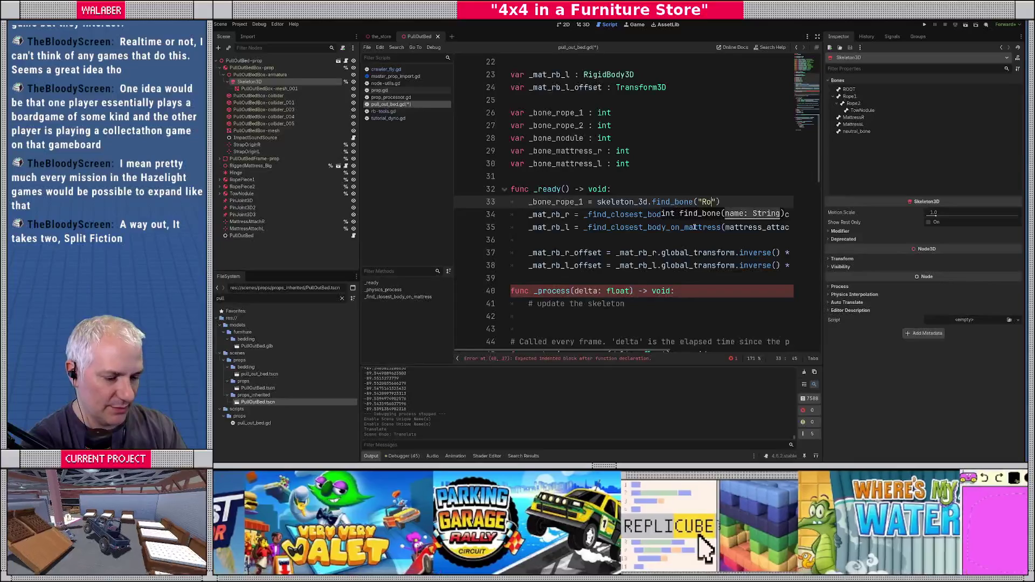
Duplicate the Rope1 lookup line and edit the copy to bone_rope_2 finding "Rope2".
{"action": "key", "text": "End"}
{"action": "key", "text": "shift+Home"}
{"action": "key", "text": "ctrl+c"}
{"action": "key", "text": "End"}
{"action": "key", "text": "Return"}
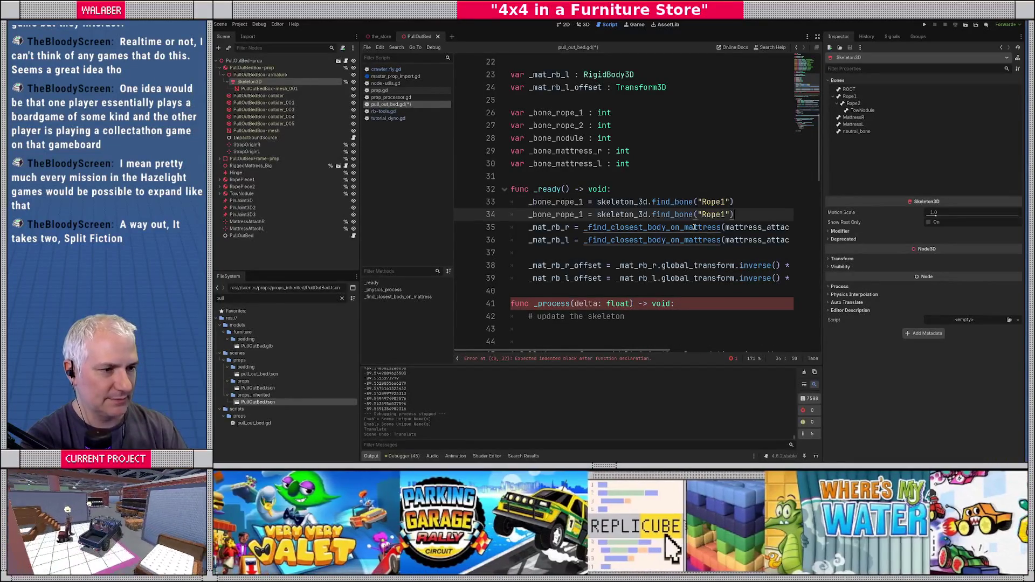
{"action": "key", "text": "ctrl+v"}
{"action": "key", "text": "Return"}
{"action": "key", "text": "Up"}
{"action": "key", "text": "BackSpace"}
{"action": "type", "text": "2"}
{"action": "key", "text": "End"}
{"action": "key", "text": "Left"}
{"action": "key", "text": "Left"}
{"action": "key", "text": "BackSpace"}
{"action": "type", "text": "2"}
{"action": "key", "text": "End"}
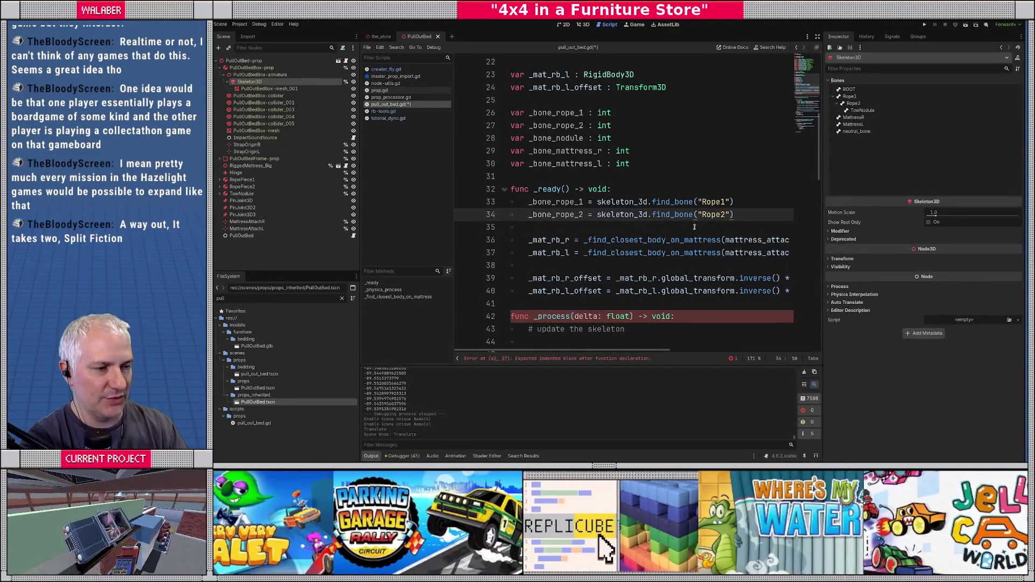
Add a lookup line setting _bone_nodule to find_bone("TowNodule").
{"action": "key", "text": "Return"}
{"action": "key", "text": "ctrl+v"}
{"action": "key", "text": "Home"}
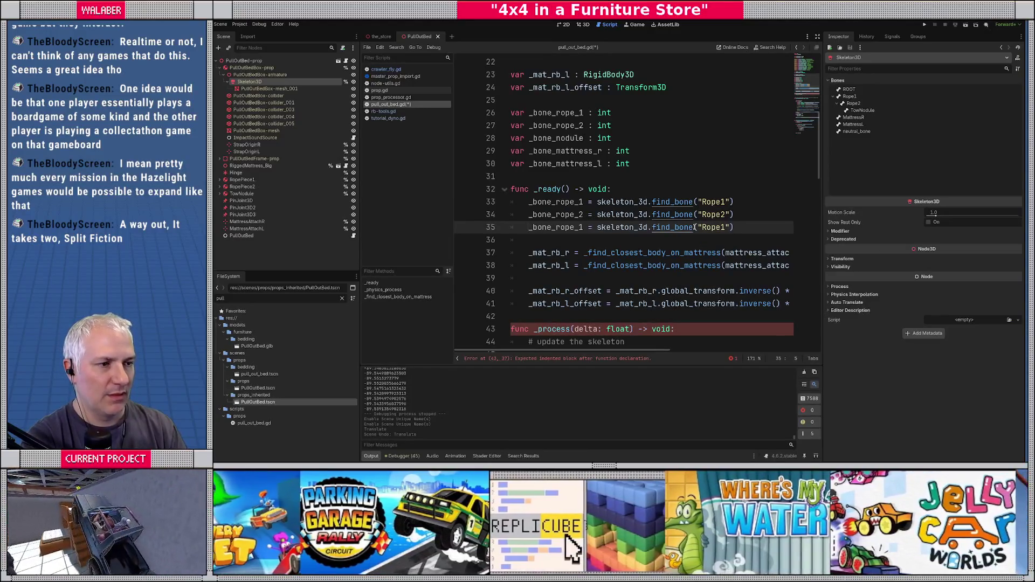
{"action": "key", "text": "Down"}
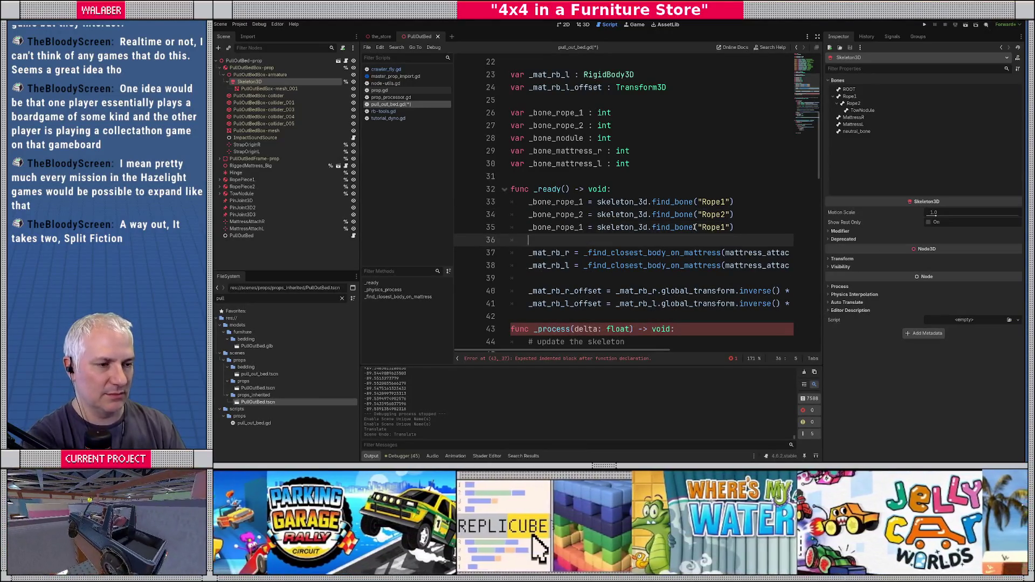
{"action": "key", "text": "Up"}
{"action": "key", "text": "ctrl+shift+Right"}
{"action": "type", "text": "_b"}
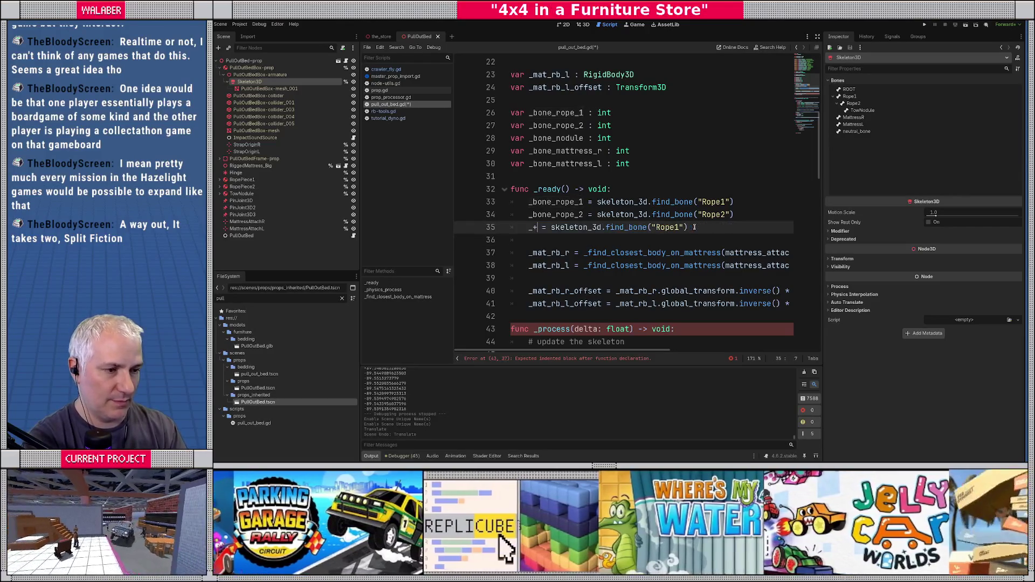
{"action": "type", "text": "one_n"}
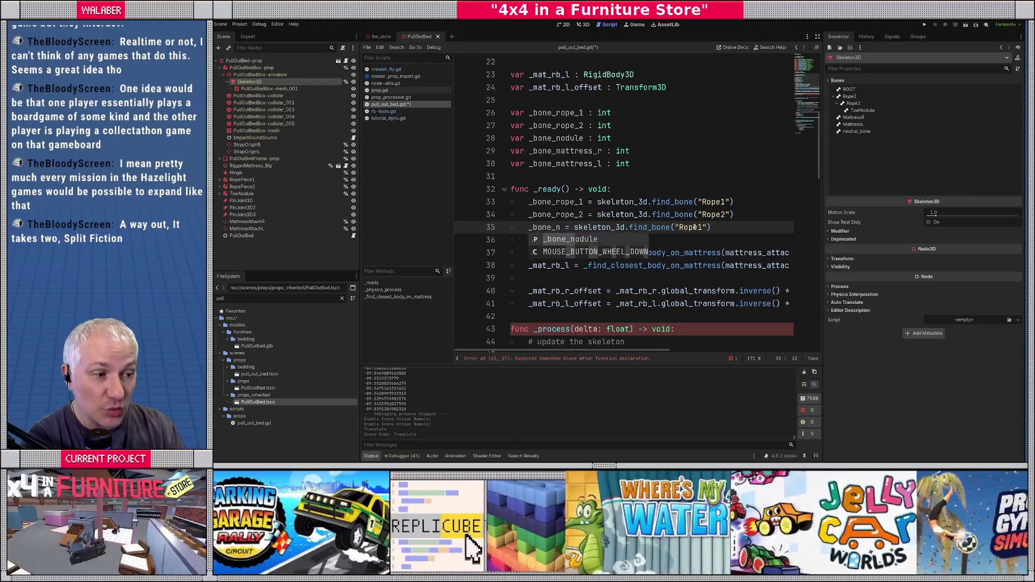
{"action": "key", "text": "Return"}
{"action": "key", "text": "End"}
{"action": "key", "text": "Left"}
{"action": "key", "text": "Left"}
{"action": "key", "text": "BackSpace"}
{"action": "key", "text": "BackSpace"}
{"action": "key", "text": "BackSpace"}
{"action": "key", "text": "BackSpace"}
{"action": "type", "text": "TowNodule"}
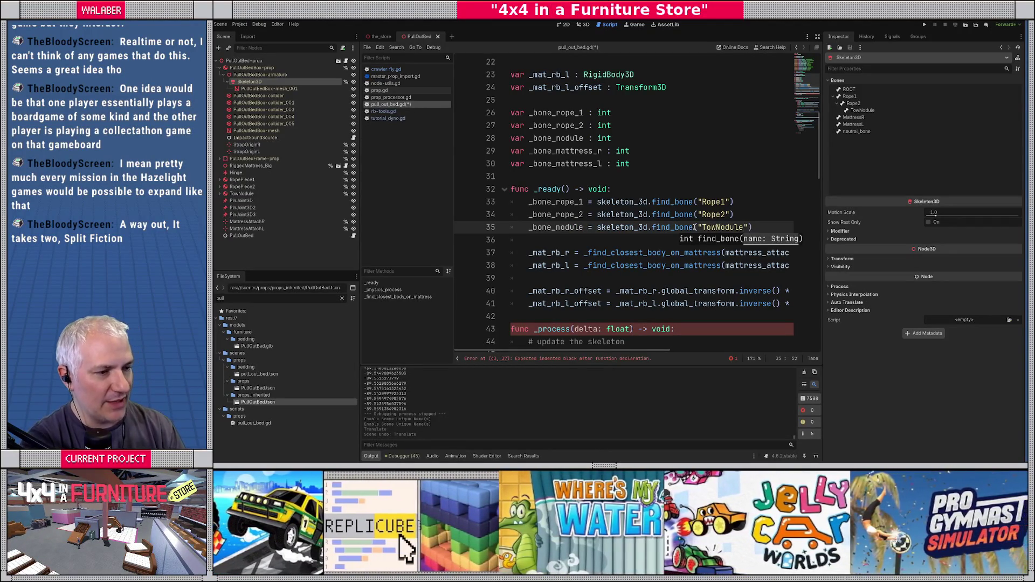
Add a lookup line setting _bone_mattress_r to find_bone("MattressR").
{"action": "key", "text": "Down"}
{"action": "key", "text": "ctrl+v"}
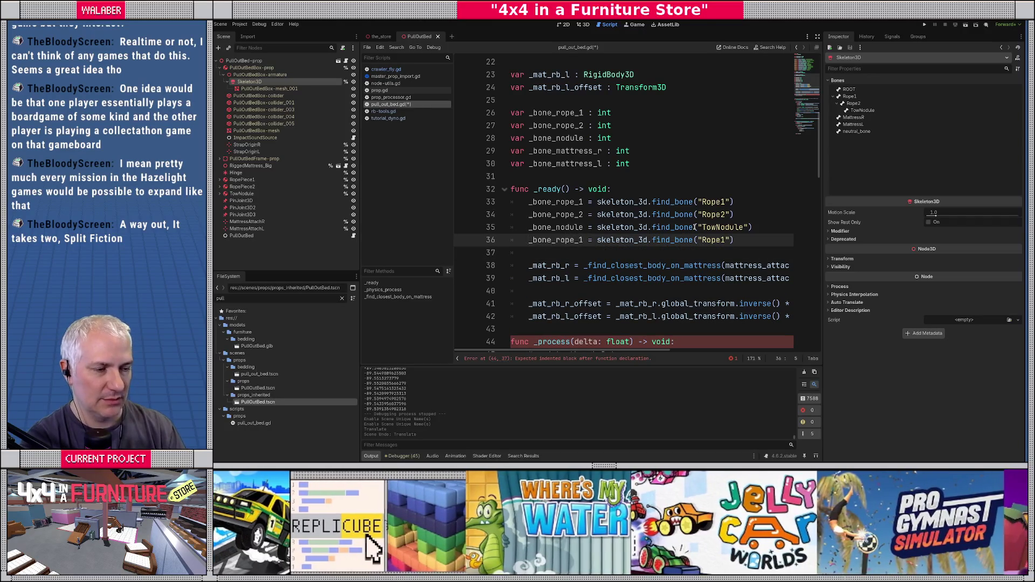
{"action": "key", "text": "ctrl+shift+Right"}
{"action": "type", "text": "_bone_ma"}
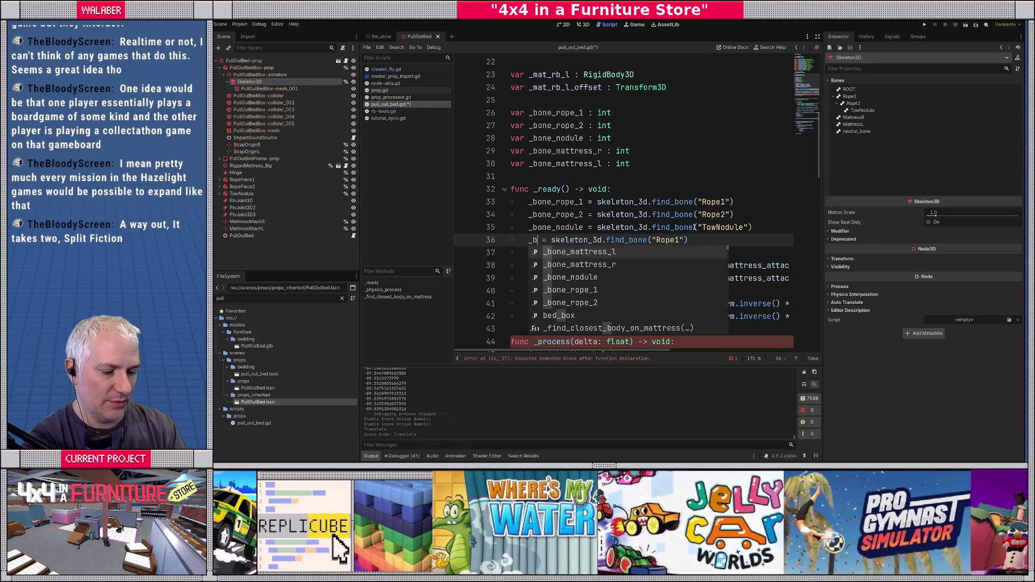
{"action": "key", "text": "Down"}
{"action": "key", "text": "Return"}
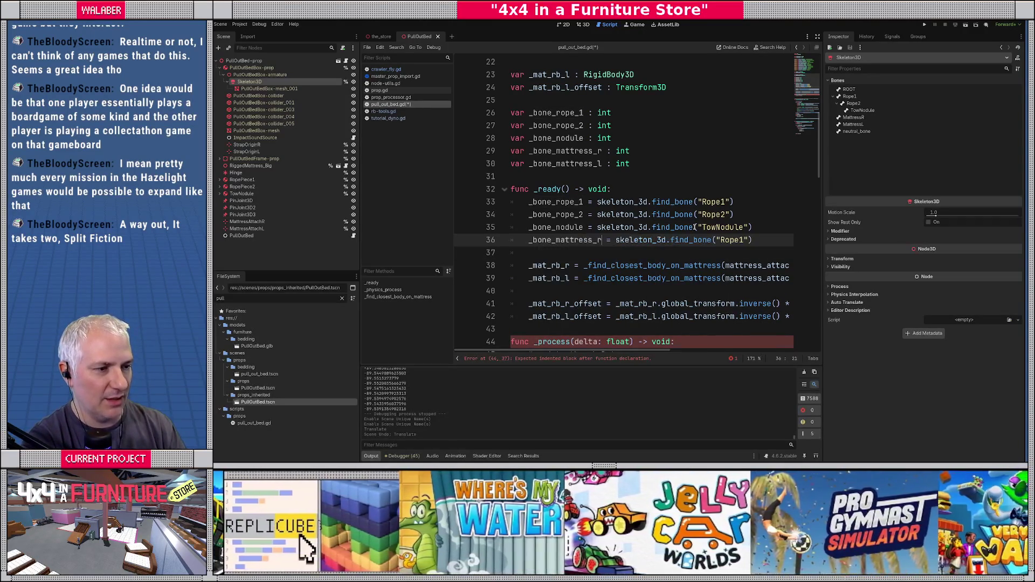
{"action": "key", "text": "End"}
{"action": "key", "text": "BackSpace"}
{"action": "key", "text": "BackSpace"}
{"action": "key", "text": "BackSpace"}
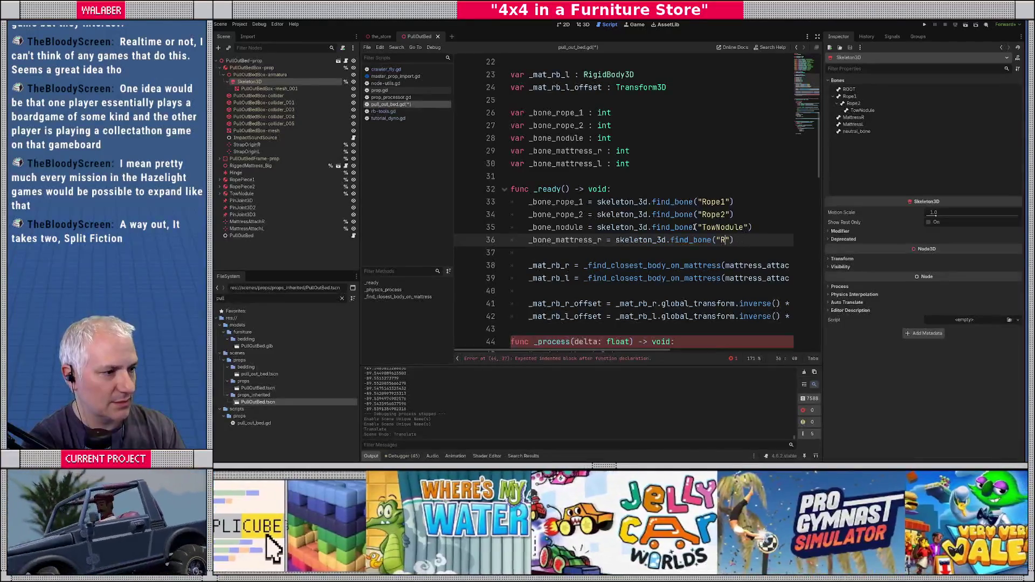
{"action": "type", "text": "MattressR"}
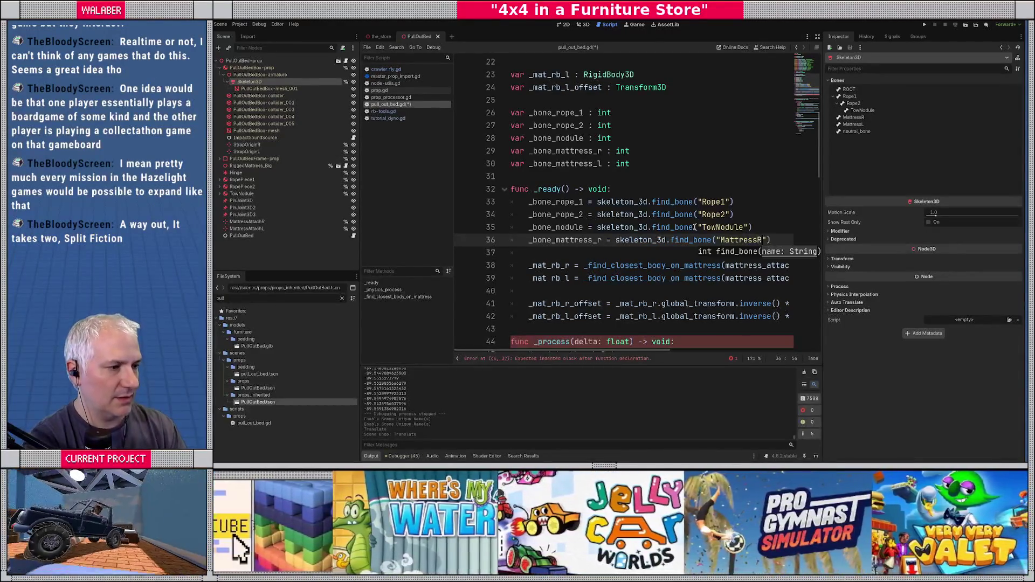
Duplicate the MattressR line as _bone_mattress_l finding "MattressL", then add a blank line.
{"action": "key", "text": "End"}
{"action": "key", "text": "shift+Home"}
{"action": "key", "text": "ctrl+alt+Down"}
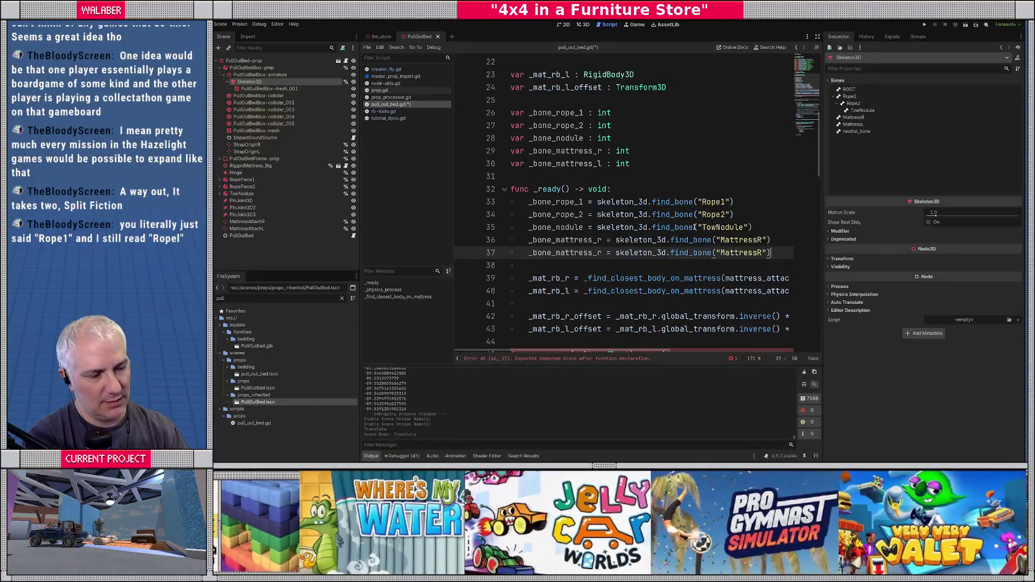
{"action": "key", "text": "ctrl+Right"}
{"action": "key", "text": "BackSpace"}
{"action": "type", "text": "l"}
{"action": "key", "text": "Left"}
{"action": "key", "text": "Left"}
{"action": "key", "text": "BackSpace"}
{"action": "type", "text": "L"}
{"action": "key", "text": "Down"}
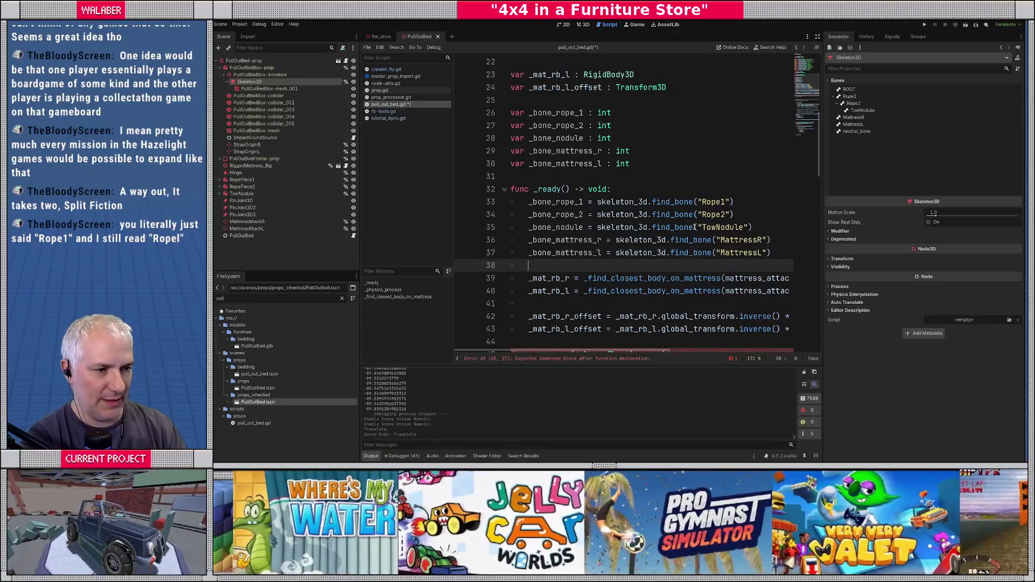
{"action": "key", "text": "Return"}
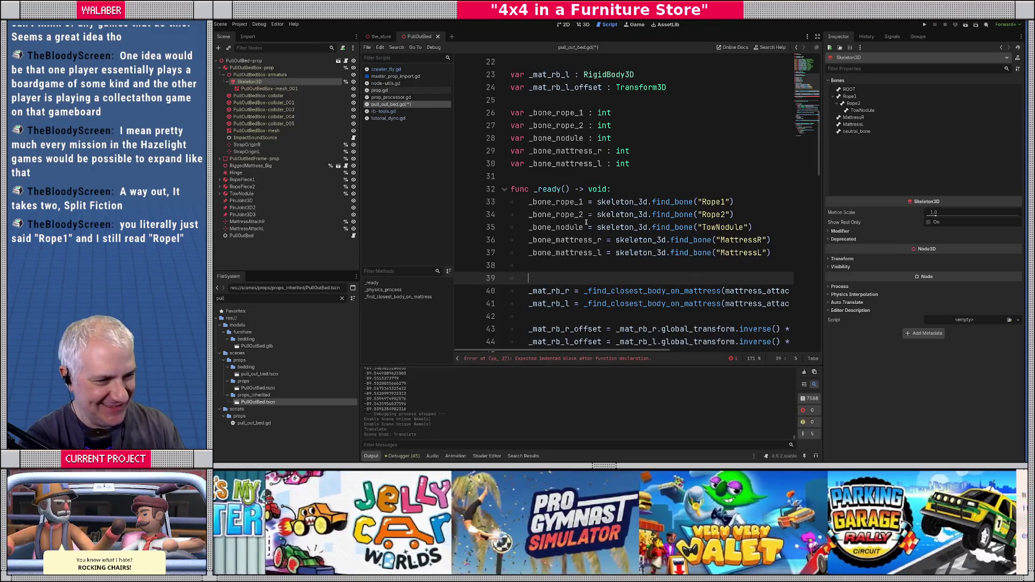
Check the Rope1 name, save the script, and restore the normal editor layout.
{"action": "double_click", "coordinate": [712, 202]}
{"action": "left_click", "coordinate": [717, 176]}
{"action": "key", "text": "ctrl+s"}
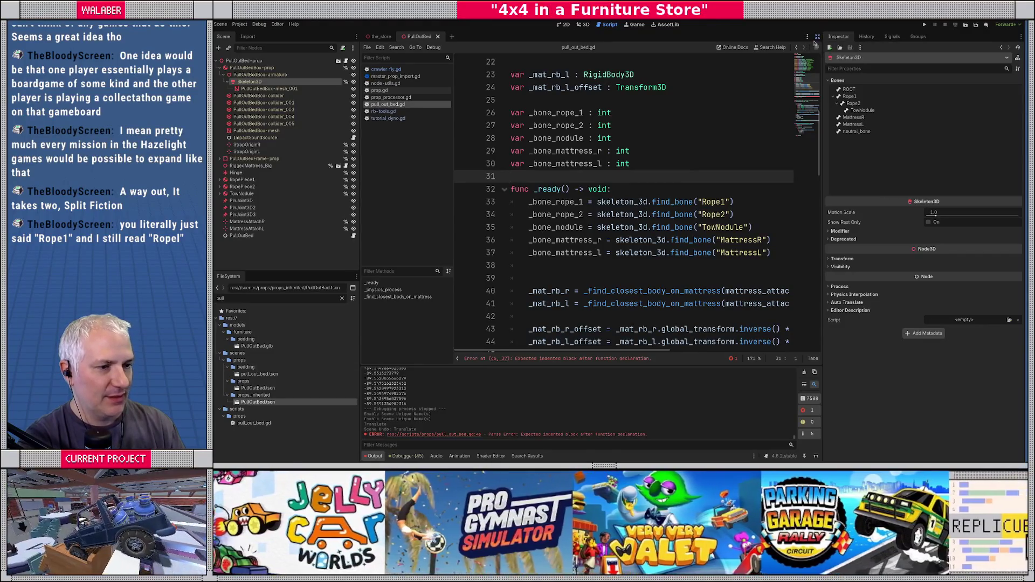
{"action": "left_click", "coordinate": [817, 36]}
{"action": "left_click", "coordinate": [452, 252]}
{"action": "scroll", "coordinate": [403, 267], "scroll_direction": "down", "scroll_amount": 2}
{"action": "left_click", "coordinate": [548, 164]}
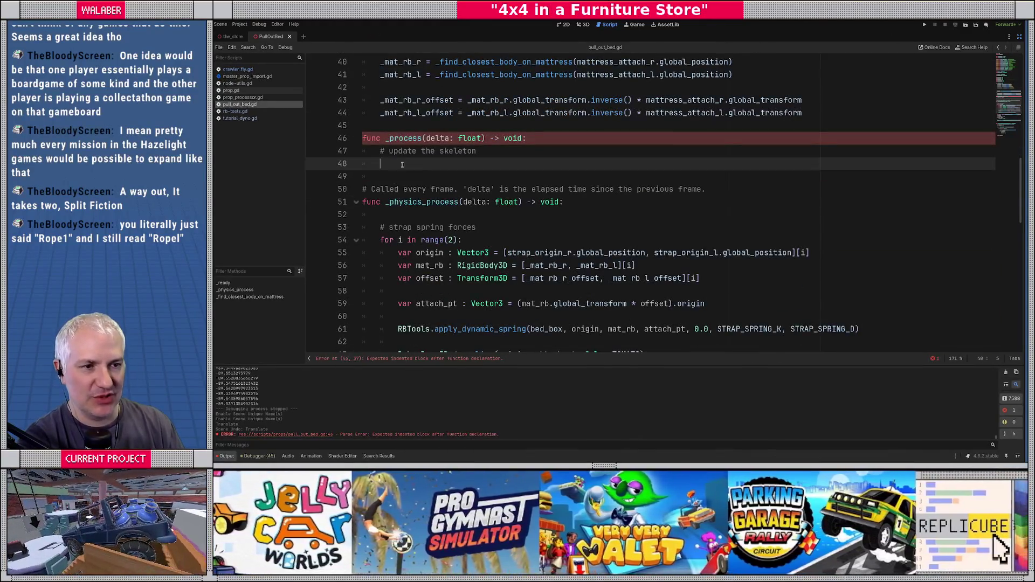
{"action": "scroll", "coordinate": [548, 278], "scroll_direction": "up", "scroll_amount": 2}
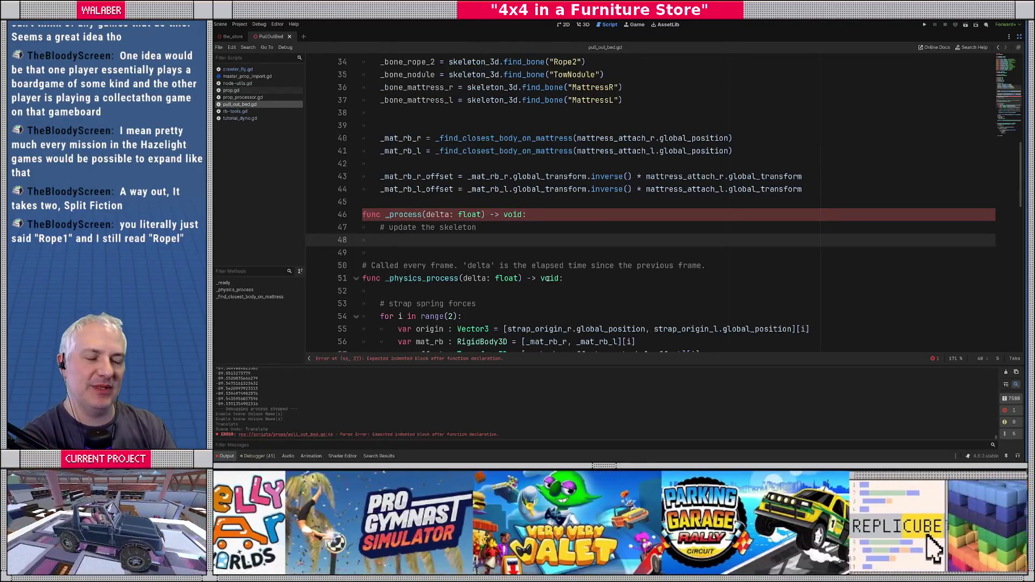
{"action": "left_click", "coordinate": [1018, 36]}
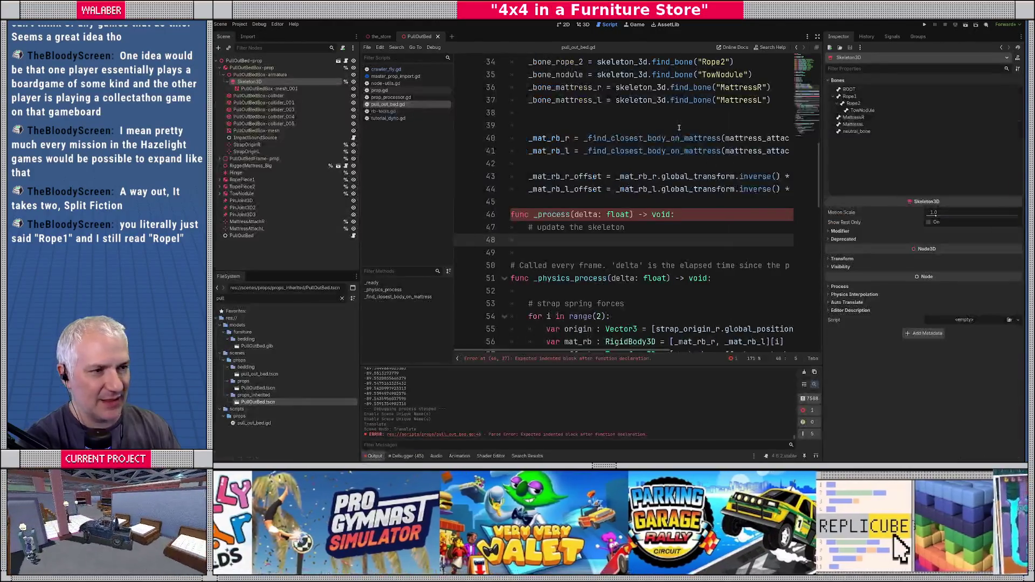
{"action": "left_click", "coordinate": [586, 27]}
Zoom the 3D view in toward the rope and select the RopePiece1 body.
{"action": "scroll", "coordinate": [567, 201], "scroll_direction": "up", "scroll_amount": 6}
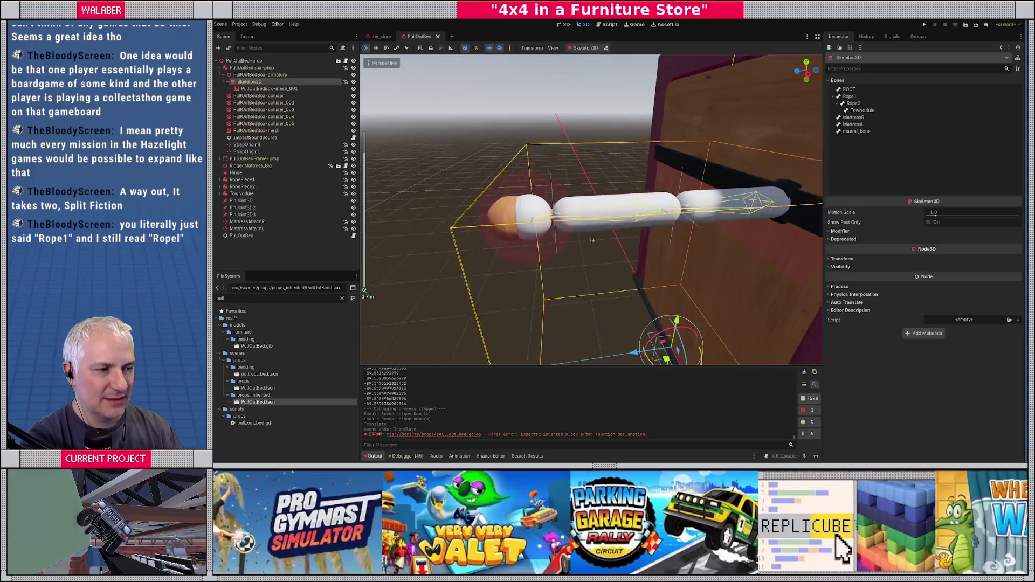
{"action": "scroll", "coordinate": [592, 240], "scroll_direction": "up", "scroll_amount": 3}
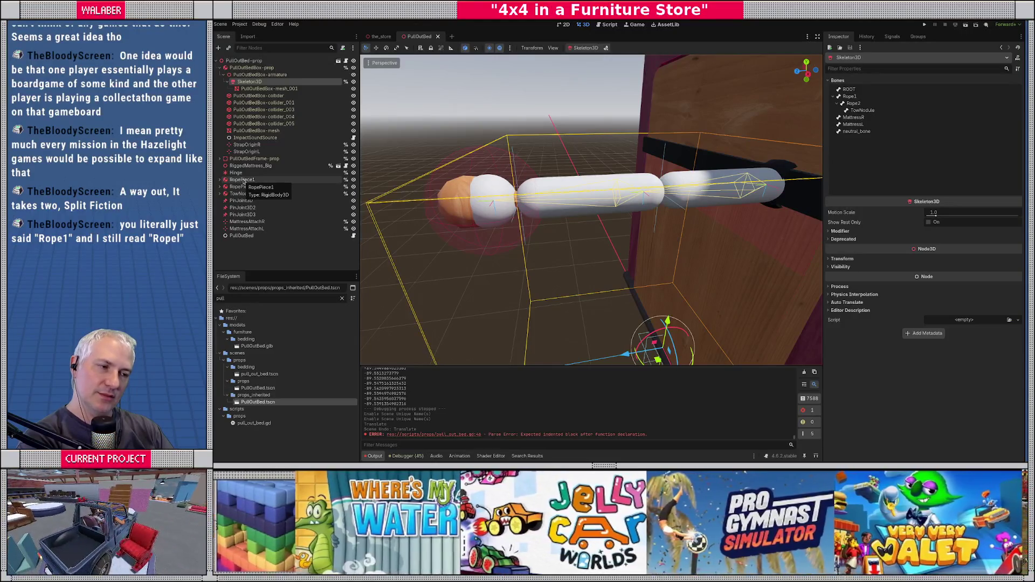
{"action": "left_click", "coordinate": [243, 181]}
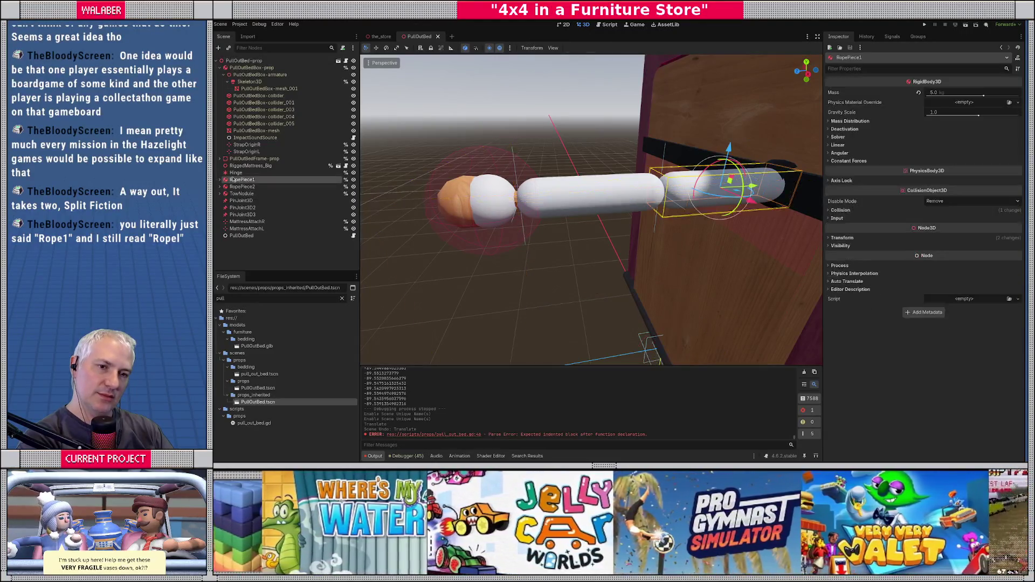
Add a Marker3D child under RopePiece1 named Rope1BoneRef.
{"action": "left_click", "coordinate": [220, 180]}
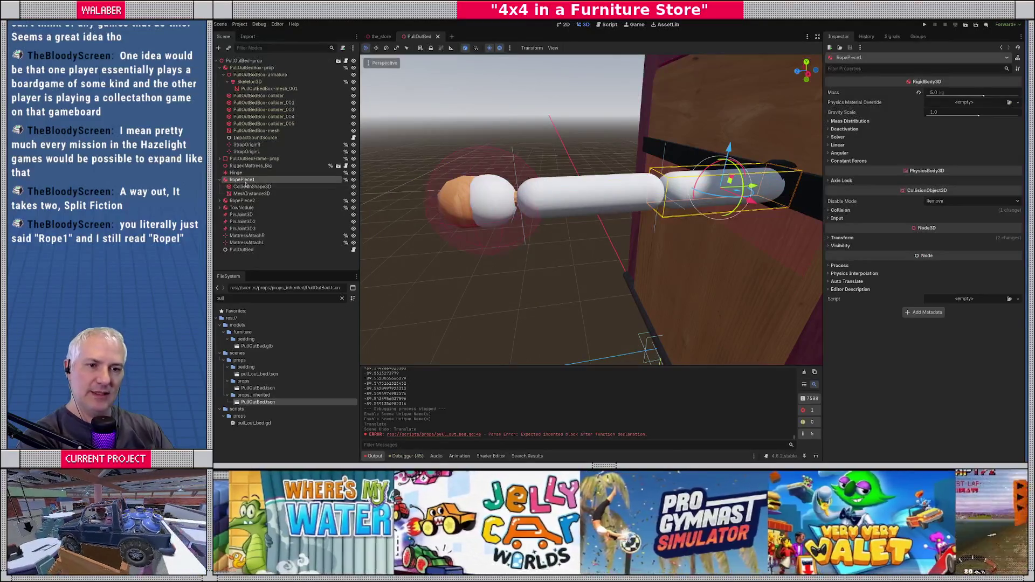
{"action": "right_click", "coordinate": [242, 182]}
{"action": "left_click", "coordinate": [279, 191]}
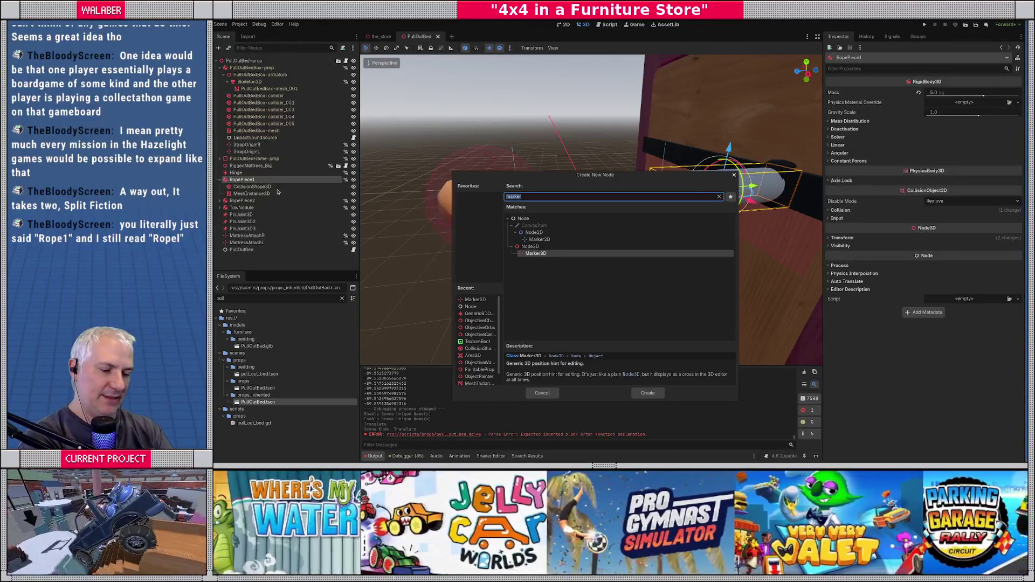
{"action": "type", "text": "marker"}
{"action": "key", "text": "F2"}
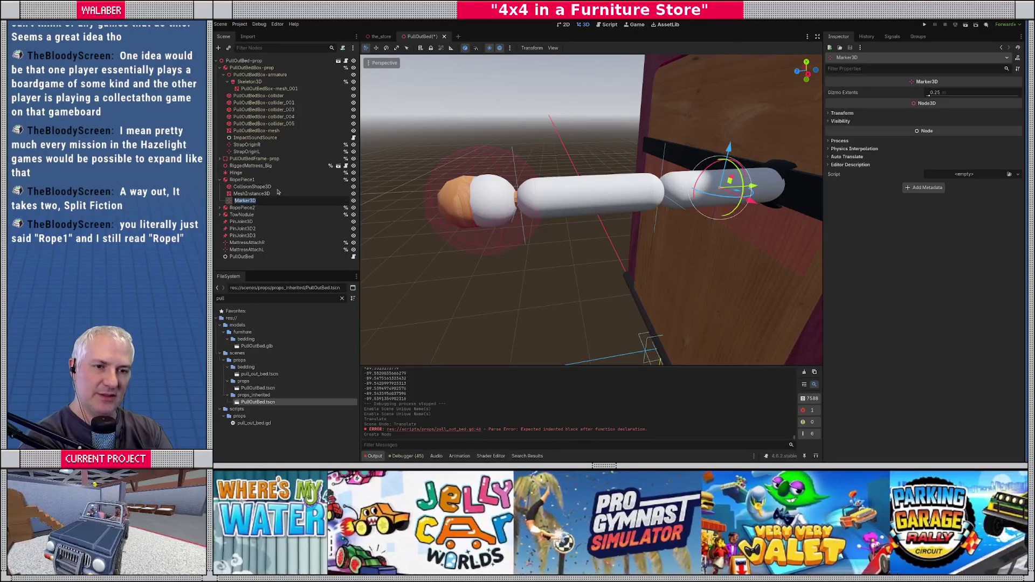
{"action": "type", "text": "BoneRef"}
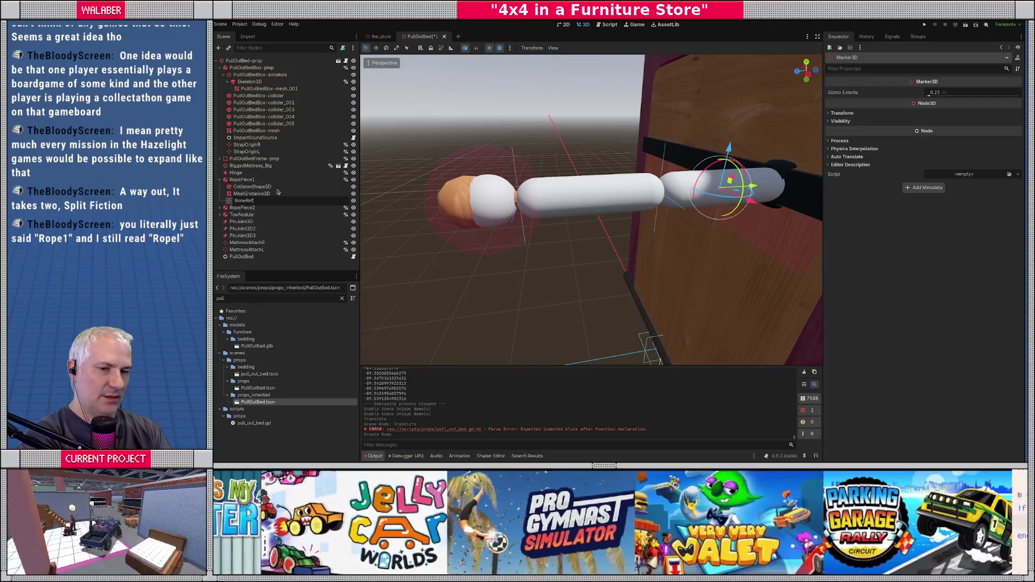
{"action": "type", "text": "Rope1"}
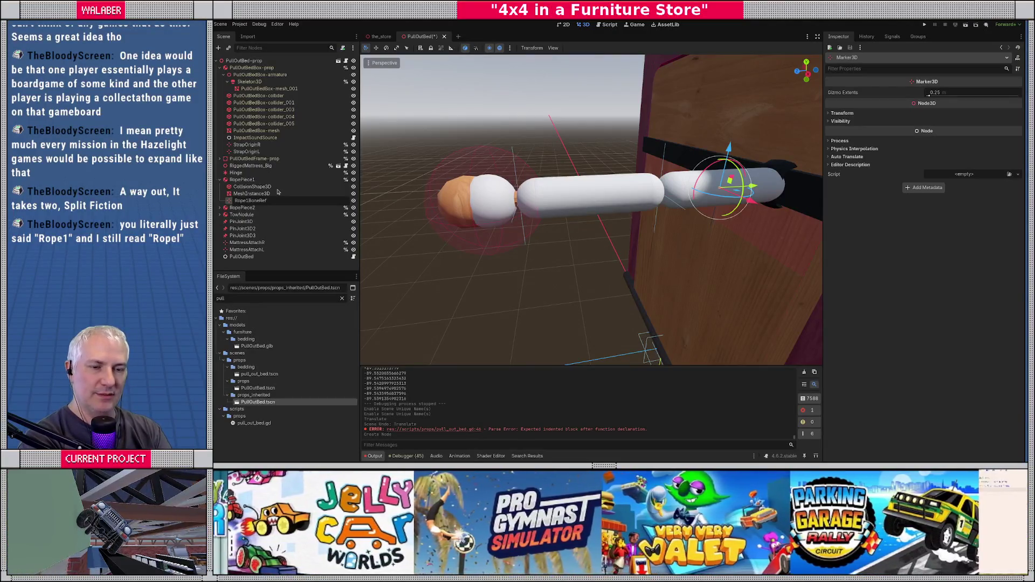
{"action": "key", "text": "Return"}
Frame Rope1BoneRef and view the rope in right-side orthographic view.
{"action": "key", "text": "f"}
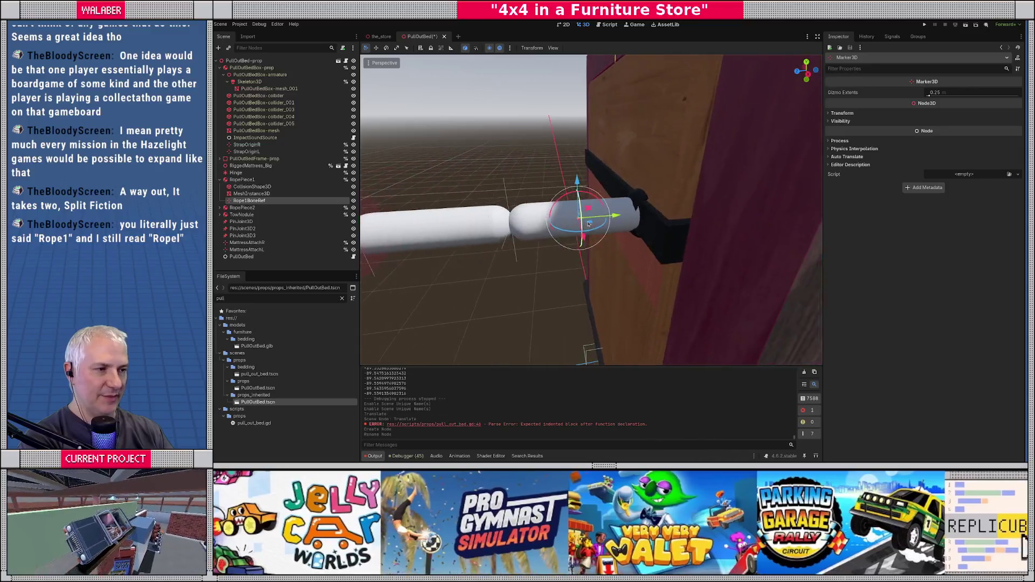
{"action": "key", "text": "KP_1"}
{"action": "key", "text": "KP_3"}
{"action": "scroll", "coordinate": [593, 213], "scroll_direction": "up", "scroll_amount": 5}
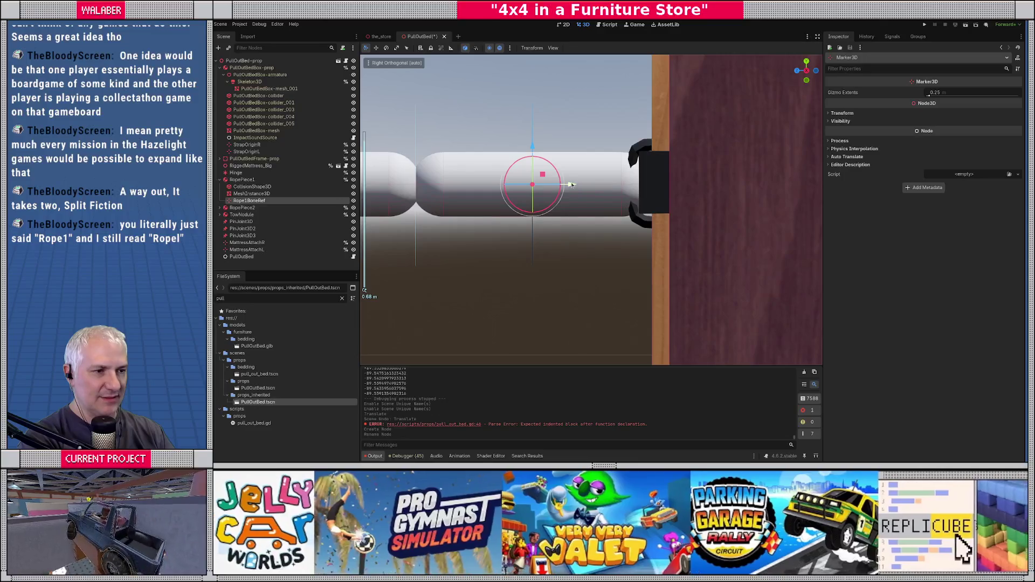
{"action": "scroll", "coordinate": [573, 185], "scroll_direction": "down", "scroll_amount": 3}
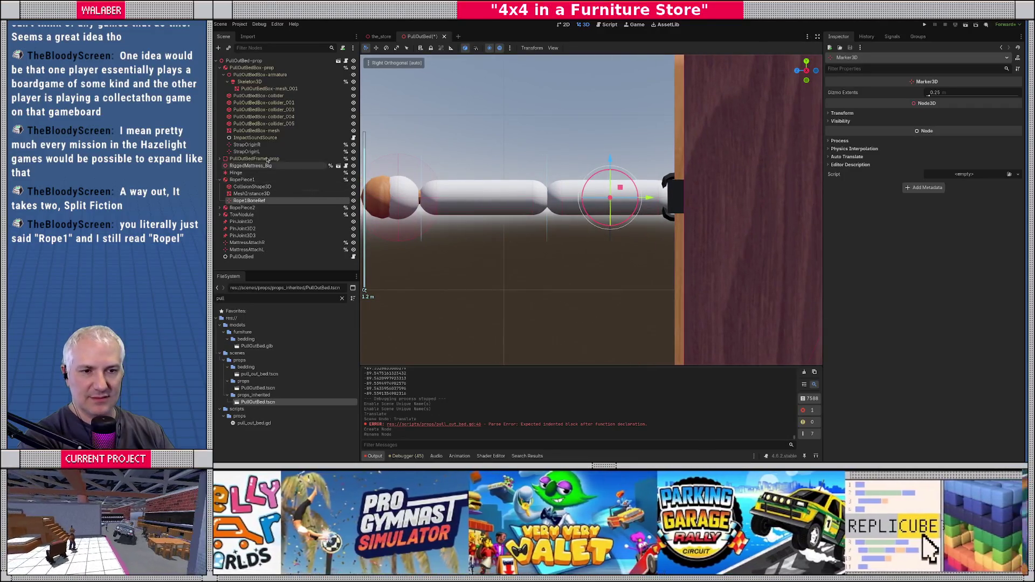
Select the rope pieces, TowNodule and three pin joints, try moving them, then undo.
{"action": "left_click", "coordinate": [253, 158]}
{"action": "left_click", "coordinate": [240, 179]}
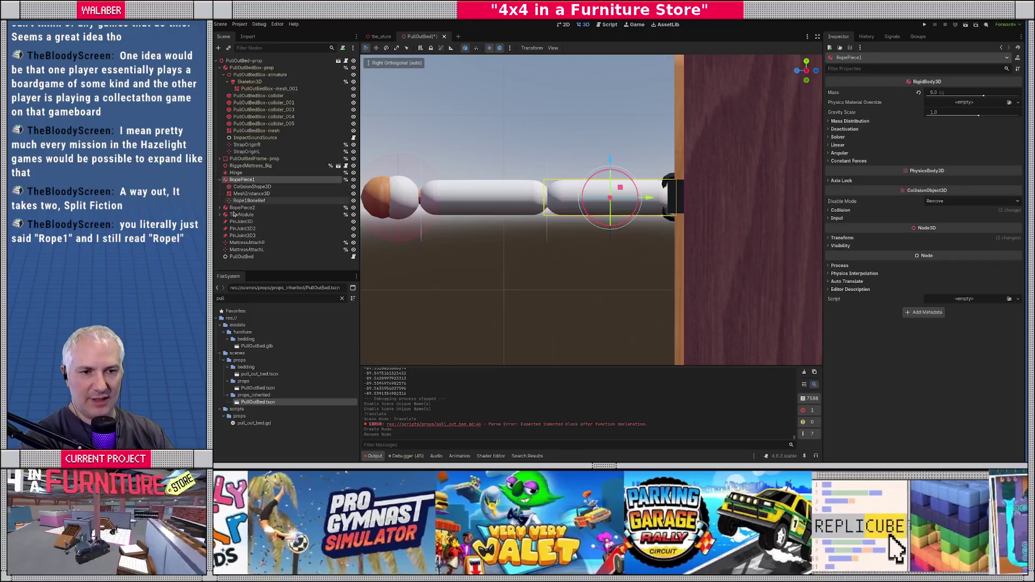
{"action": "left_click", "coordinate": [237, 208], "text": "ctrl"}
{"action": "left_click", "coordinate": [239, 215], "text": "ctrl"}
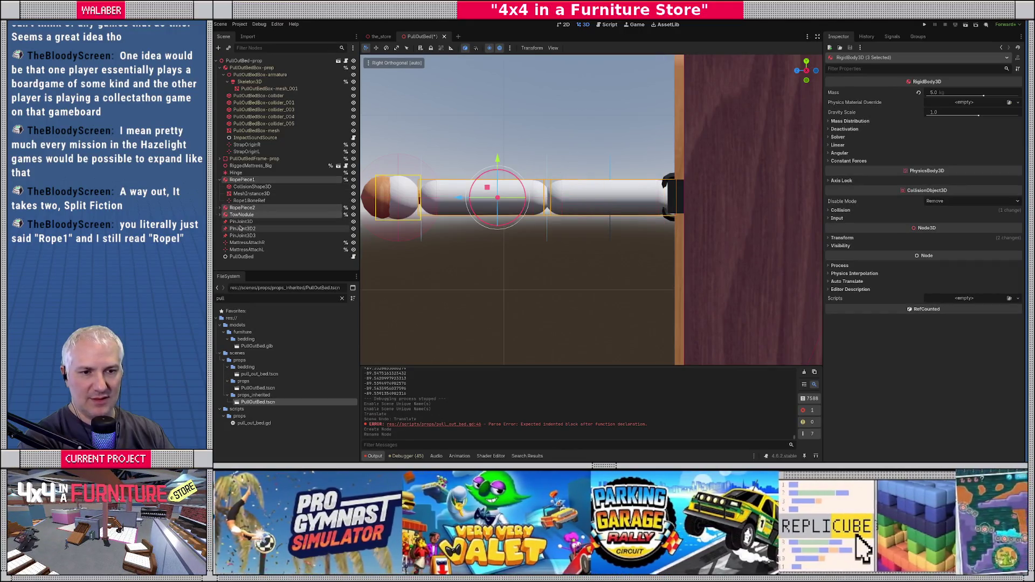
{"action": "left_click", "coordinate": [237, 221], "text": "ctrl"}
{"action": "left_click", "coordinate": [240, 228], "text": "ctrl"}
{"action": "left_click", "coordinate": [241, 235], "text": "ctrl"}
{"action": "mouse_move", "coordinate": [485, 198]}
{"action": "left_mouse_down"}
{"action": "mouse_move", "coordinate": [539, 198]}
{"action": "mouse_move", "coordinate": [470, 200]}
{"action": "left_mouse_up"}
{"action": "key", "text": "ctrl+z"}
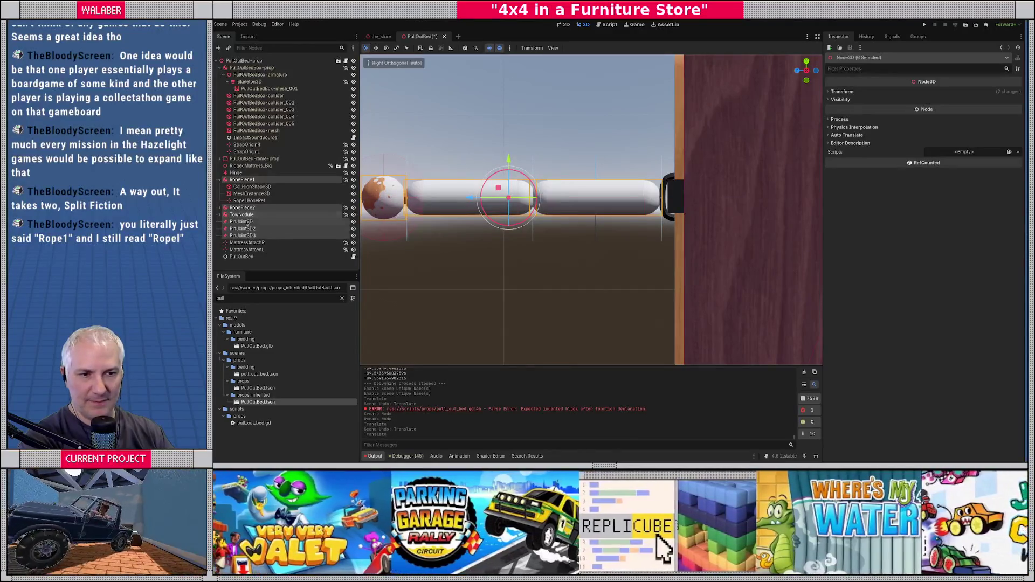
Check PinJoint3D, then slide Rope1BoneRef to the rope end beside the connector.
{"action": "left_click", "coordinate": [241, 221]}
{"action": "scroll", "coordinate": [596, 219], "scroll_direction": "up", "scroll_amount": 3}
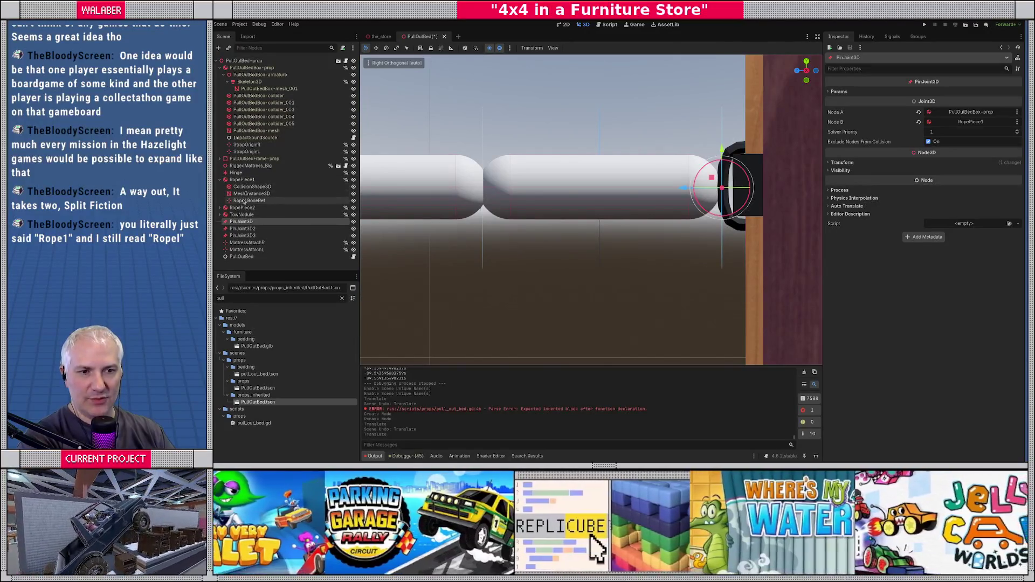
{"action": "left_click", "coordinate": [249, 201]}
{"action": "left_click_drag", "start_coordinate": [562, 188], "coordinate": [682, 190]}
{"action": "scroll", "coordinate": [684, 189], "scroll_direction": "down", "scroll_amount": 3}
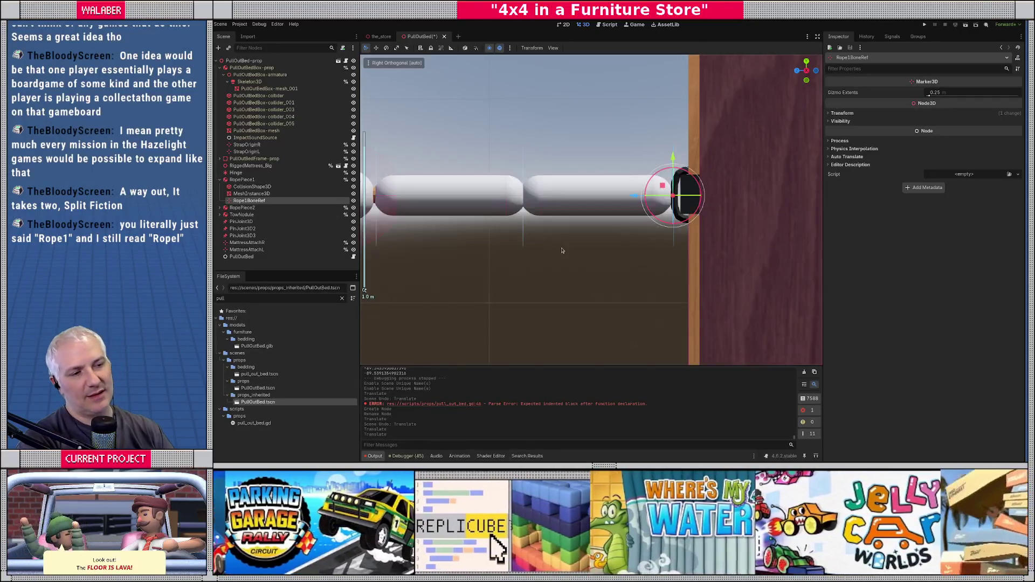
{"action": "left_click", "coordinate": [221, 208]}
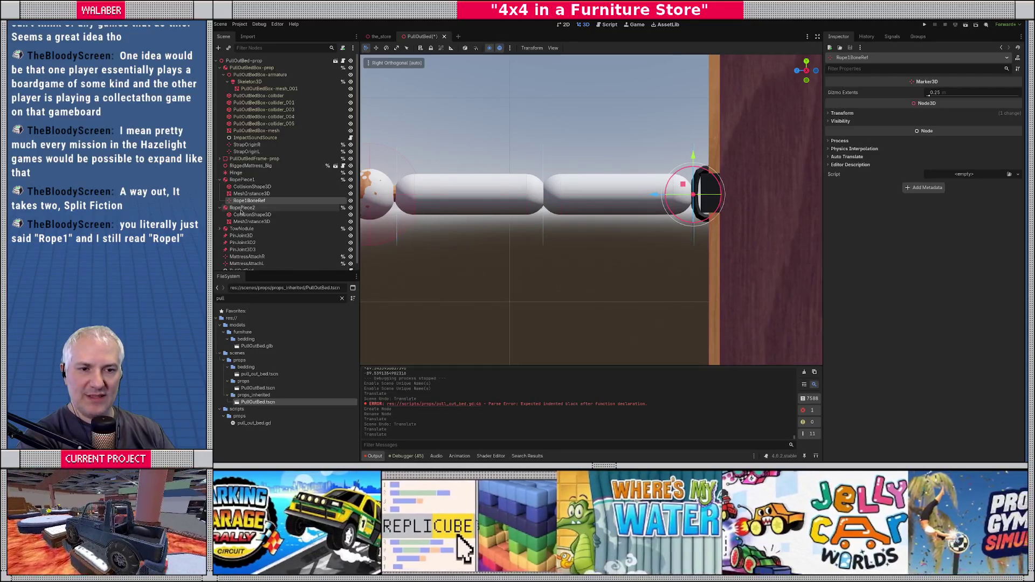
Add a Marker3D named Rope2BoneRef under RopePiece2 and move it along the rope's Z axis.
{"action": "left_click", "coordinate": [243, 208]}
{"action": "key", "text": "ctrl+a"}
{"action": "type", "text": "mark"}
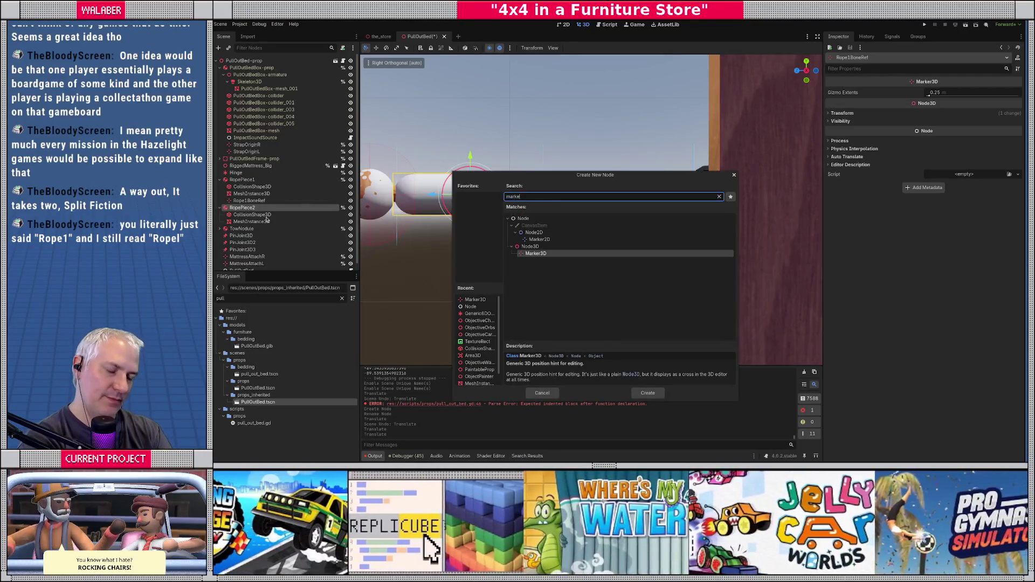
{"action": "key", "text": "Return"}
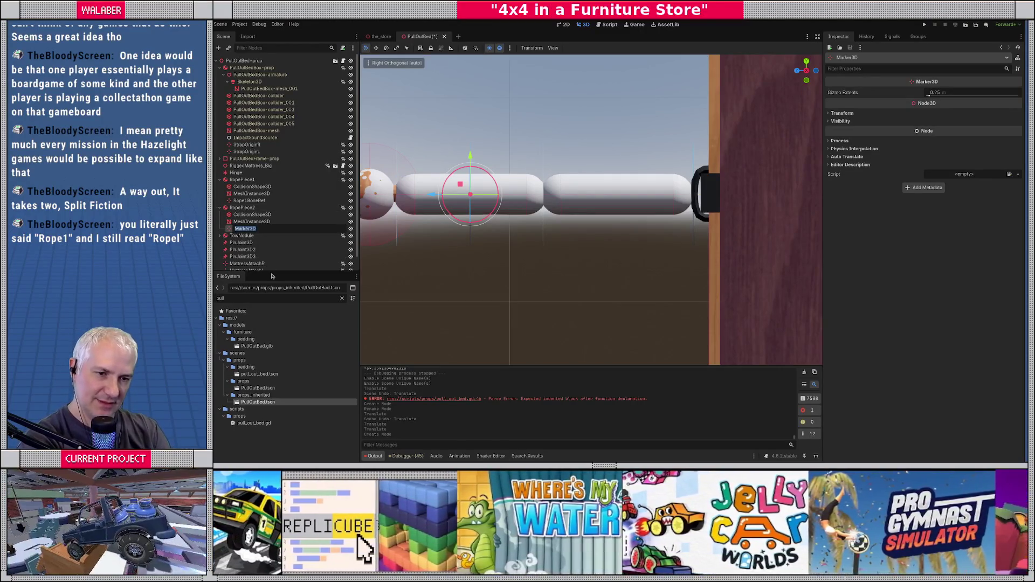
{"action": "type", "text": "Rope2BoneRe"}
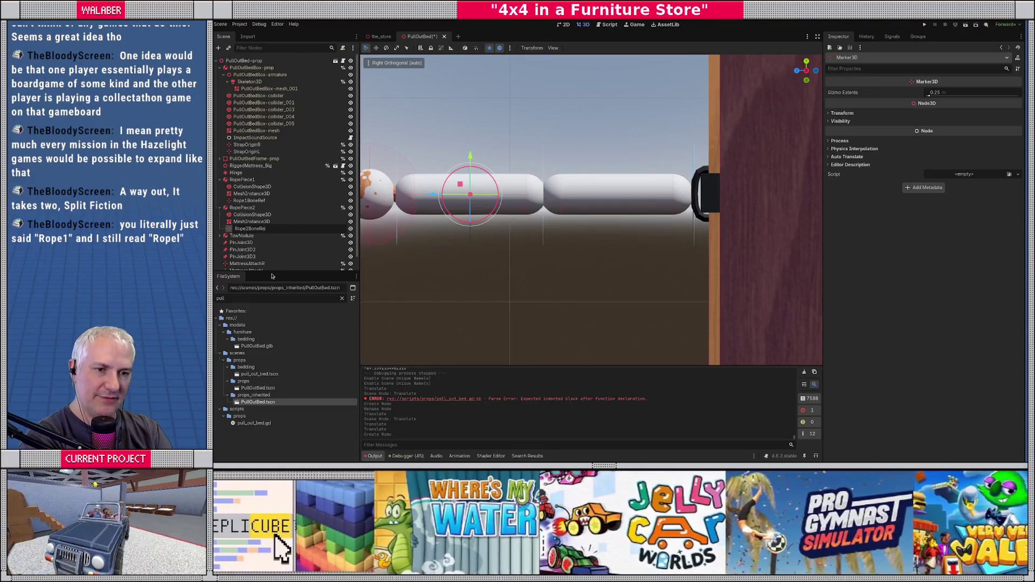
{"action": "key", "text": "Return"}
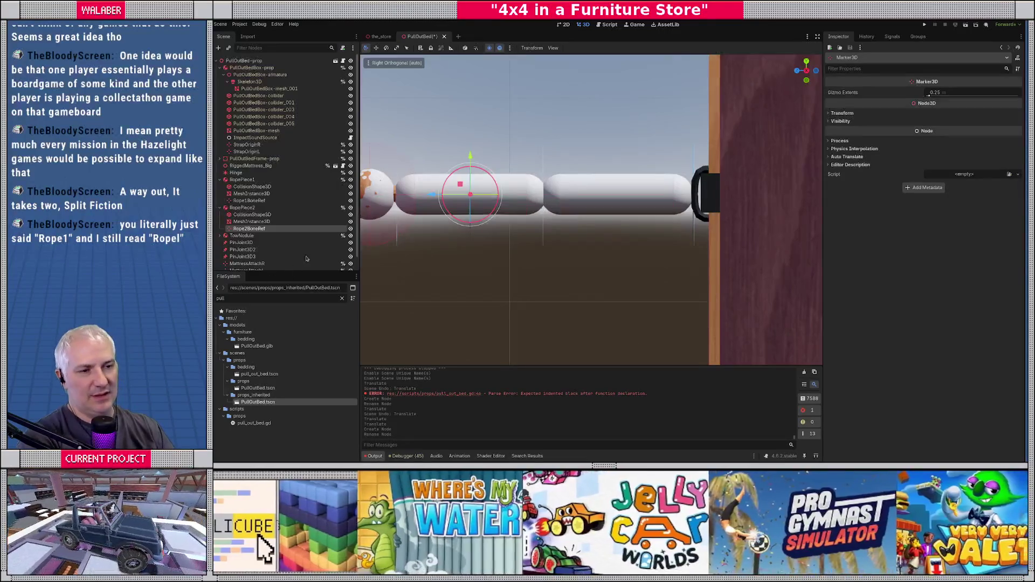
{"action": "key", "text": "g"}
{"action": "key", "text": "z"}
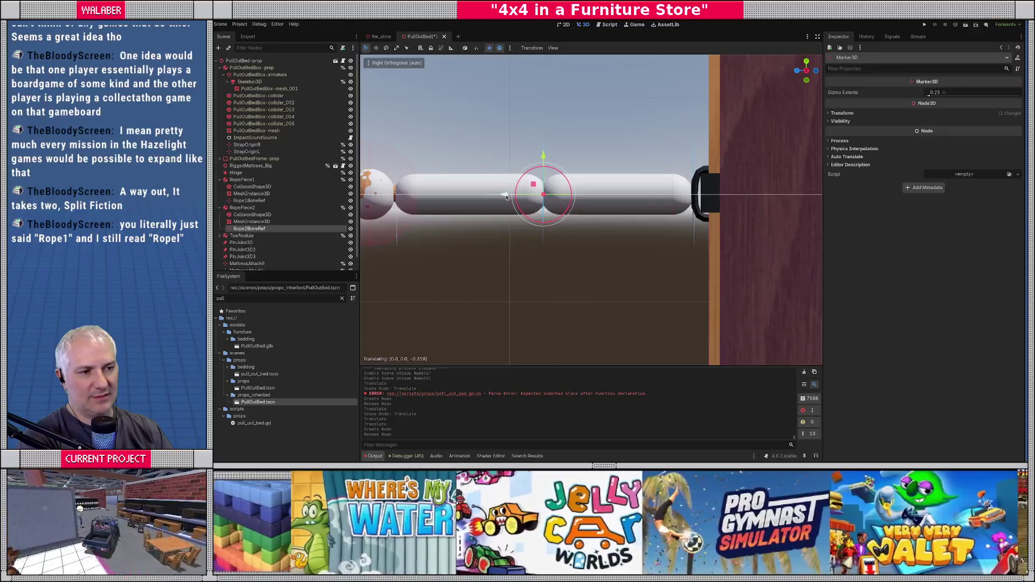
{"action": "left_click", "coordinate": [505, 197]}
{"action": "key", "text": "f"}
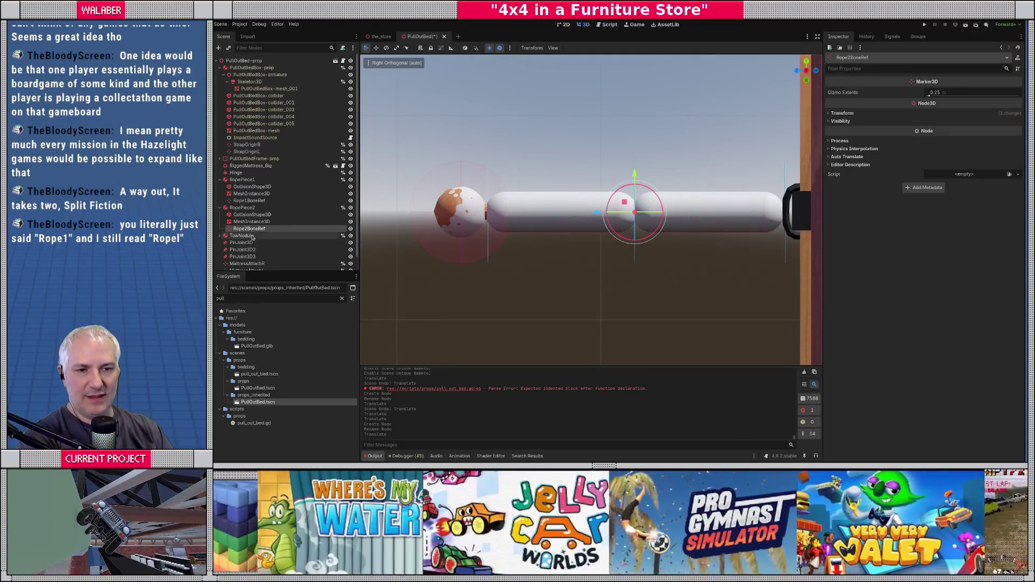
Add a Marker3D named TowBoneRef under TowNodule and nudge it along its axis.
{"action": "left_click", "coordinate": [221, 236]}
{"action": "right_click", "coordinate": [249, 237]}
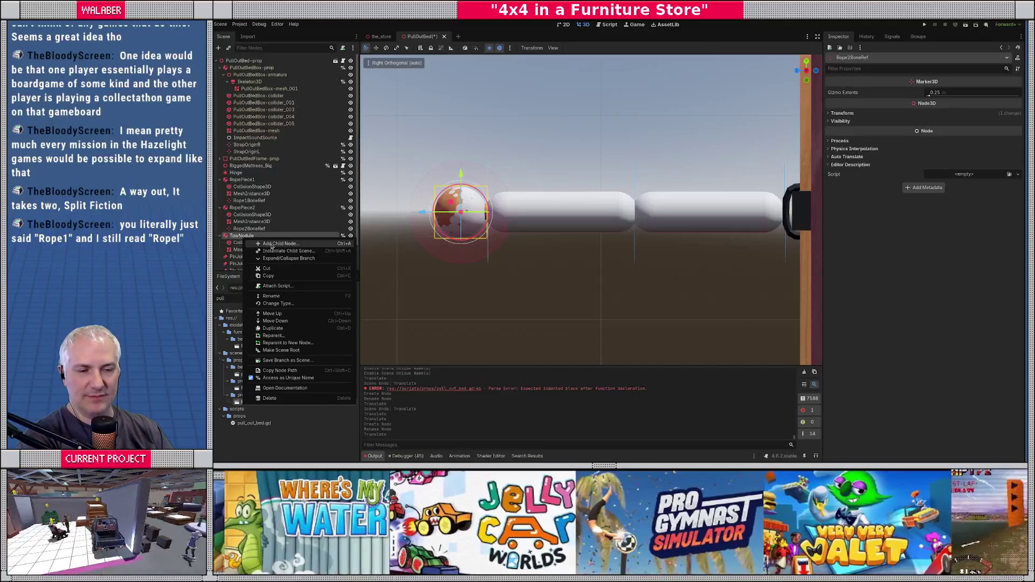
{"action": "left_click", "coordinate": [273, 246]}
{"action": "type", "text": "marker3d"}
{"action": "key", "text": "Return"}
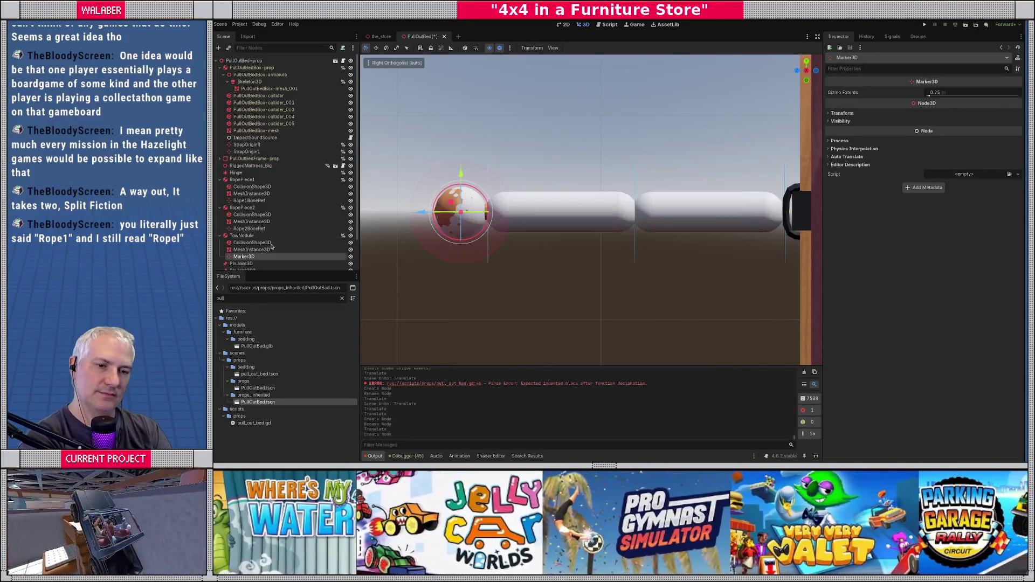
{"action": "key", "text": "F2"}
{"action": "type", "text": "TowBoneRef"}
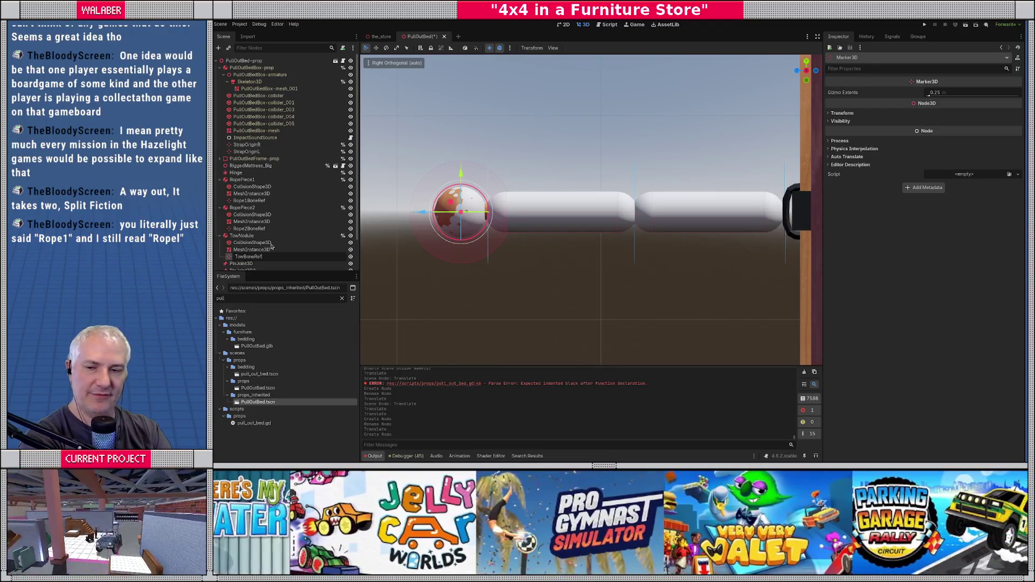
{"action": "key", "text": "Return"}
{"action": "left_click_drag", "start_coordinate": [422, 213], "coordinate": [444, 213]}
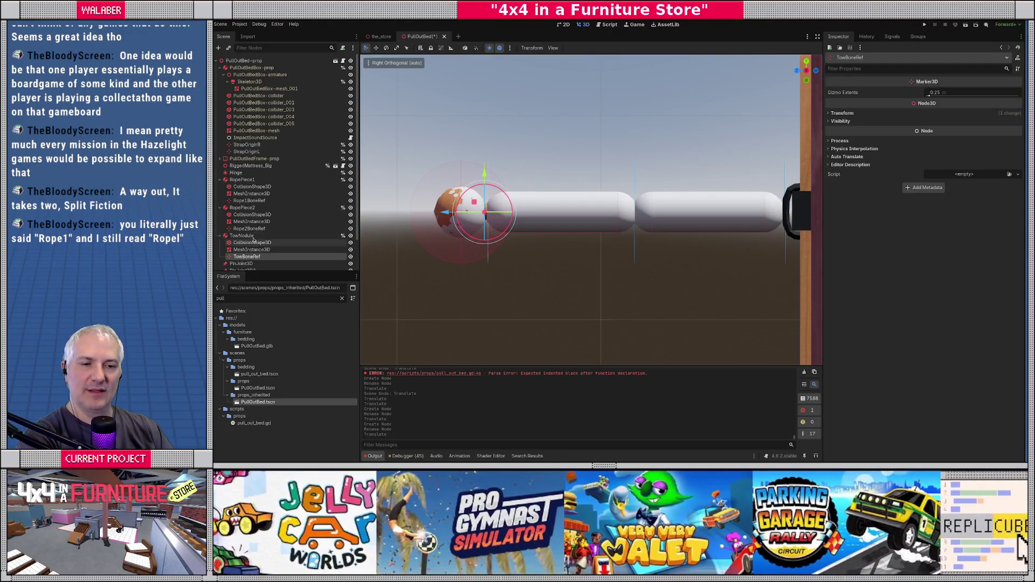
{"action": "left_click", "coordinate": [250, 228], "text": "ctrl"}
Set the three BoneRef markers to Access as Unique Name.
{"action": "left_click", "coordinate": [250, 200], "text": "ctrl"}
{"action": "right_click", "coordinate": [251, 200]}
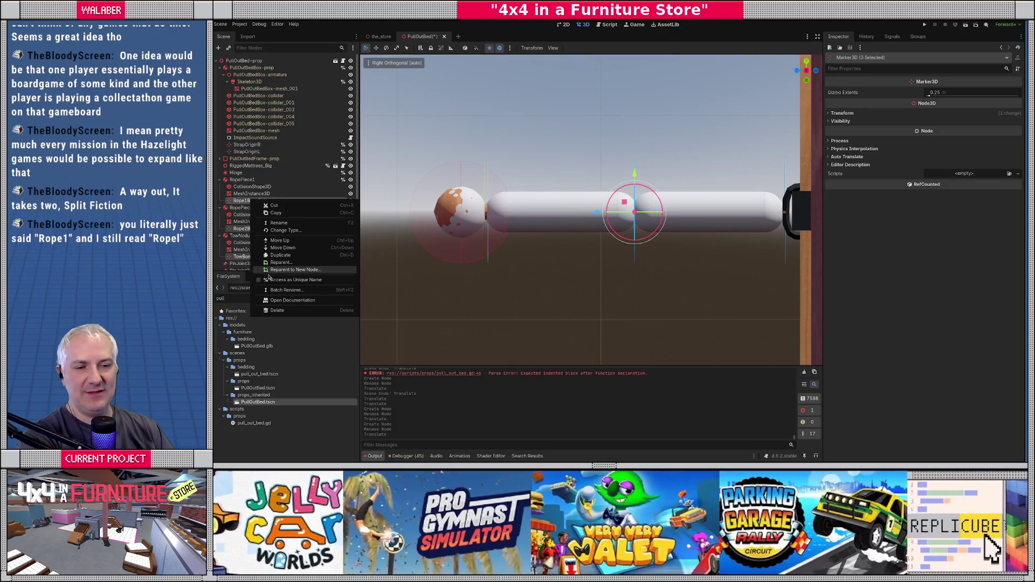
{"action": "left_click", "coordinate": [299, 271]}
{"action": "scroll", "coordinate": [335, 254], "scroll_direction": "down", "scroll_amount": 2}
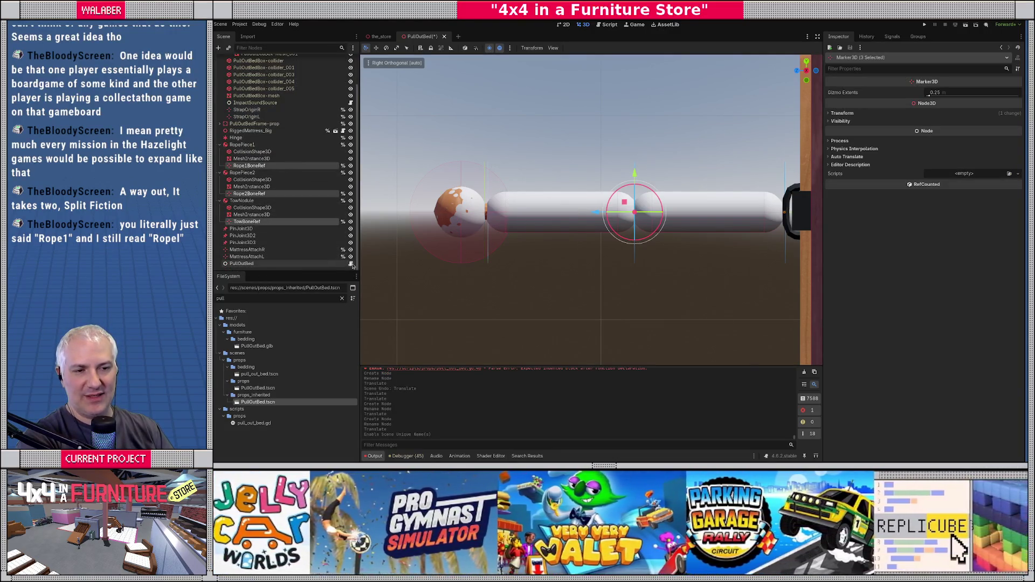
Drop the markers into pull_out_bed.gd as variable references and review the declarations.
{"action": "left_click", "coordinate": [350, 264]}
{"action": "left_click_drag", "start_coordinate": [495, 125], "coordinate": [550, 145]}
{"action": "scroll", "coordinate": [523, 136], "scroll_direction": "up", "scroll_amount": 7}
{"action": "scroll", "coordinate": [590, 125], "scroll_direction": "up", "scroll_amount": 3}
{"action": "left_click_drag", "start_coordinate": [560, 91], "coordinate": [512, 292]}
{"action": "key", "text": "Right"}
{"action": "left_click", "coordinate": [818, 37]}
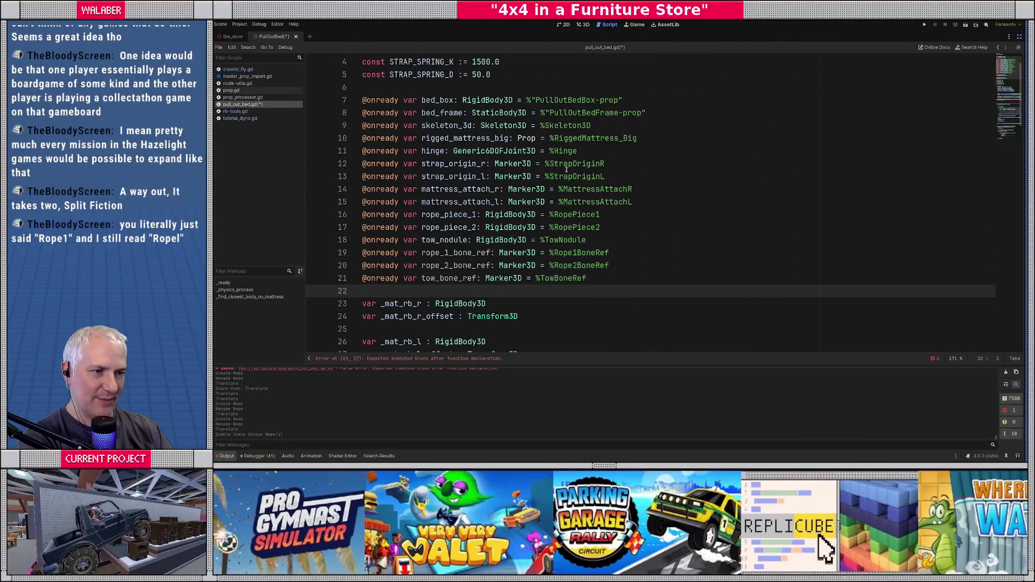
Begin typing a skeleton reference on the empty line in _process.
{"action": "double_click", "coordinate": [432, 252]}
{"action": "scroll", "coordinate": [483, 260], "scroll_direction": "down", "scroll_amount": 10}
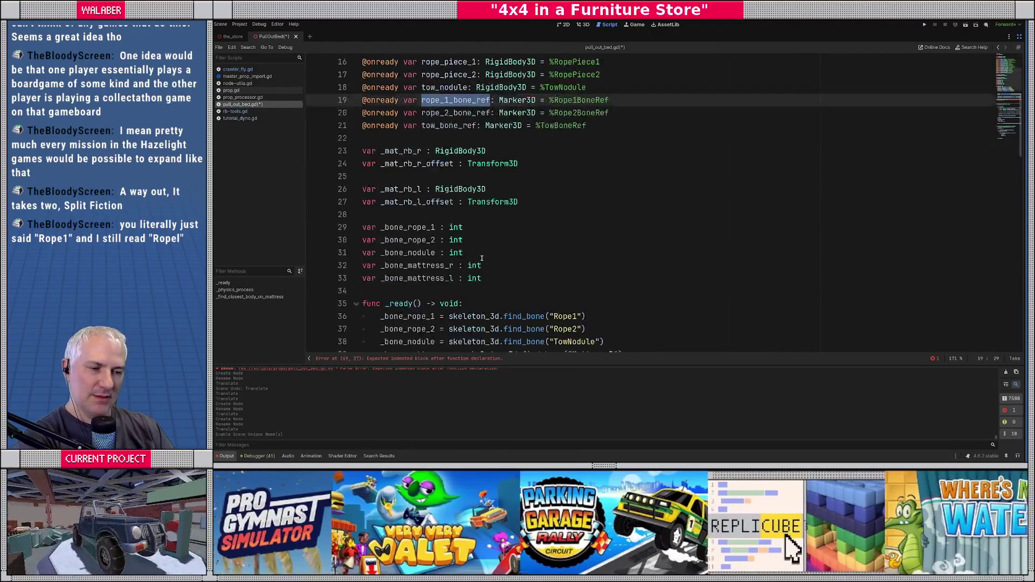
{"action": "scroll", "coordinate": [483, 260], "scroll_direction": "down", "scroll_amount": 3}
{"action": "scroll", "coordinate": [483, 261], "scroll_direction": "up", "scroll_amount": 2}
{"action": "left_click", "coordinate": [485, 201]}
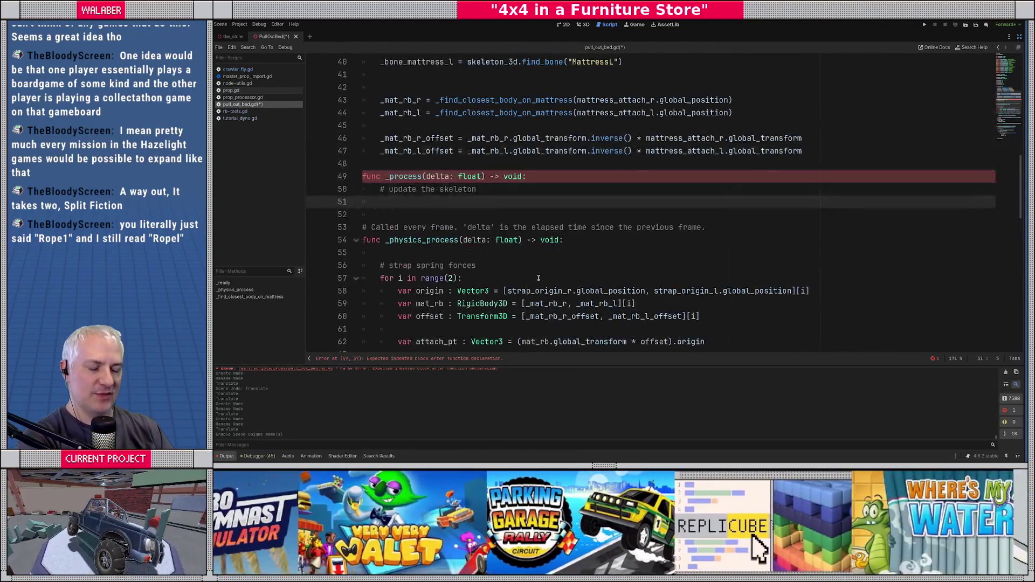
{"action": "type", "text": "skee"}
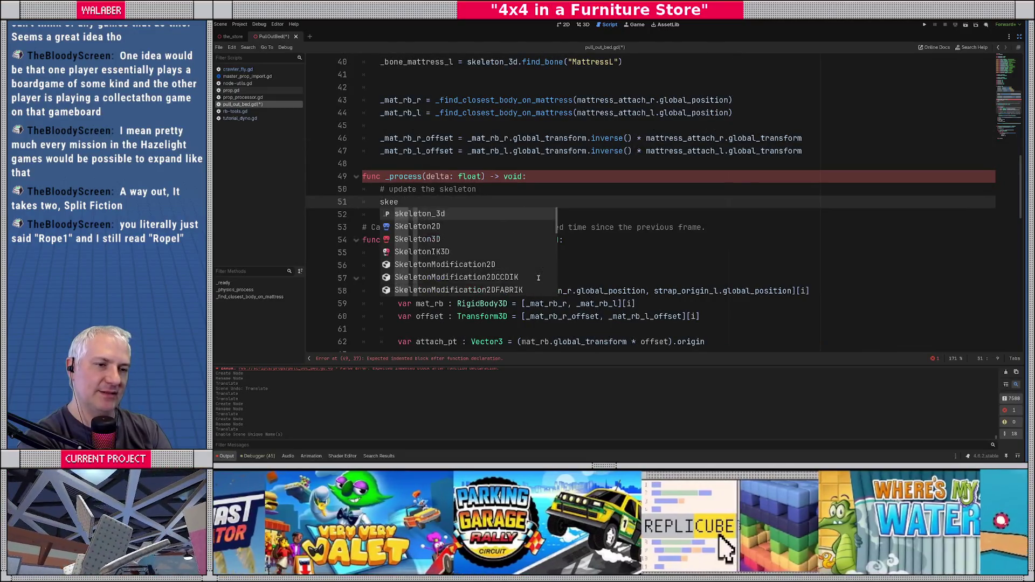
{"action": "key", "text": "Down"}
{"action": "key", "text": "Return"}
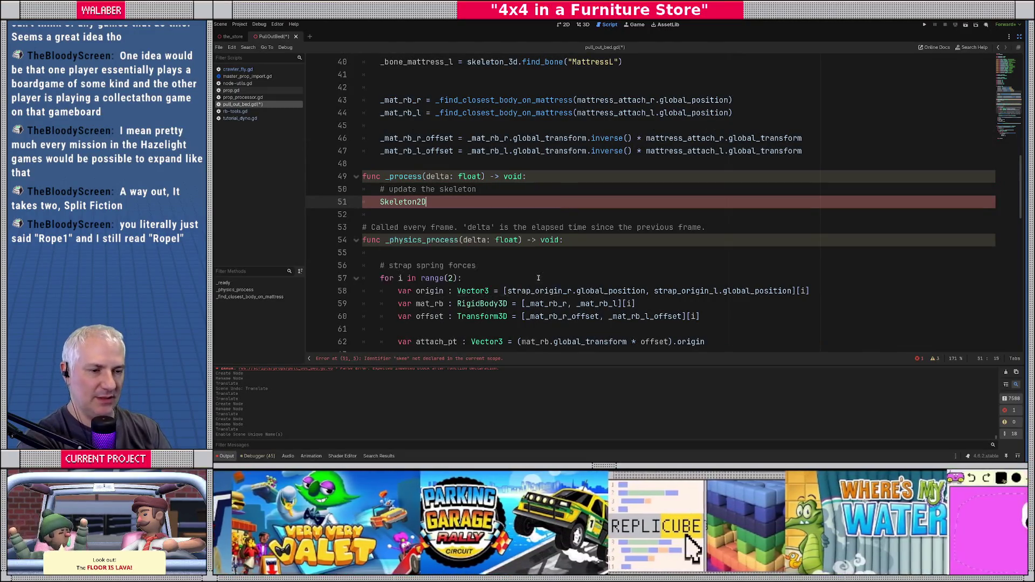
Correct it to skeleton_3d and complete the set_bone_pose_position call.
{"action": "key", "text": "shift+Home"}
{"action": "type", "text": "skel"}
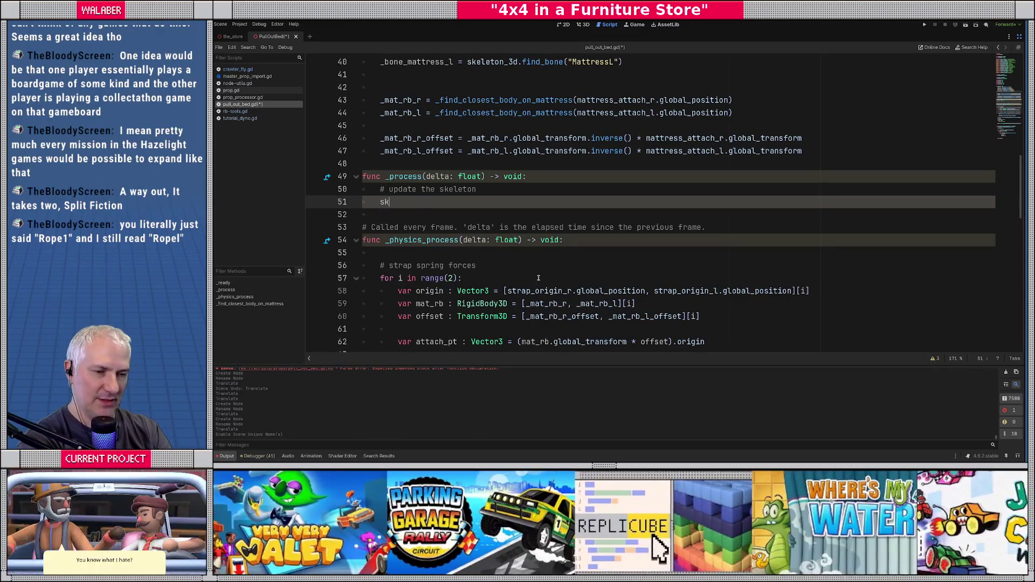
{"action": "key", "text": "Return"}
{"action": "type", "text": ".gl"}
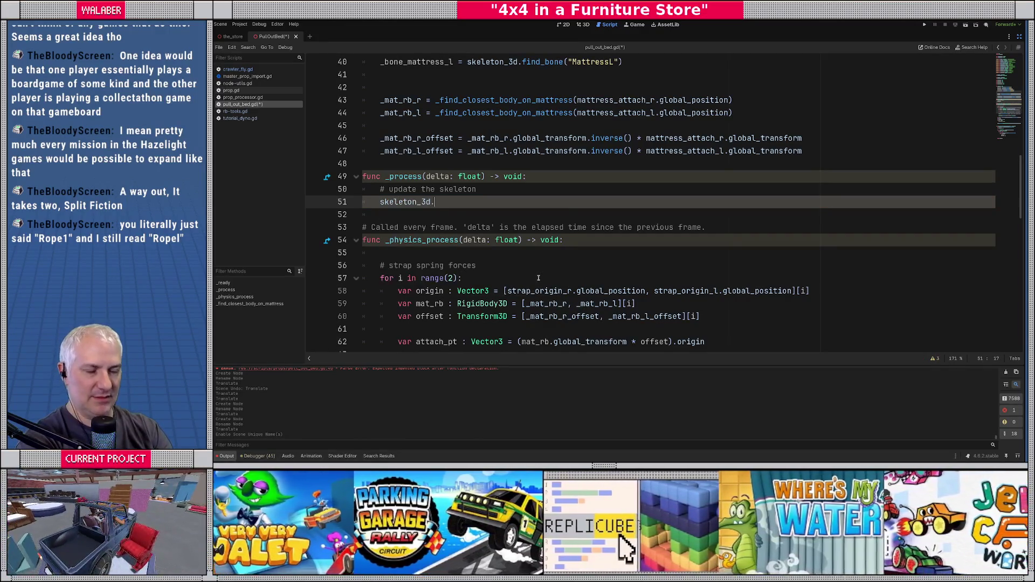
{"action": "type", "text": "o"}
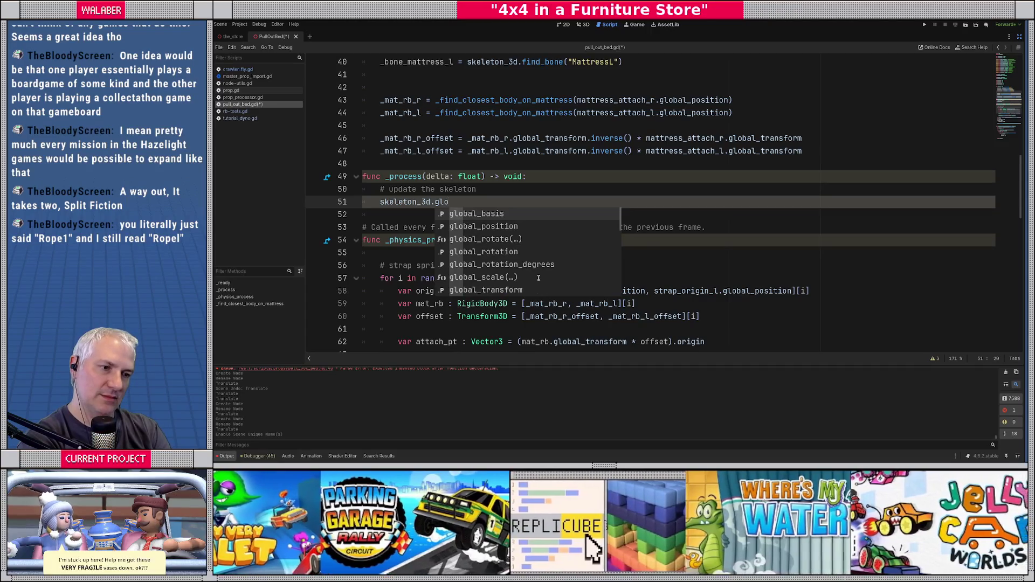
{"action": "key", "text": "BackSpace"}
{"action": "key", "text": "BackSpace"}
{"action": "key", "text": "BackSpace"}
{"action": "type", "text": "b"}
{"action": "key", "text": "BackSpace"}
{"action": "type", "text": "pose"}
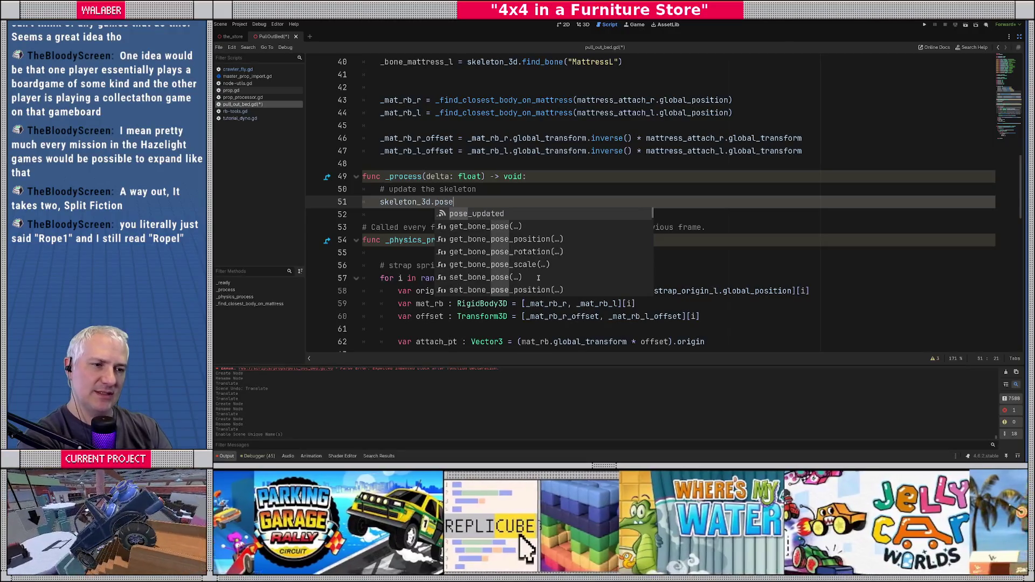
{"action": "key", "text": "BackSpace"}
{"action": "key", "text": "BackSpace"}
{"action": "key", "text": "BackSpace"}
{"action": "type", "text": "set_bone_"}
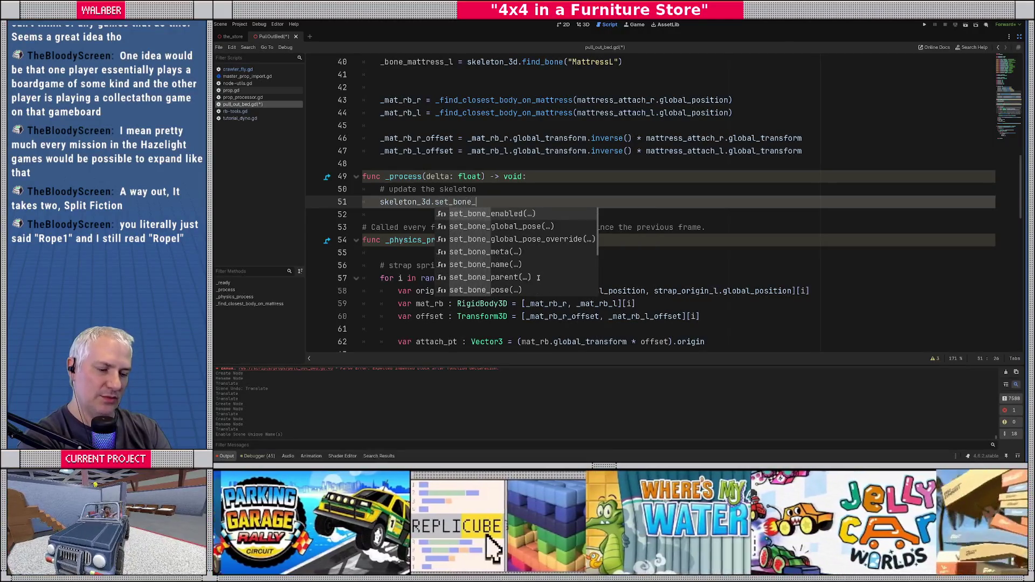
{"action": "type", "text": "pose_"}
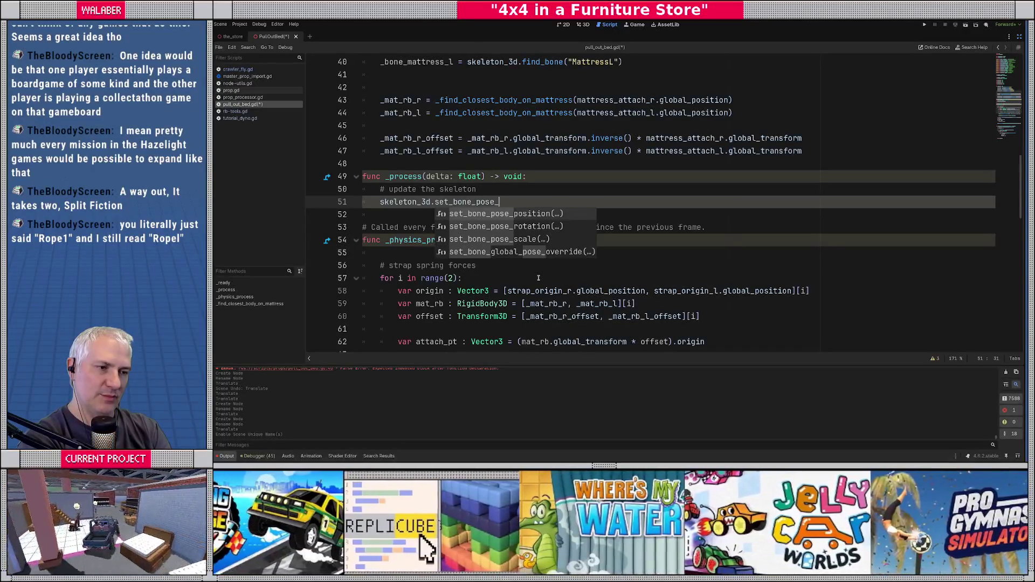
{"action": "key", "text": "Return"}
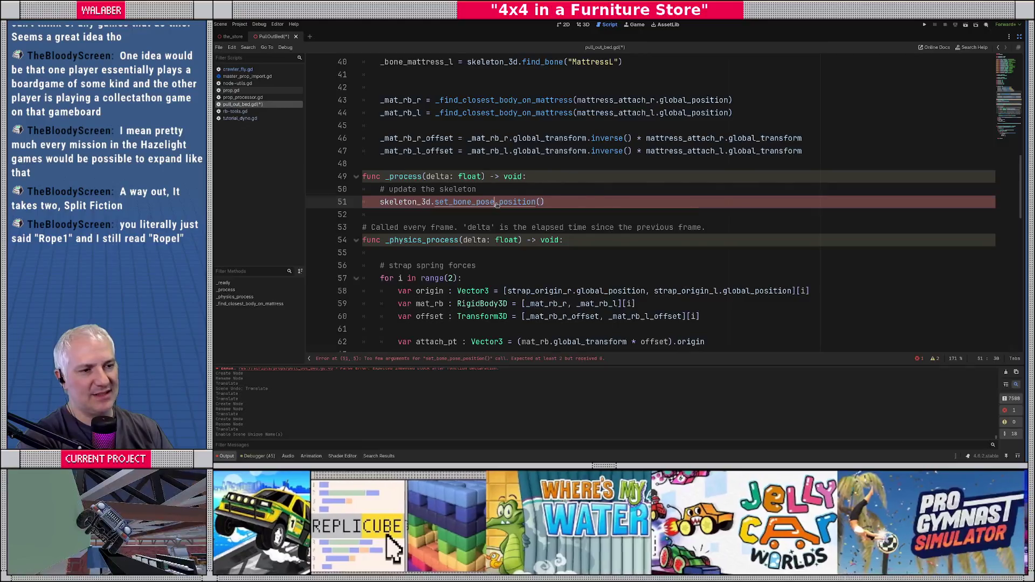
Check the set_bone_pose_position documentation and try entering its _bone argument.
{"action": "left_click", "coordinate": [497, 203], "text": "ctrl"}
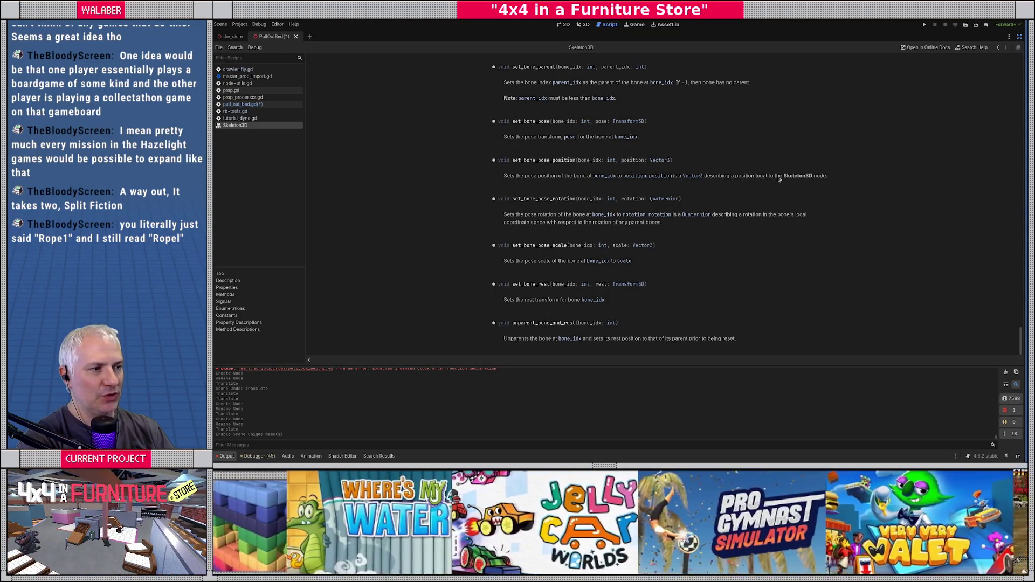
{"action": "key", "text": "alt+Left"}
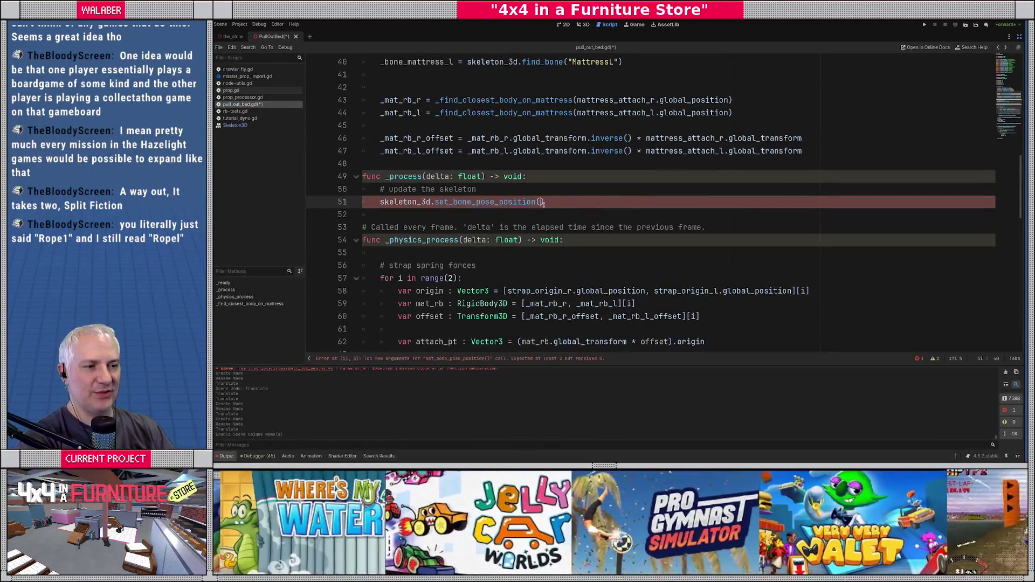
{"action": "key", "text": "BackSpace"}
{"action": "type", "text": "("}
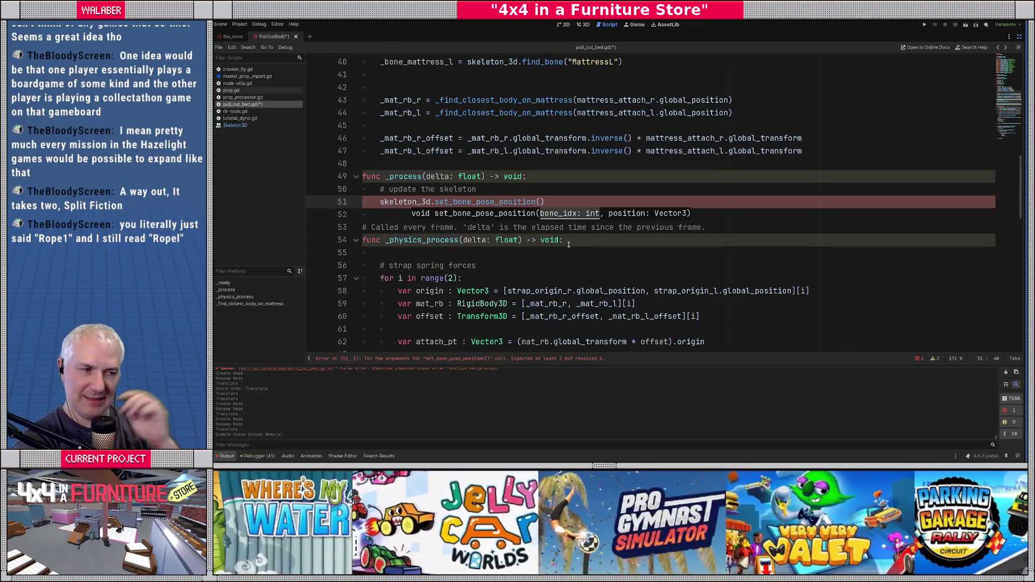
{"action": "type", "text": "_b"}
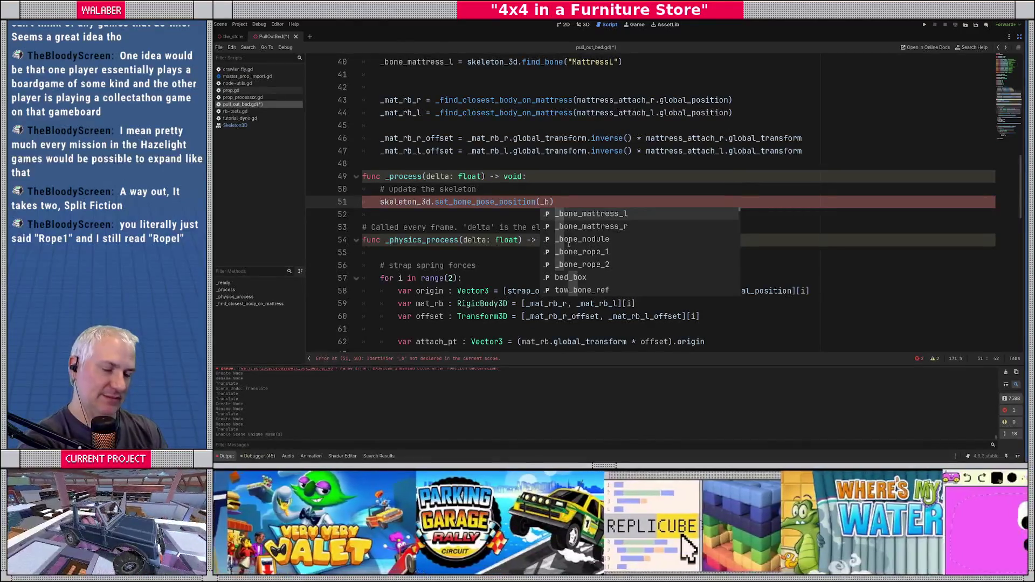
{"action": "key", "text": "Escape"}
Delete the unfinished bone pose line and restore the editor docks.
{"action": "key", "text": "shift+Home"}
{"action": "key", "text": "BackSpace"}
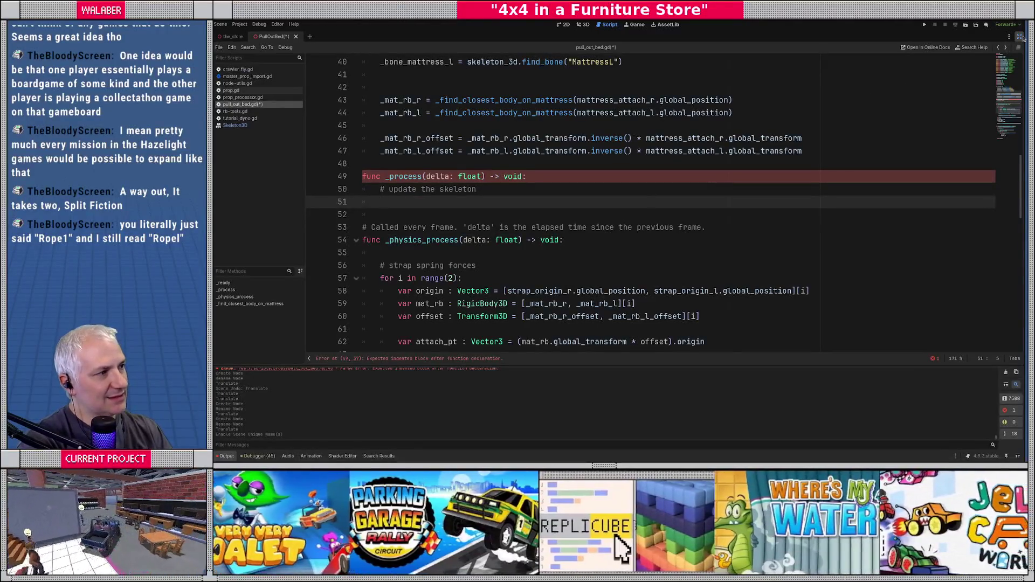
{"action": "left_click", "coordinate": [1019, 36]}
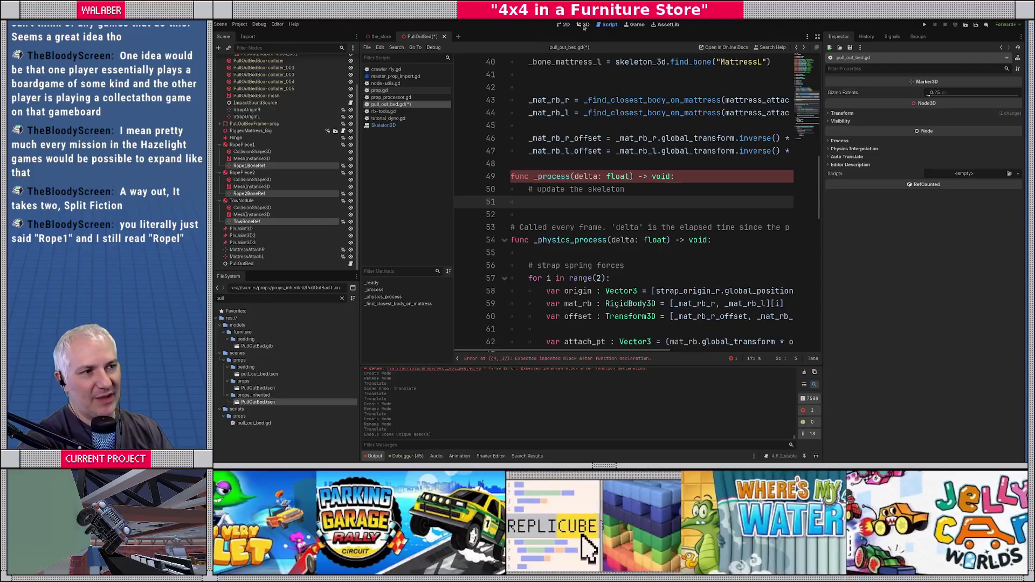
In the 3D view, inspect Skeleton3D's Rope1 and Rope2 poses, test-moving Rope2 then undoing.
{"action": "left_click", "coordinate": [582, 24]}
{"action": "left_click_drag", "start_coordinate": [569, 164], "coordinate": [550, 190]}
{"action": "scroll", "coordinate": [254, 84], "scroll_direction": "up", "scroll_amount": 3}
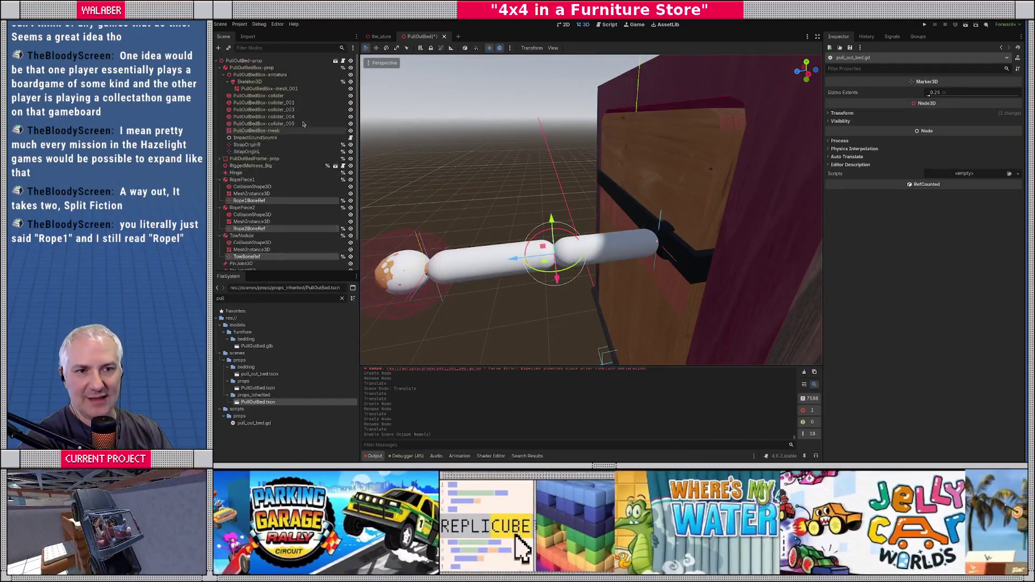
{"action": "left_click", "coordinate": [250, 81]}
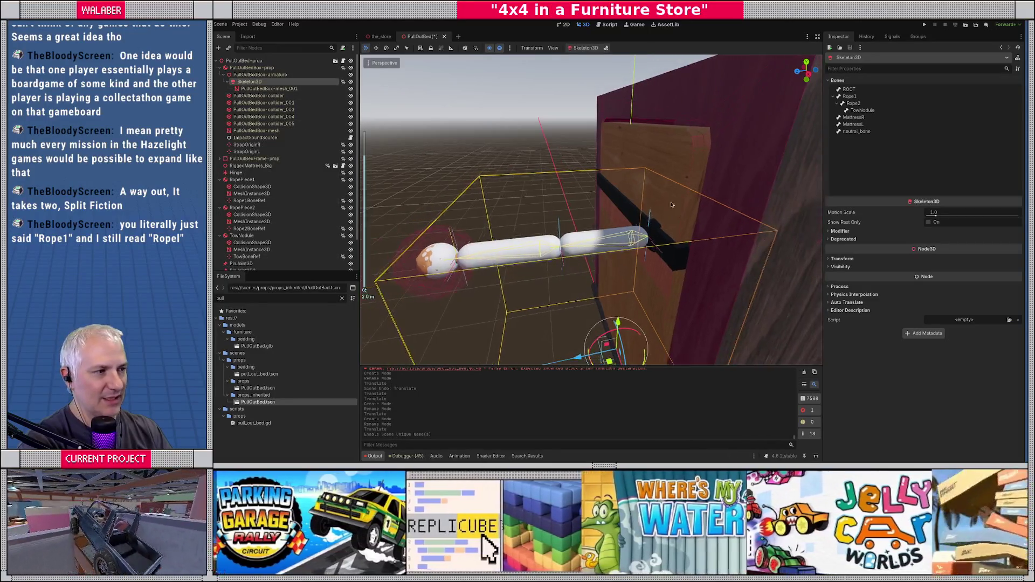
{"action": "left_click", "coordinate": [852, 97]}
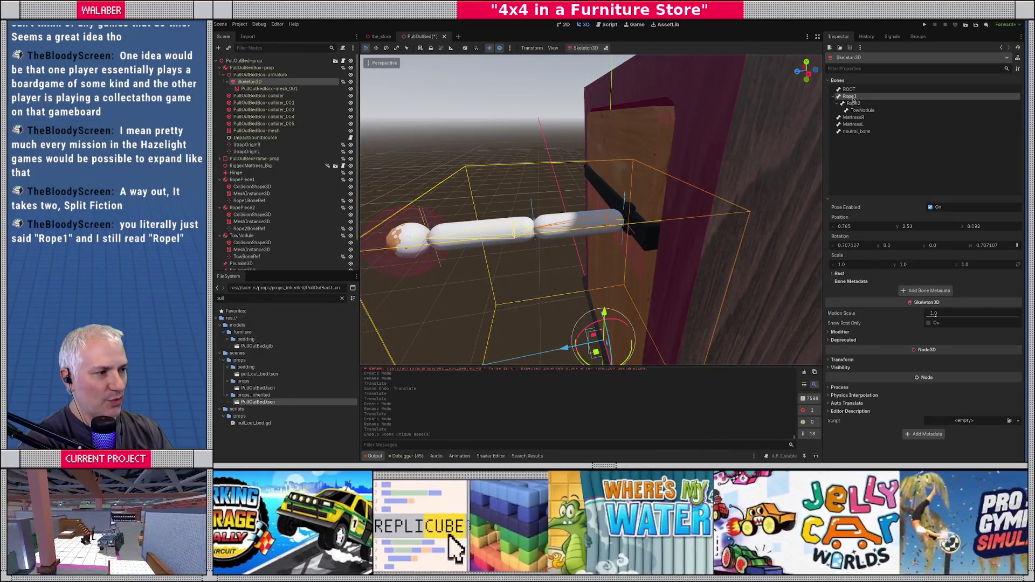
{"action": "left_click", "coordinate": [852, 103]}
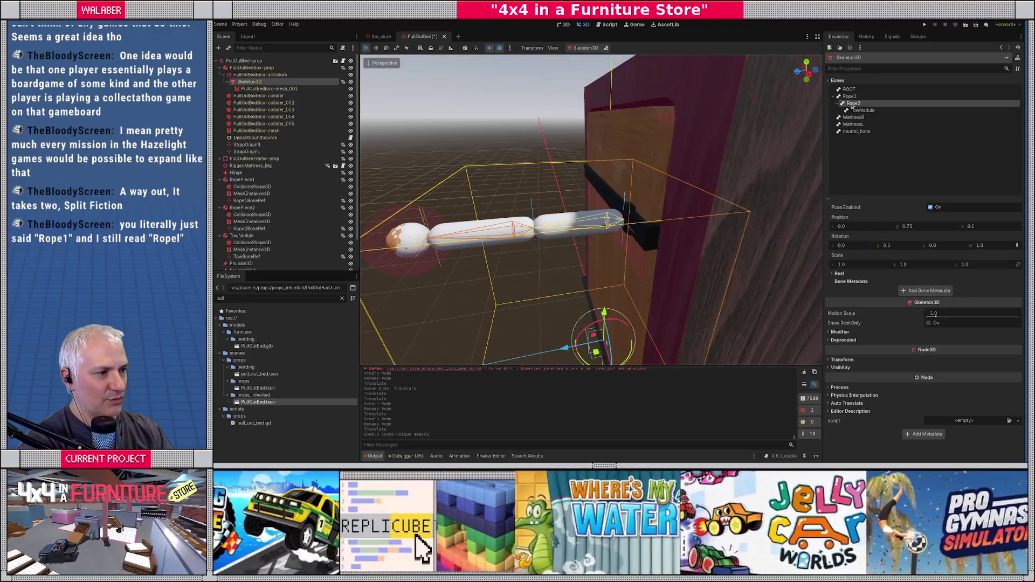
{"action": "left_click_drag", "start_coordinate": [919, 227], "coordinate": [943, 227]}
{"action": "key", "text": "ctrl+z"}
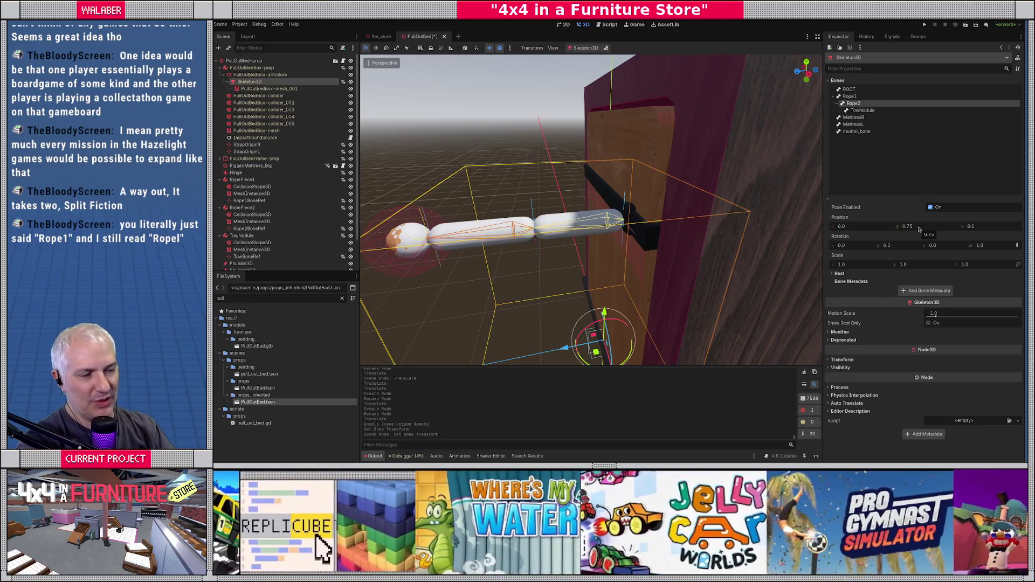
Frame the MattressL bone, orbit around the bed box, and test-shift it before undoing.
{"action": "left_click", "coordinate": [853, 124]}
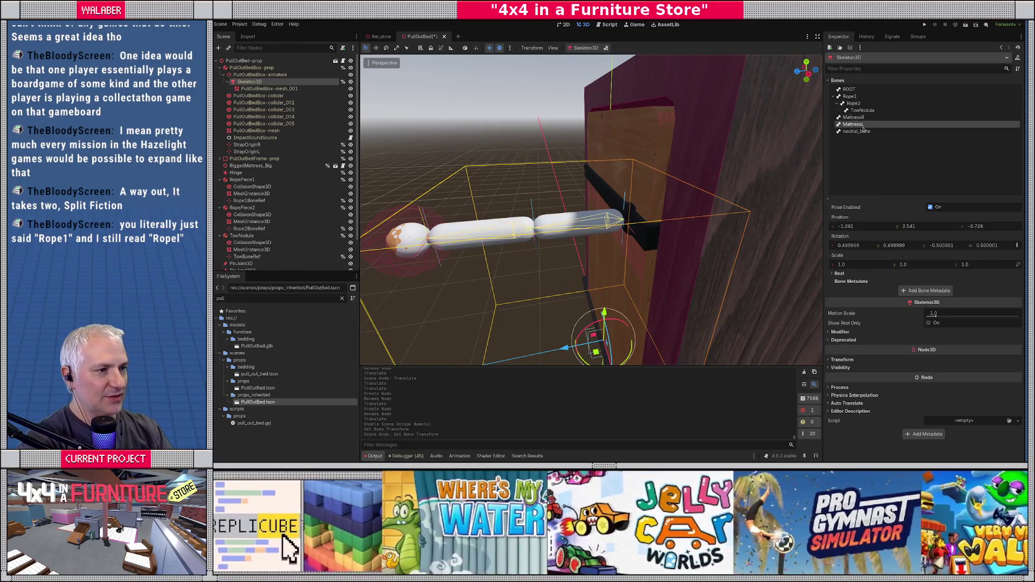
{"action": "key", "text": "f"}
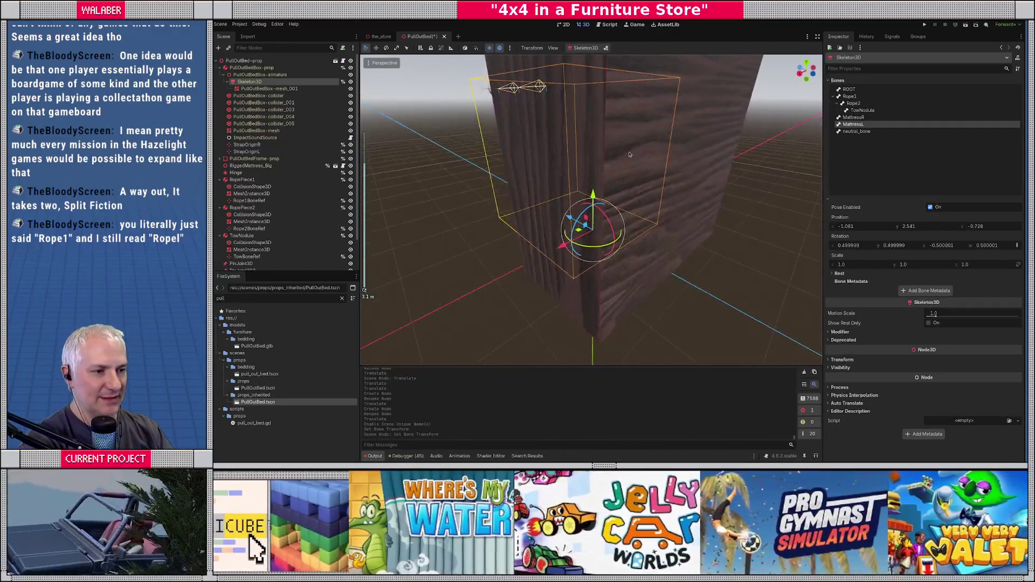
{"action": "scroll", "coordinate": [655, 171], "scroll_direction": "down", "scroll_amount": 3}
{"action": "scroll", "coordinate": [655, 172], "scroll_direction": "up", "scroll_amount": 10}
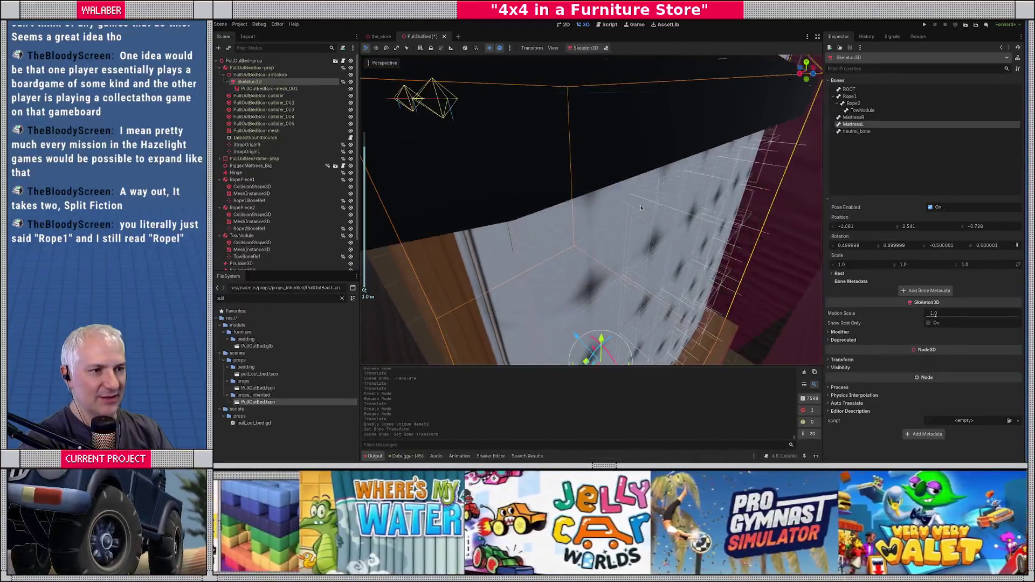
{"action": "mouse_move", "coordinate": [641, 208]}
{"action": "left_mouse_down"}
{"action": "mouse_move", "coordinate": [672, 249]}
{"action": "mouse_move", "coordinate": [566, 225]}
{"action": "mouse_move", "coordinate": [538, 185]}
{"action": "mouse_move", "coordinate": [574, 179]}
{"action": "mouse_move", "coordinate": [624, 208]}
{"action": "mouse_move", "coordinate": [652, 189]}
{"action": "mouse_move", "coordinate": [628, 261]}
{"action": "mouse_move", "coordinate": [582, 261]}
{"action": "left_mouse_up"}
{"action": "scroll", "coordinate": [584, 258], "scroll_direction": "down", "scroll_amount": 10}
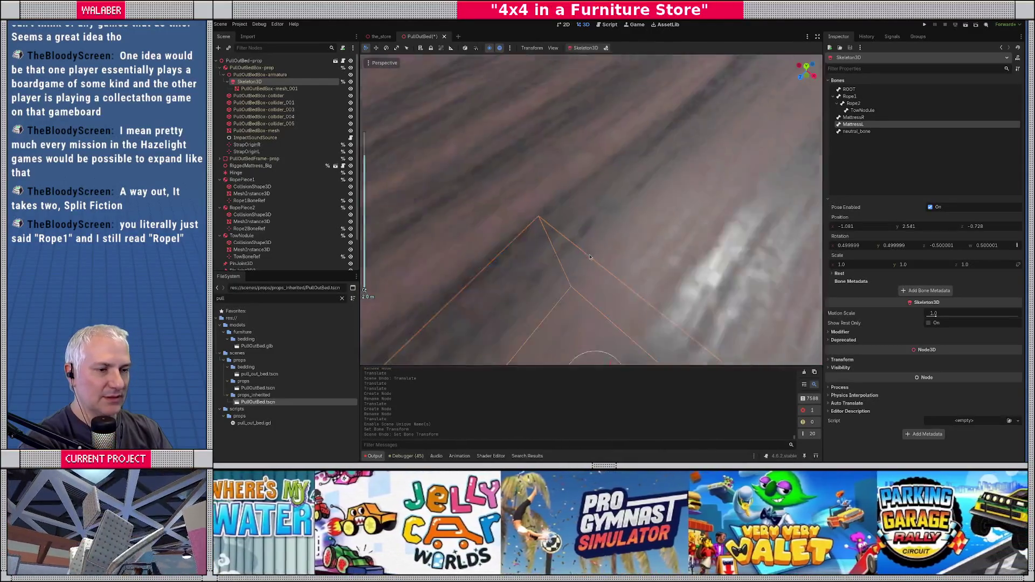
{"action": "left_click_drag", "start_coordinate": [578, 191], "coordinate": [583, 247]}
{"action": "scroll", "coordinate": [583, 247], "scroll_direction": "up", "scroll_amount": 10}
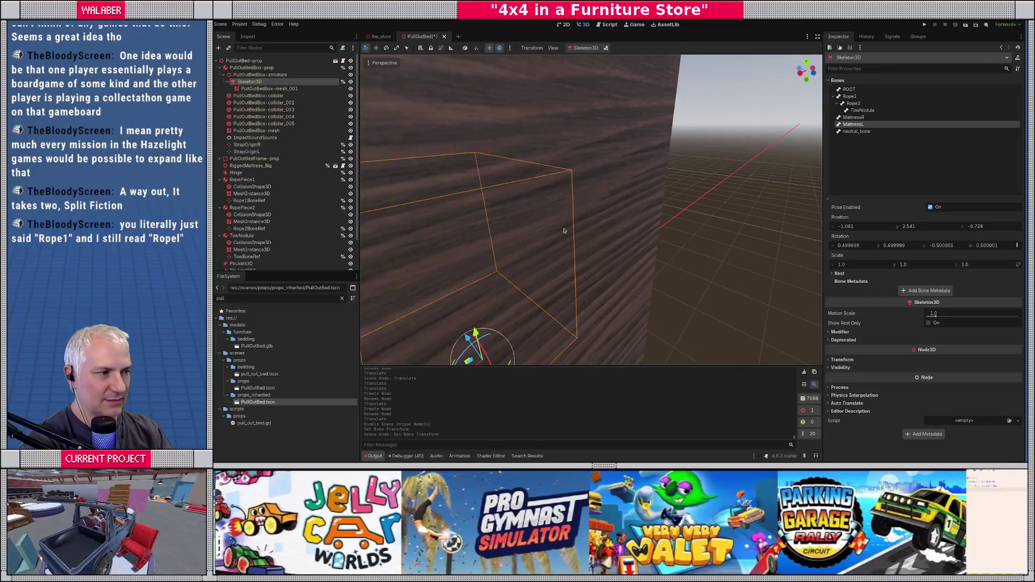
{"action": "mouse_move", "coordinate": [515, 230]}
{"action": "left_mouse_down"}
{"action": "mouse_move", "coordinate": [603, 241]}
{"action": "mouse_move", "coordinate": [608, 268]}
{"action": "left_mouse_up"}
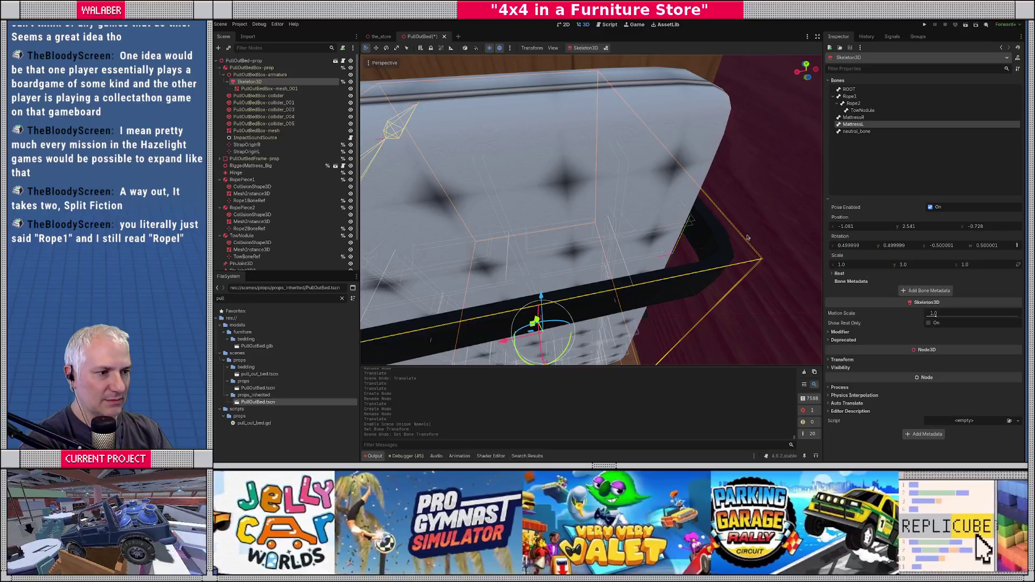
{"action": "mouse_move", "coordinate": [863, 228]}
{"action": "left_mouse_down"}
{"action": "mouse_move", "coordinate": [873, 228]}
{"action": "mouse_move", "coordinate": [856, 245]}
{"action": "left_mouse_up"}
{"action": "key", "text": "ctrl+z"}
{"action": "key", "text": "ctrl+z"}
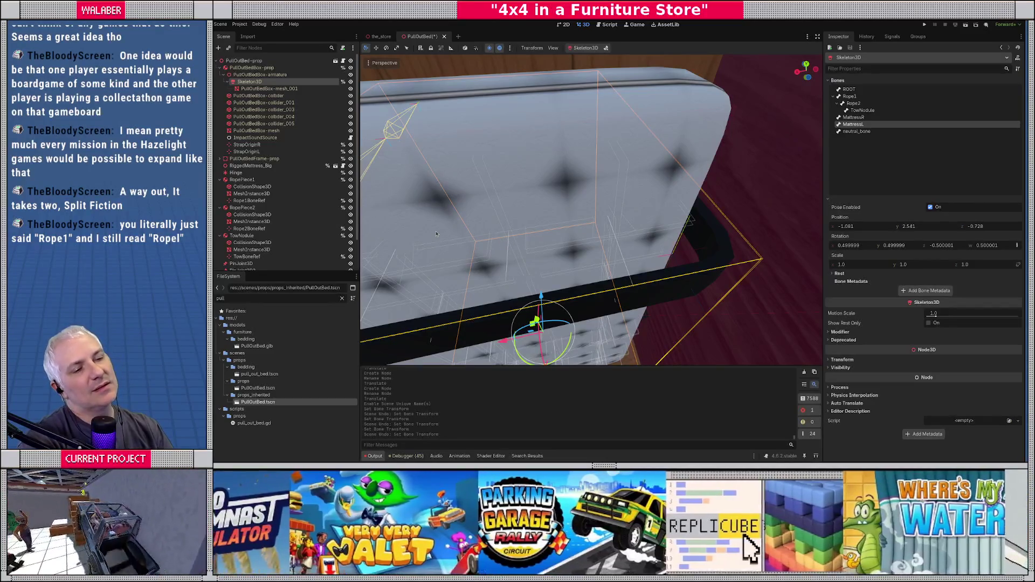
{"action": "mouse_move", "coordinate": [464, 228]}
{"action": "left_mouse_down"}
{"action": "mouse_move", "coordinate": [581, 213]}
{"action": "mouse_move", "coordinate": [620, 178]}
{"action": "mouse_move", "coordinate": [656, 191]}
{"action": "left_mouse_up"}
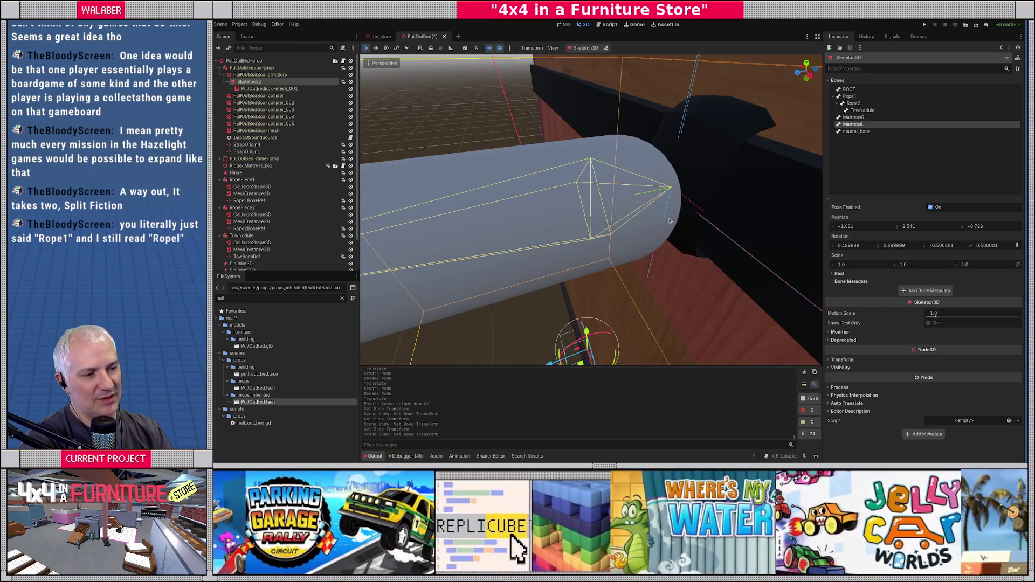
{"action": "left_click_drag", "start_coordinate": [655, 216], "coordinate": [371, 214]}
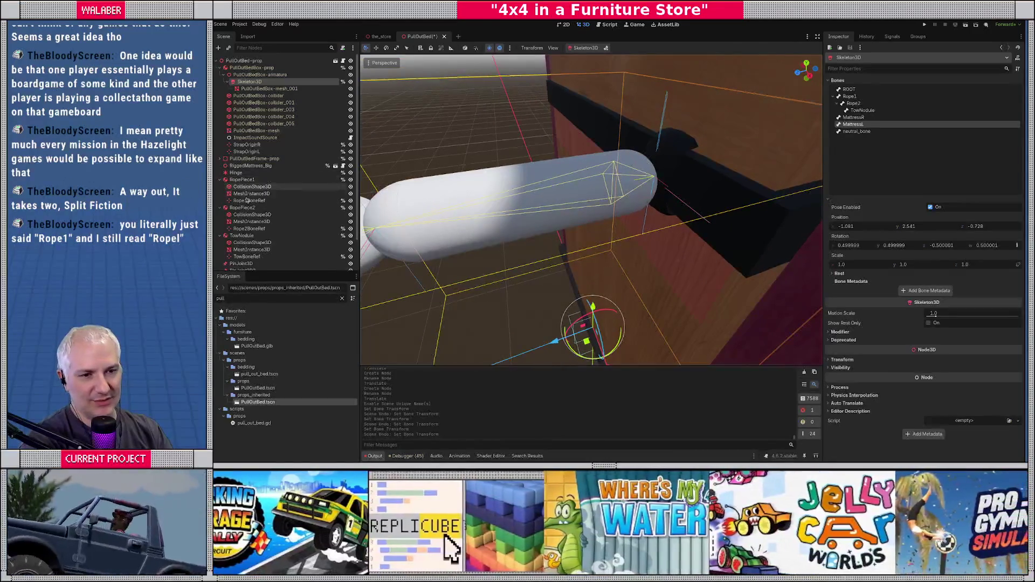
Turn Rope1BoneRef around 180 degrees using local-space rotation.
{"action": "double_click", "coordinate": [247, 201]}
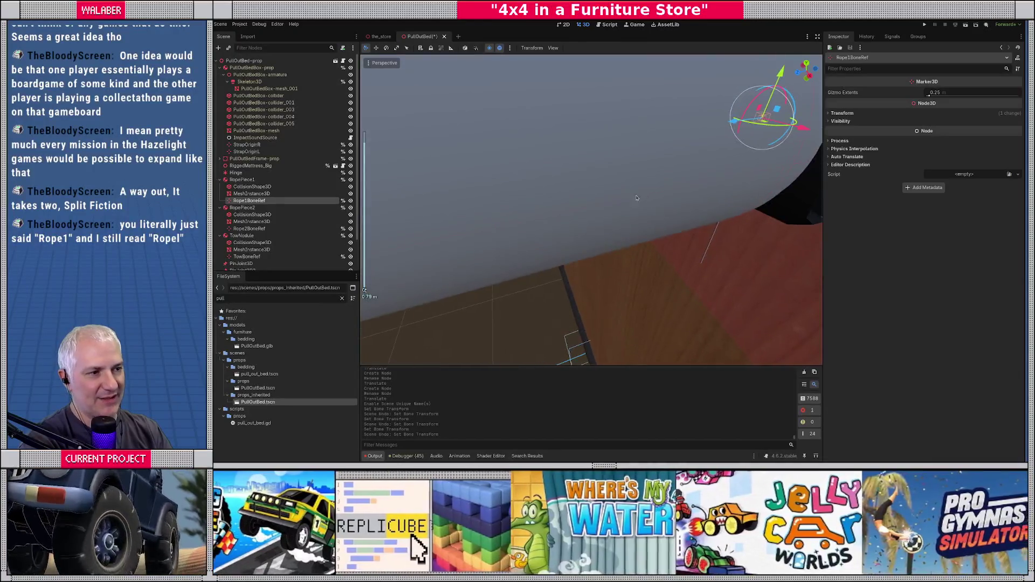
{"action": "left_click_drag", "start_coordinate": [548, 149], "coordinate": [544, 195]}
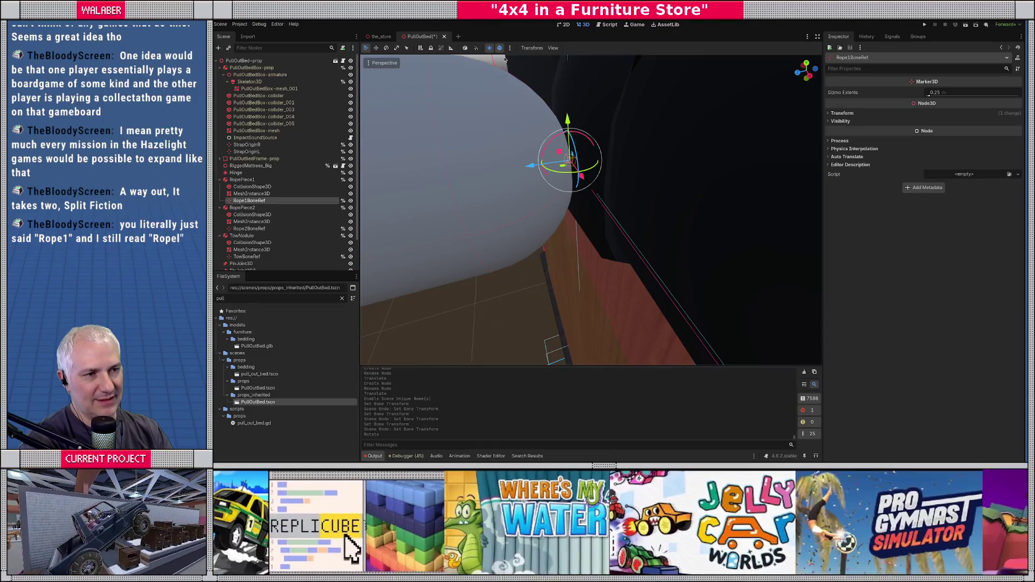
{"action": "left_click", "coordinate": [465, 48]}
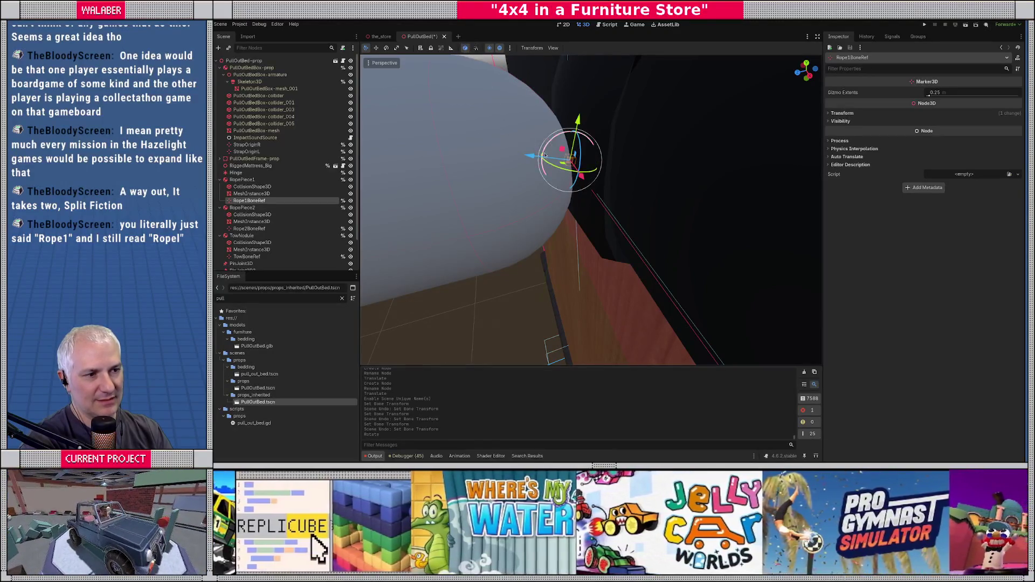
{"action": "key", "text": "ctrl+z"}
{"action": "mouse_move", "coordinate": [552, 142]}
{"action": "left_mouse_down"}
{"action": "mouse_move", "coordinate": [534, 167]}
{"action": "mouse_move", "coordinate": [545, 199]}
{"action": "mouse_move", "coordinate": [587, 215]}
{"action": "mouse_move", "coordinate": [616, 210]}
{"action": "mouse_move", "coordinate": [620, 143]}
{"action": "mouse_move", "coordinate": [678, 119]}
{"action": "mouse_move", "coordinate": [572, 181]}
{"action": "left_mouse_up"}
{"action": "scroll", "coordinate": [572, 181], "scroll_direction": "down", "scroll_amount": 4}
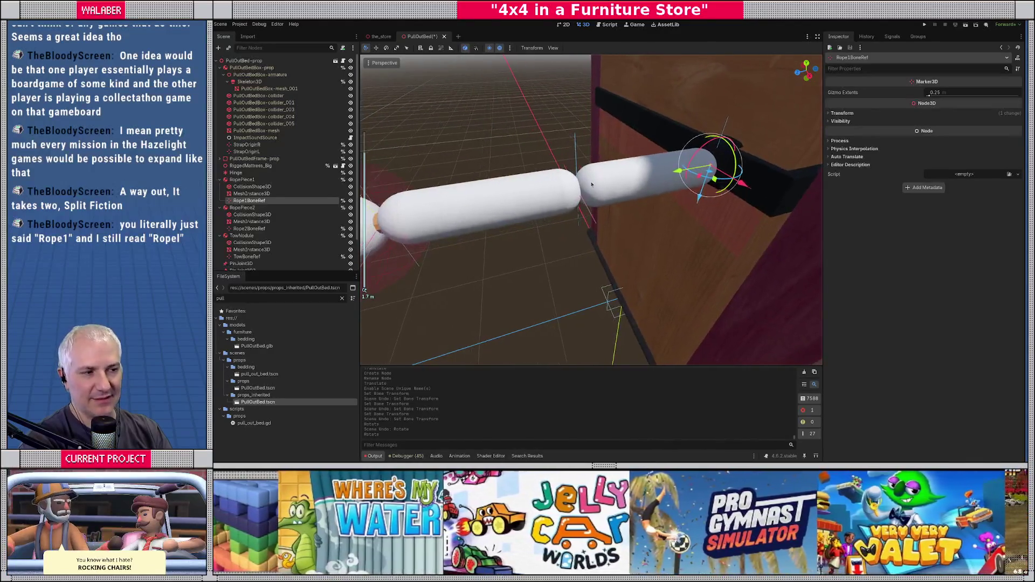
Turn Rope2BoneRef 180 degrees and rotate the TowBoneRef marker to a new orientation.
{"action": "left_click", "coordinate": [251, 228]}
{"action": "key", "text": "r"}
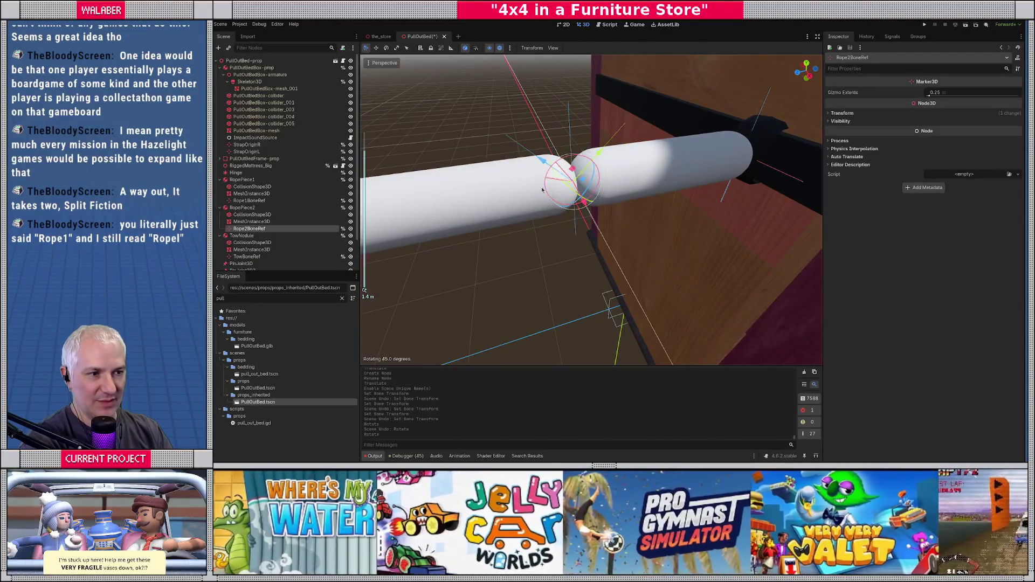
{"action": "left_click", "coordinate": [610, 228]}
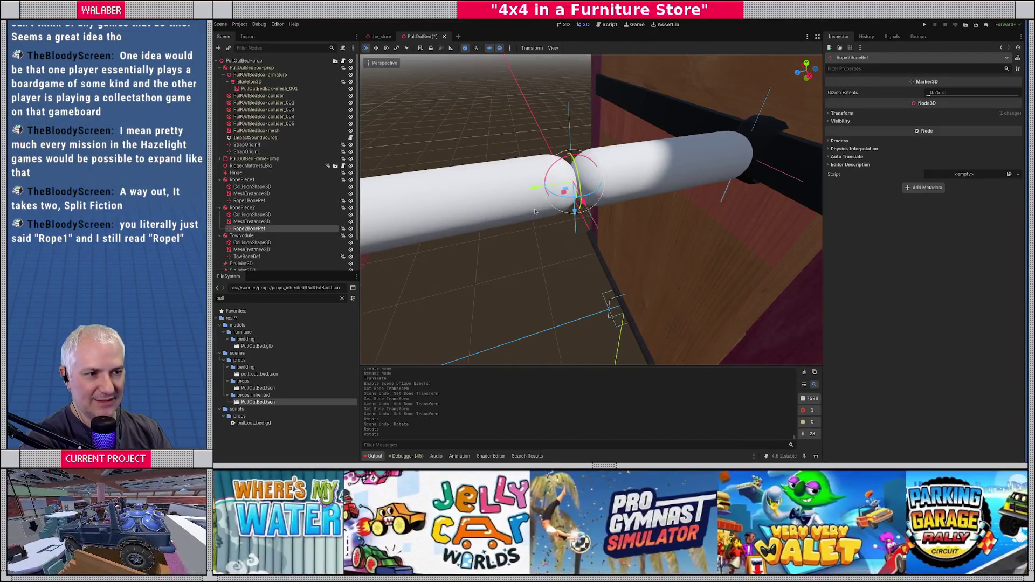
{"action": "double_click", "coordinate": [242, 236]}
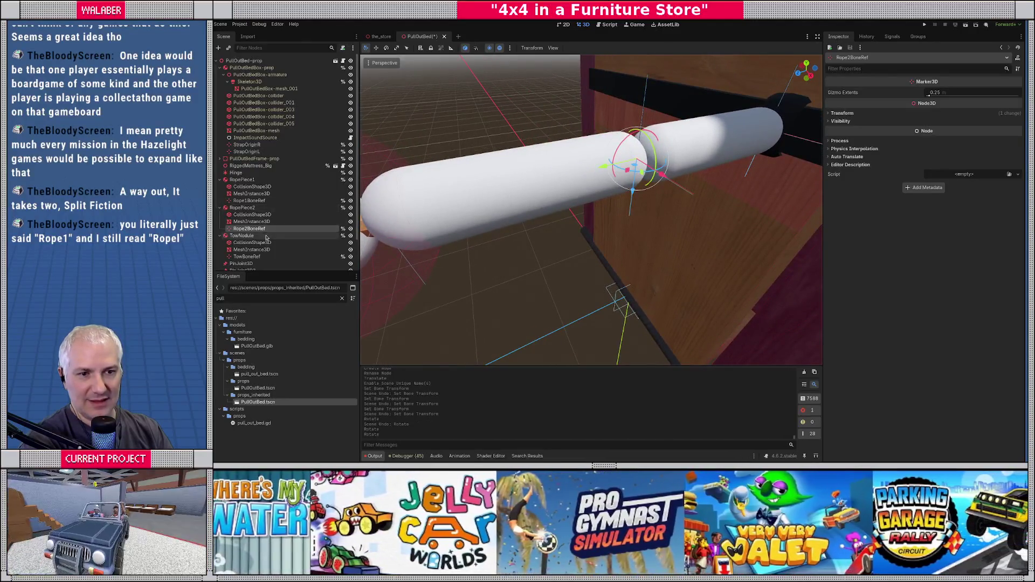
{"action": "left_click", "coordinate": [244, 256]}
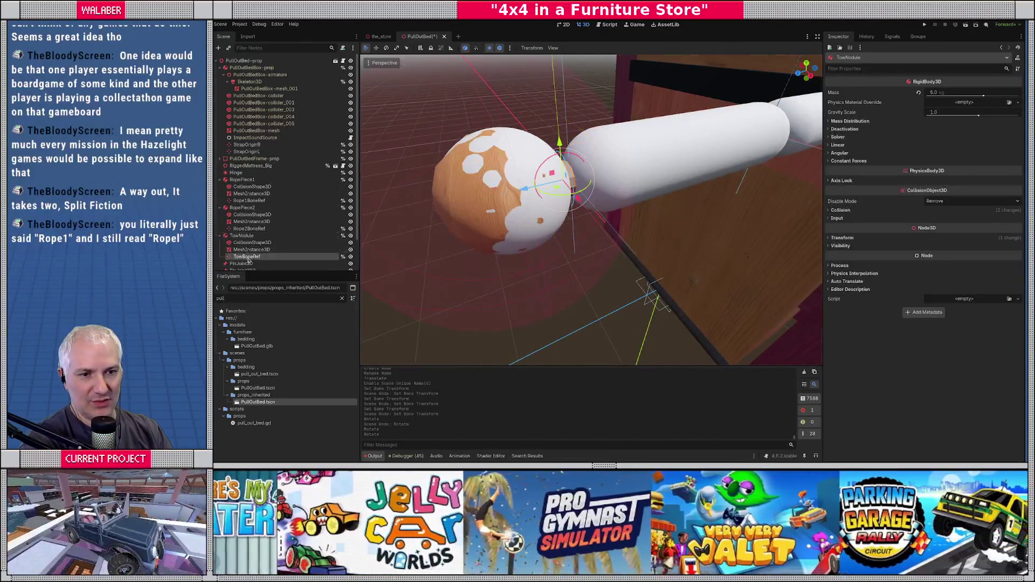
{"action": "mouse_move", "coordinate": [554, 161]}
{"action": "left_mouse_down"}
{"action": "mouse_move", "coordinate": [648, 182]}
{"action": "mouse_move", "coordinate": [602, 192]}
{"action": "left_mouse_up"}
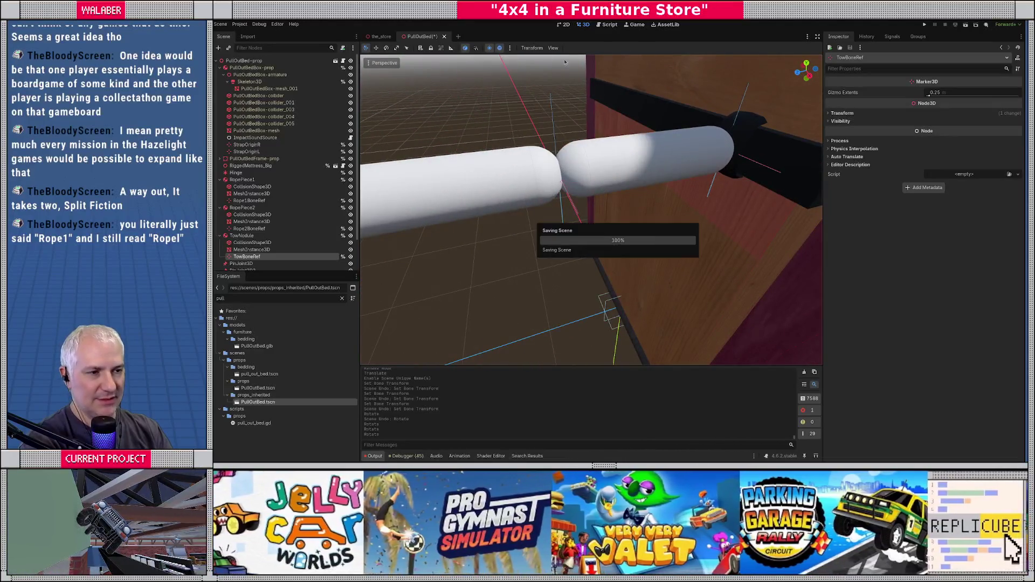
{"action": "left_click", "coordinate": [609, 24]}
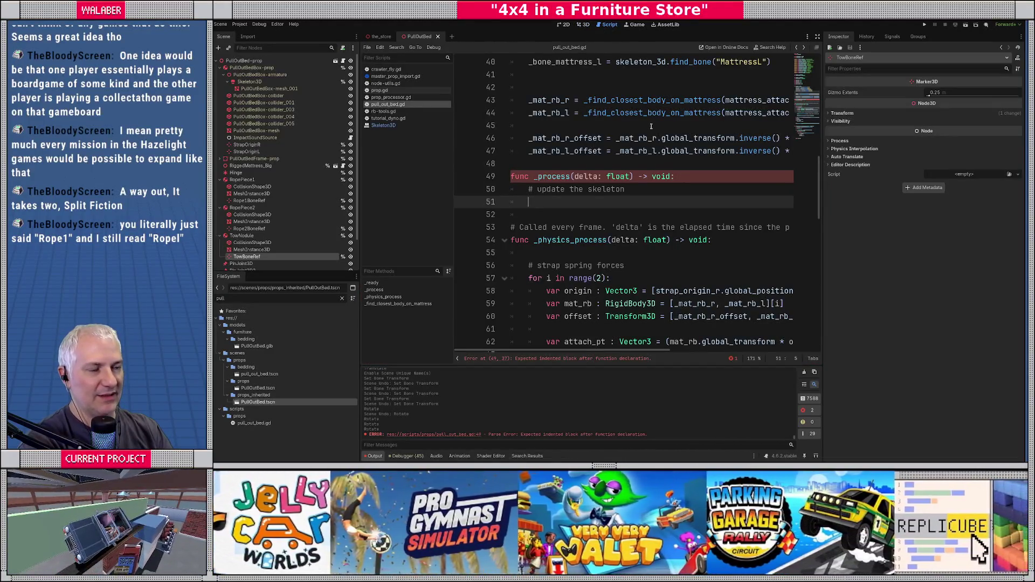
Add rope_1_tx := bed_box.global_transform.inverse() * rope_1_bone_ref.global_transform to _process.
{"action": "left_click", "coordinate": [818, 37]}
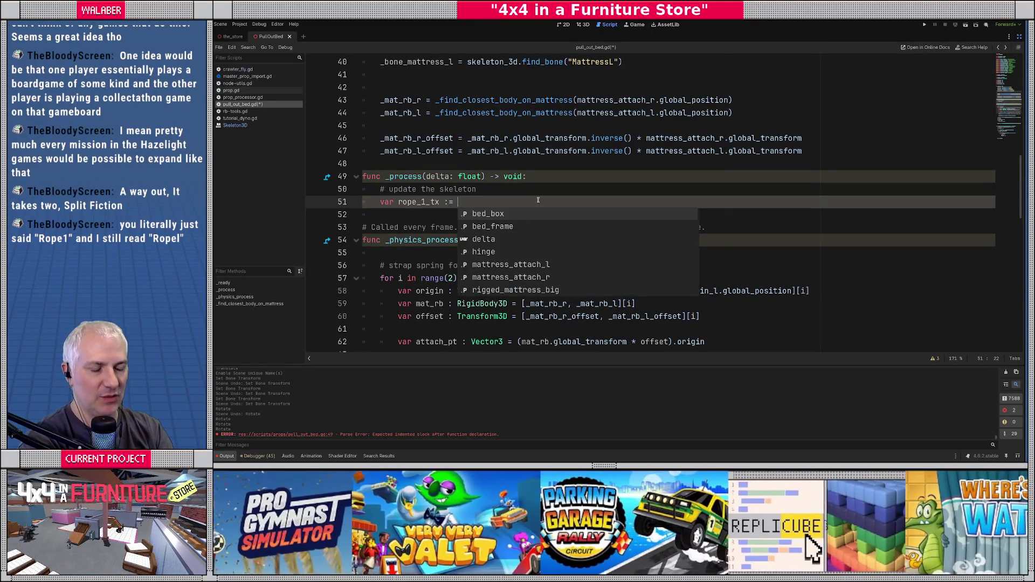
{"action": "type", "text": "b"}
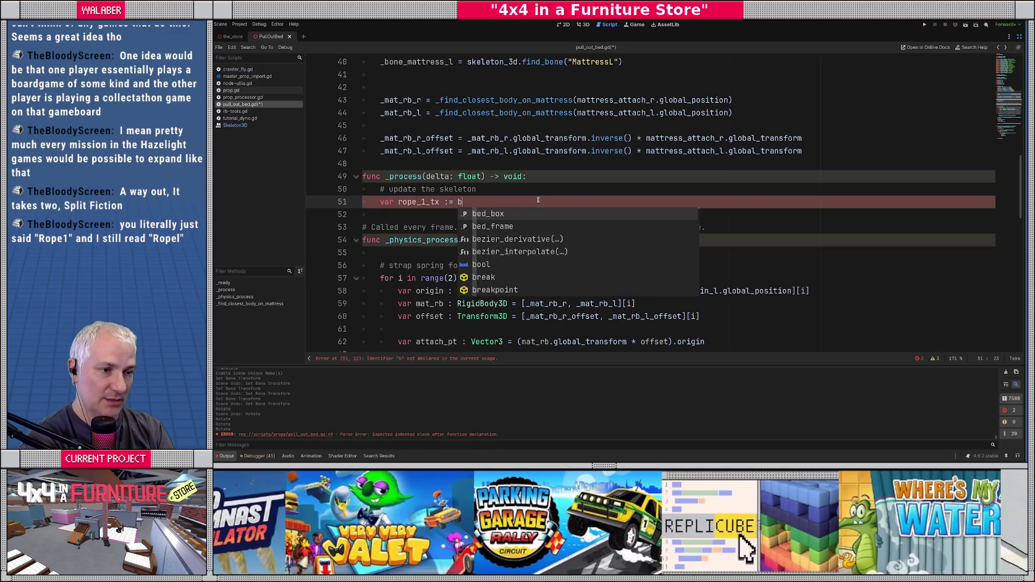
{"action": "key", "text": "Return"}
{"action": "type", "text": "."}
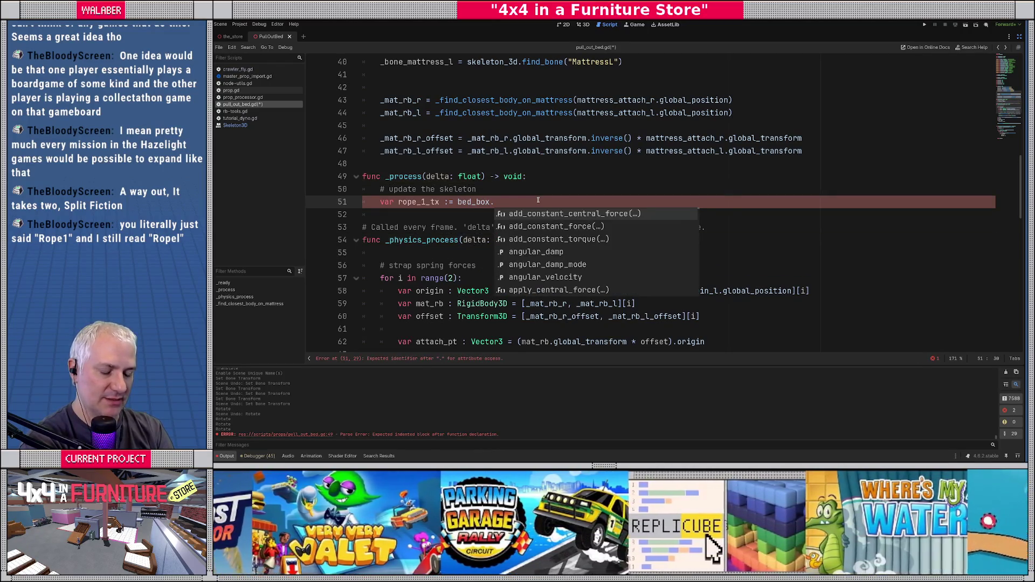
{"action": "type", "text": "gl"}
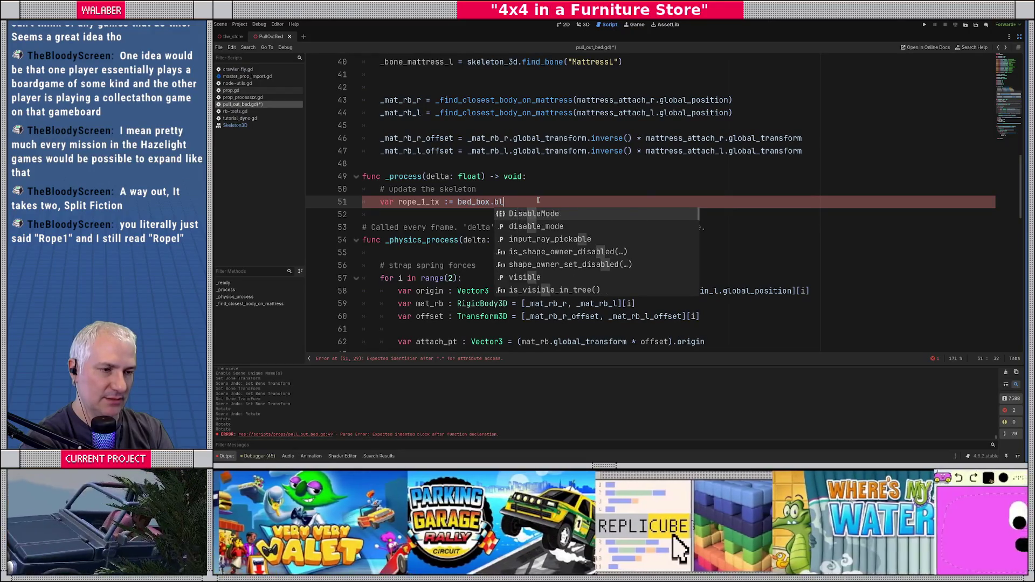
{"action": "type", "text": "obal_transform.in"}
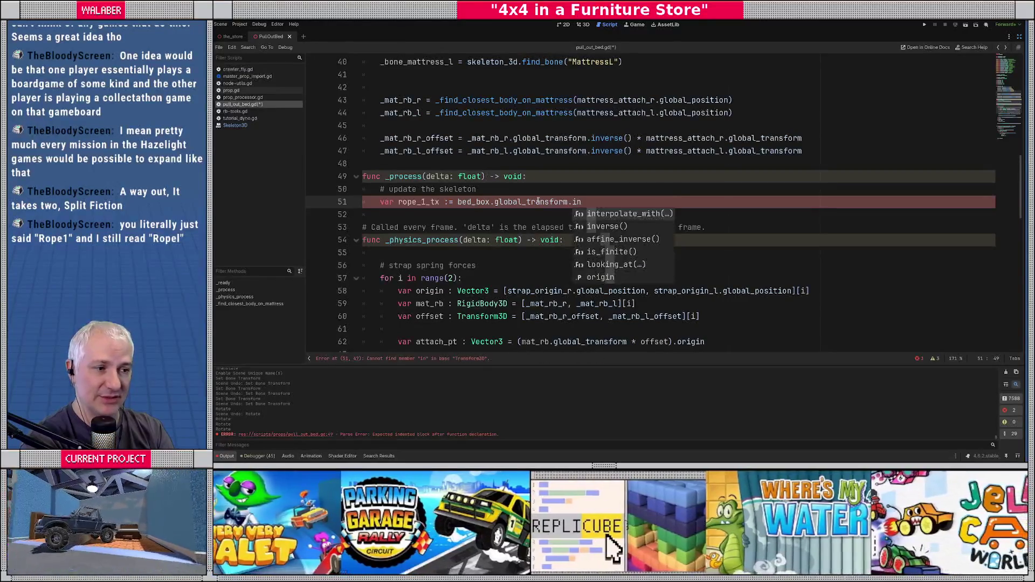
{"action": "key", "text": "Down"}
{"action": "key", "text": "Return"}
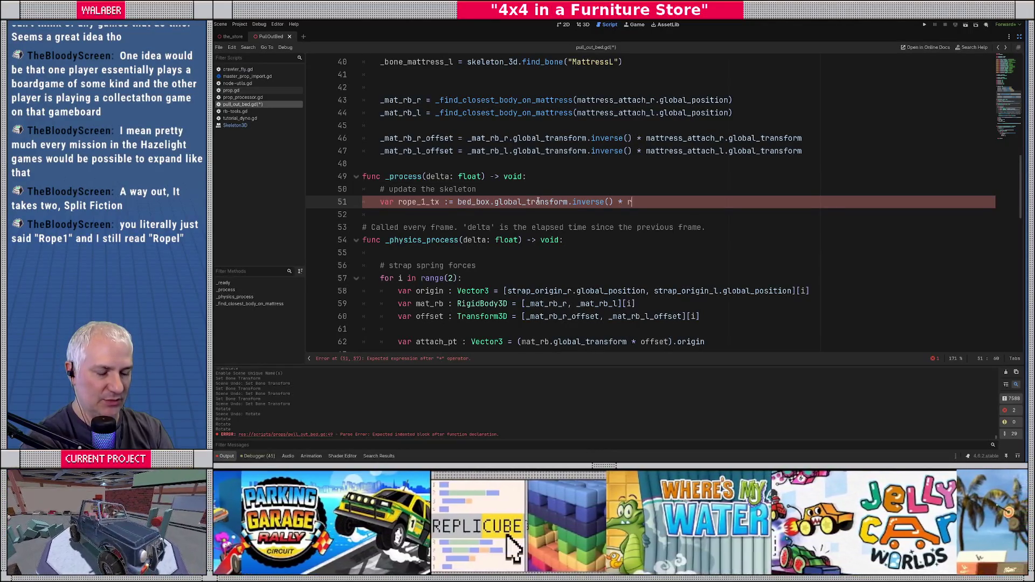
{"action": "type", "text": "op"}
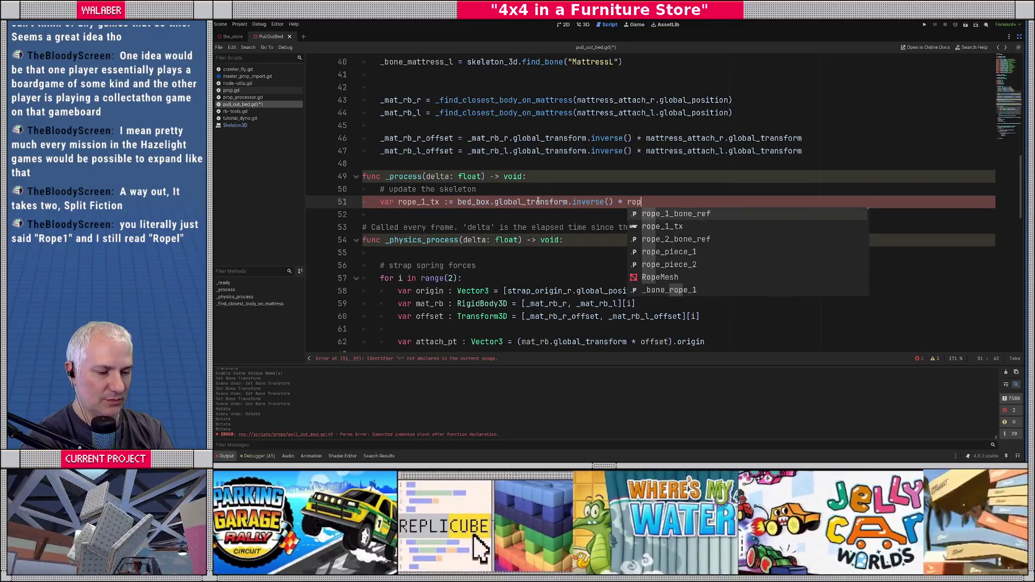
{"action": "type", "text": "e1"}
{"action": "key", "text": "Return"}
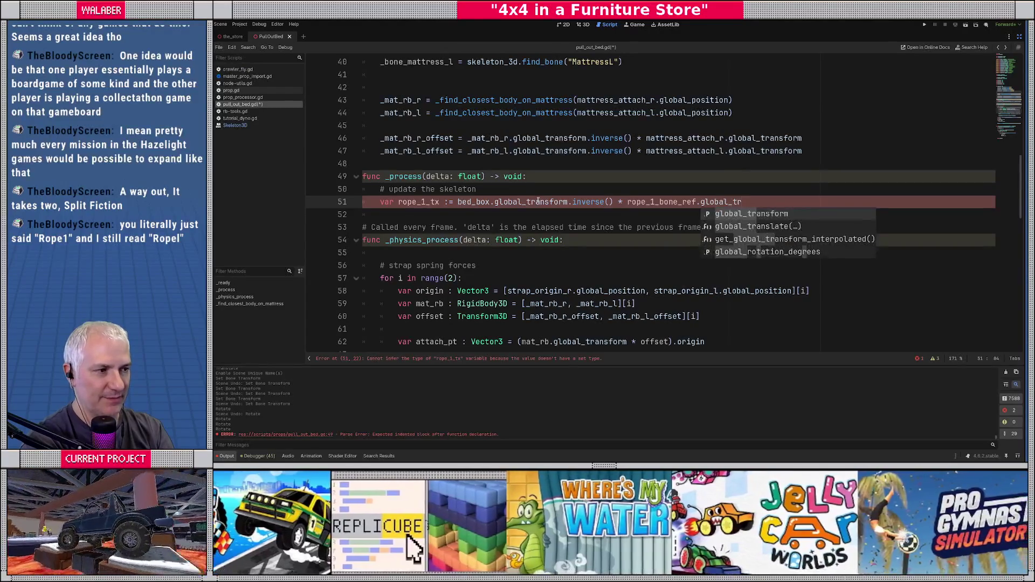
{"action": "key", "text": "Return"}
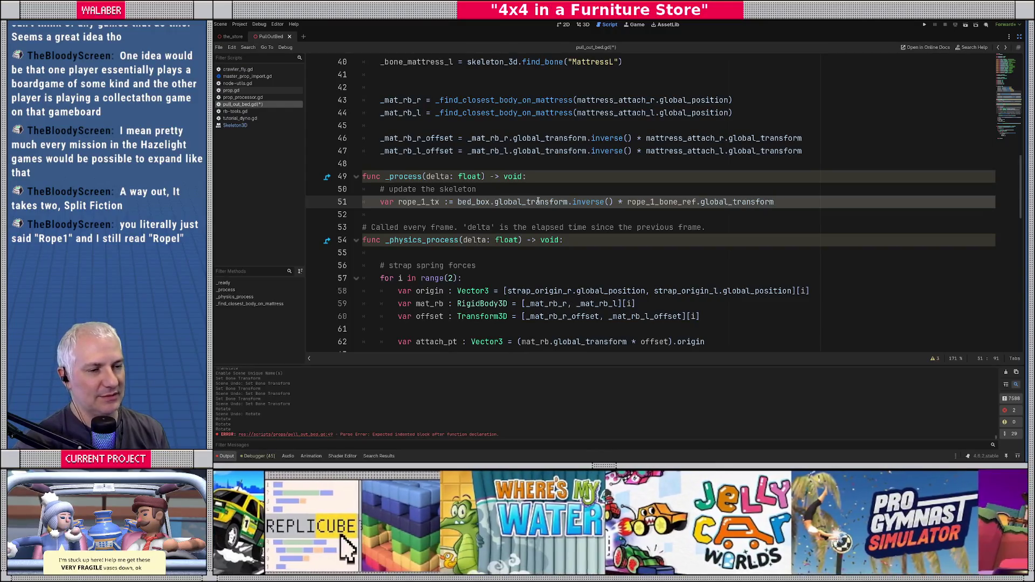
{"action": "key", "text": "Return"}
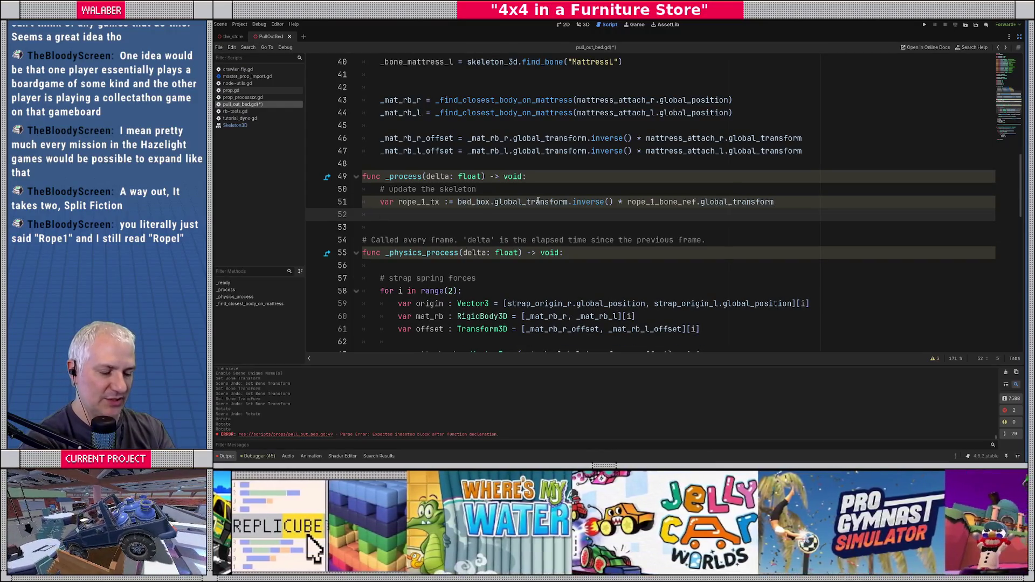
Apply it with skeleton_3d.set_bone_pose(_bone_rope_1, rope_1_tx), save, and run the game.
{"action": "type", "text": "d.set_bone_po"}
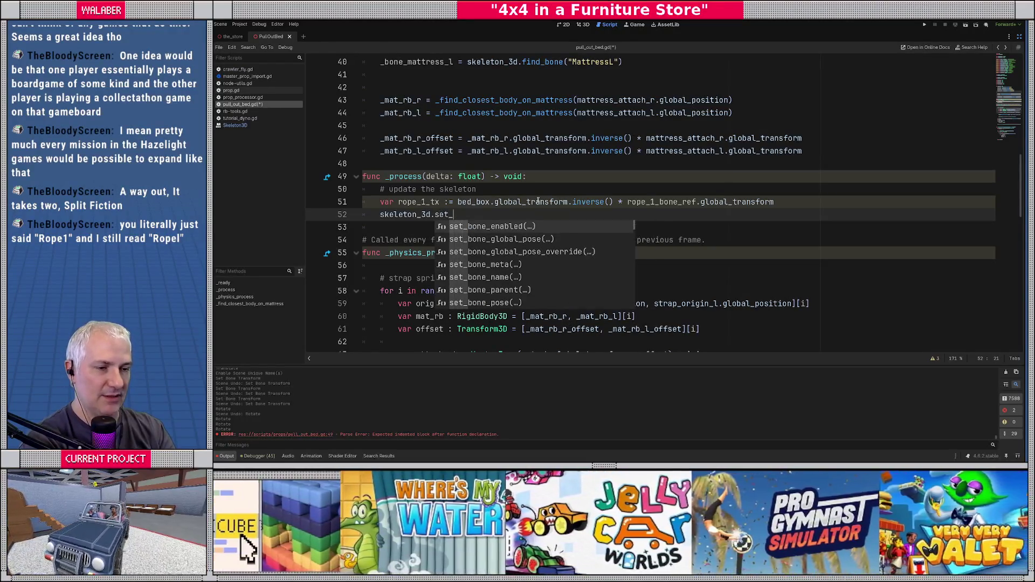
{"action": "key", "text": "Return"}
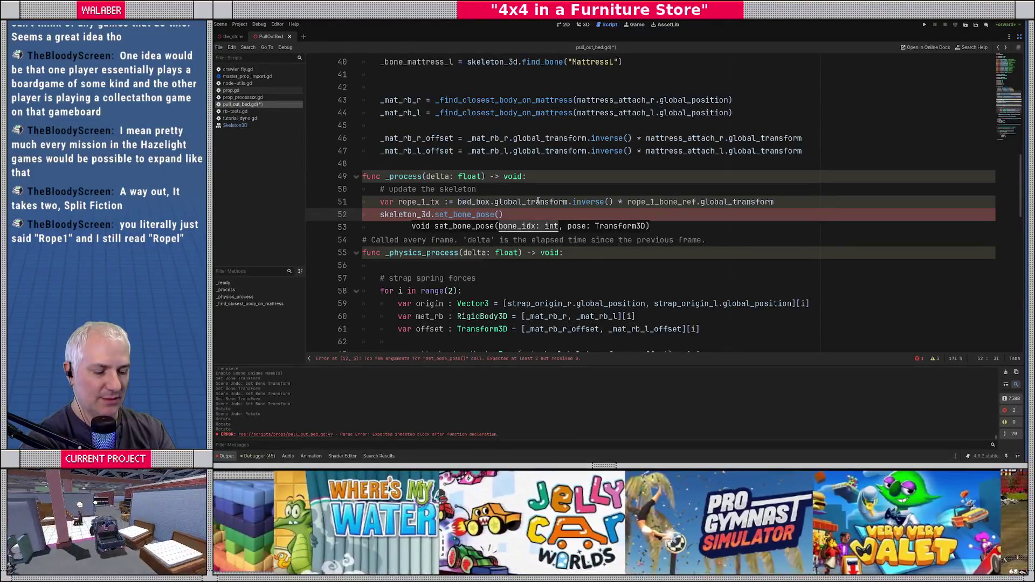
{"action": "type", "text": "pe_1_"}
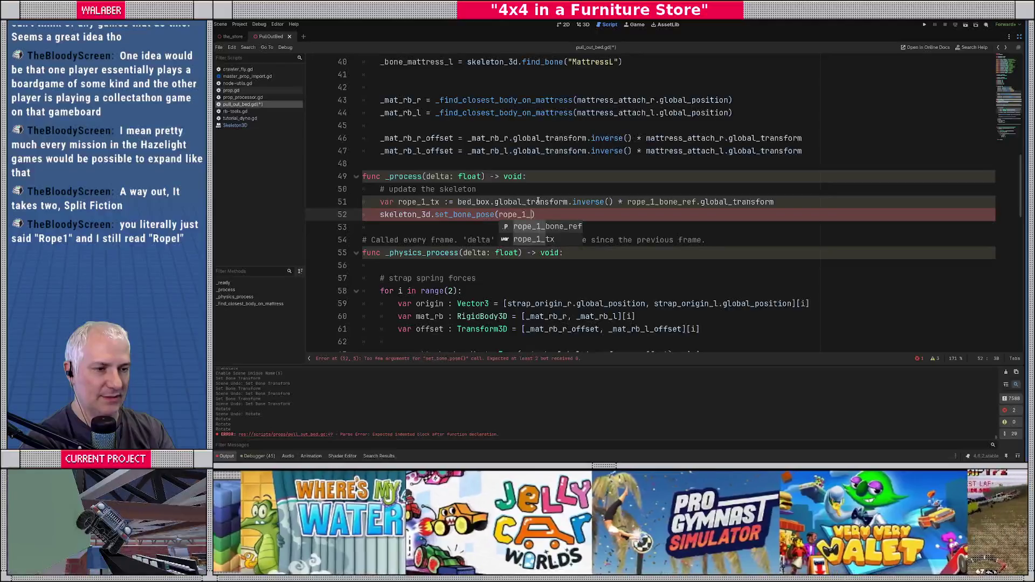
{"action": "key", "text": "BackSpace"}
{"action": "key", "text": "BackSpace"}
{"action": "key", "text": "BackSpace"}
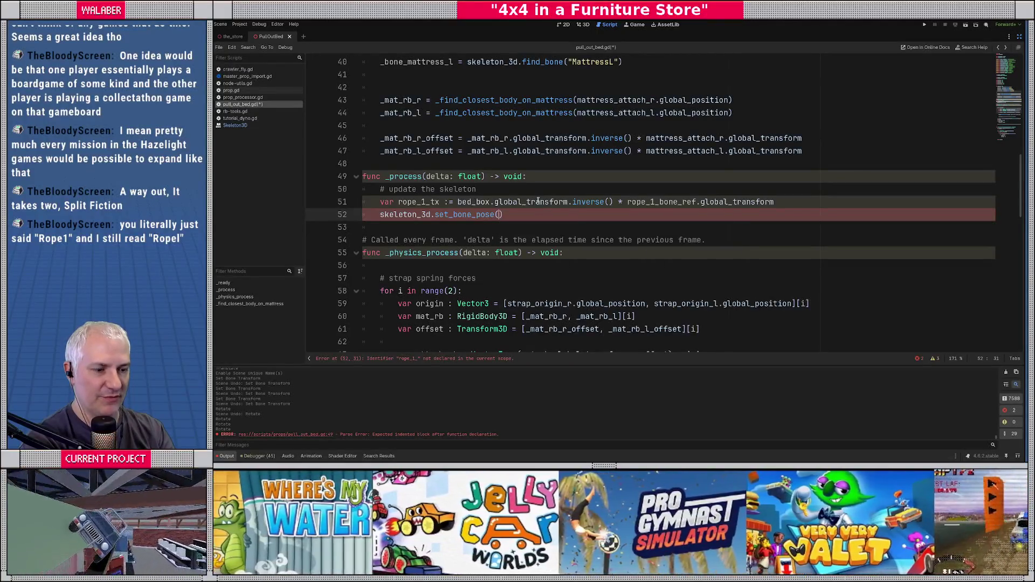
{"action": "type", "text": "rope_1,"}
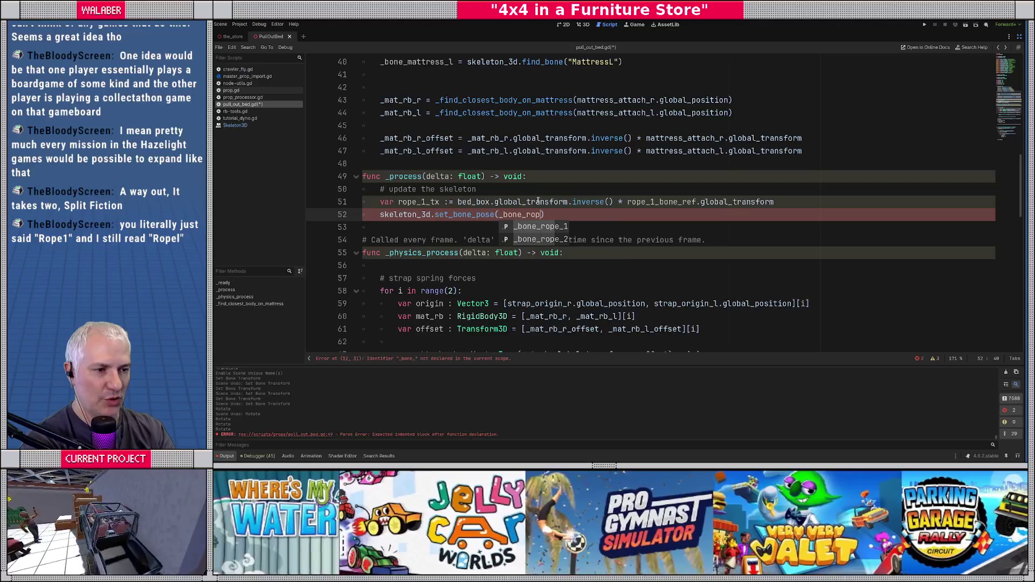
{"action": "type", "text": " rope"}
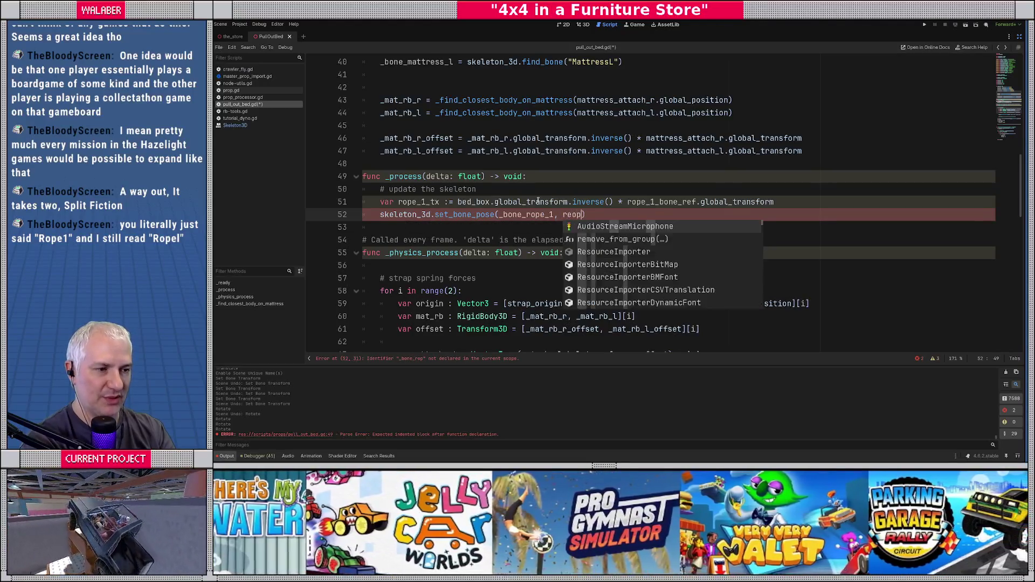
{"action": "type", "text": "_1_tx"}
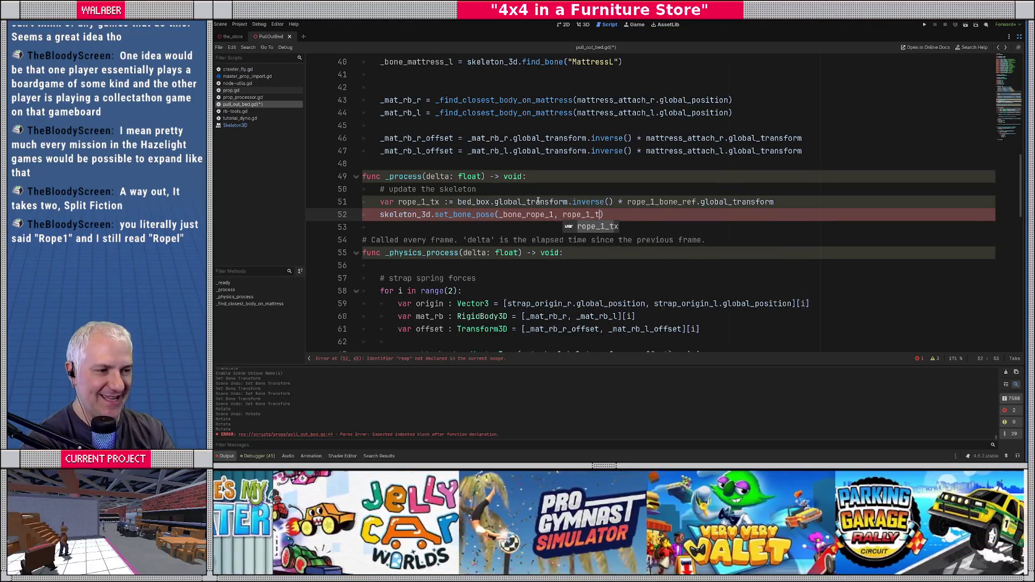
{"action": "key", "text": "ctrl+s"}
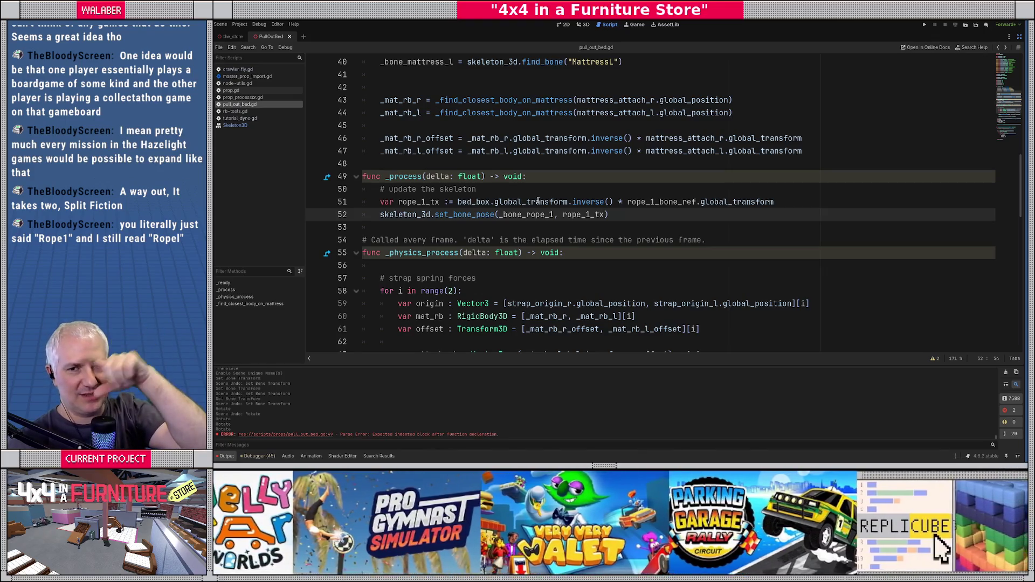
{"action": "key", "text": "F5"}
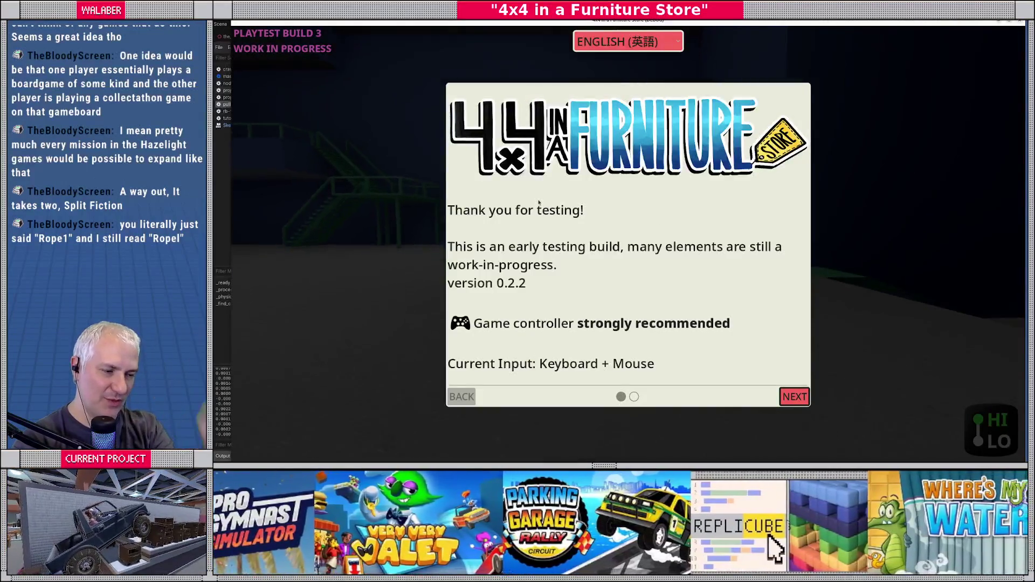
Dismiss the intro message and teleport to Shelving with the ts console command.
{"action": "key", "text": "Return"}
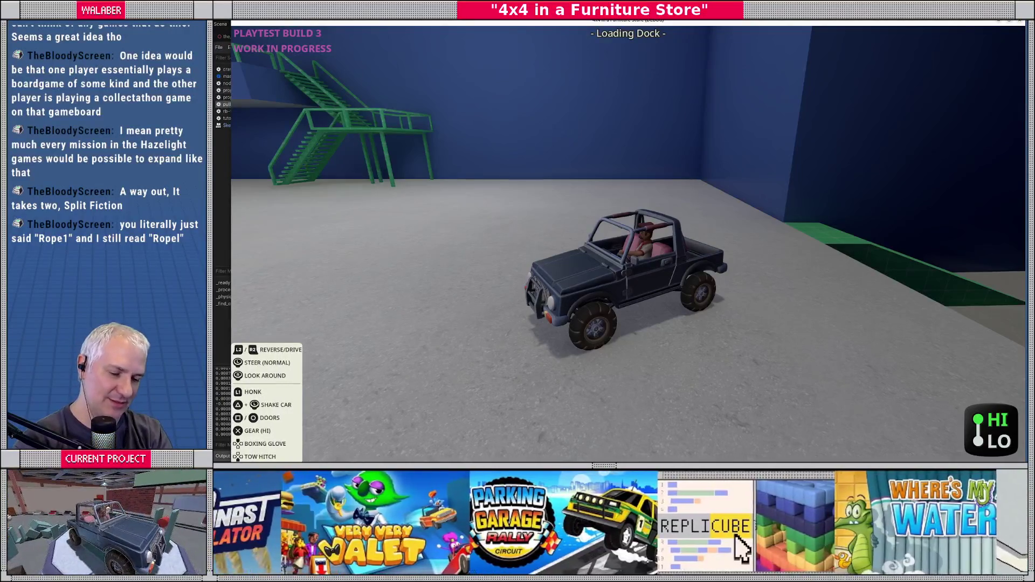
{"action": "key", "text": "grave"}
{"action": "type", "text": "ts S"}
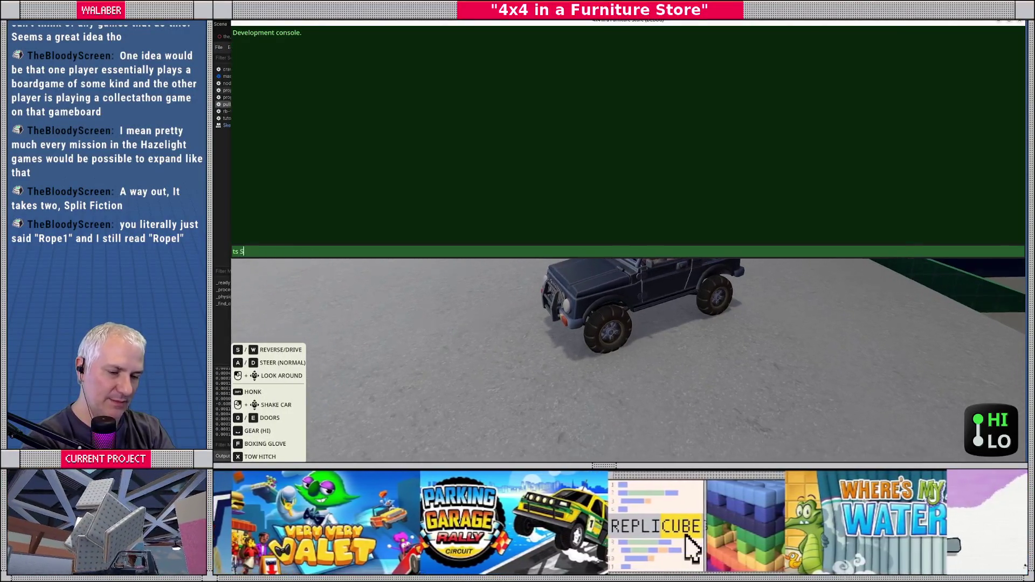
{"action": "key", "text": "Return"}
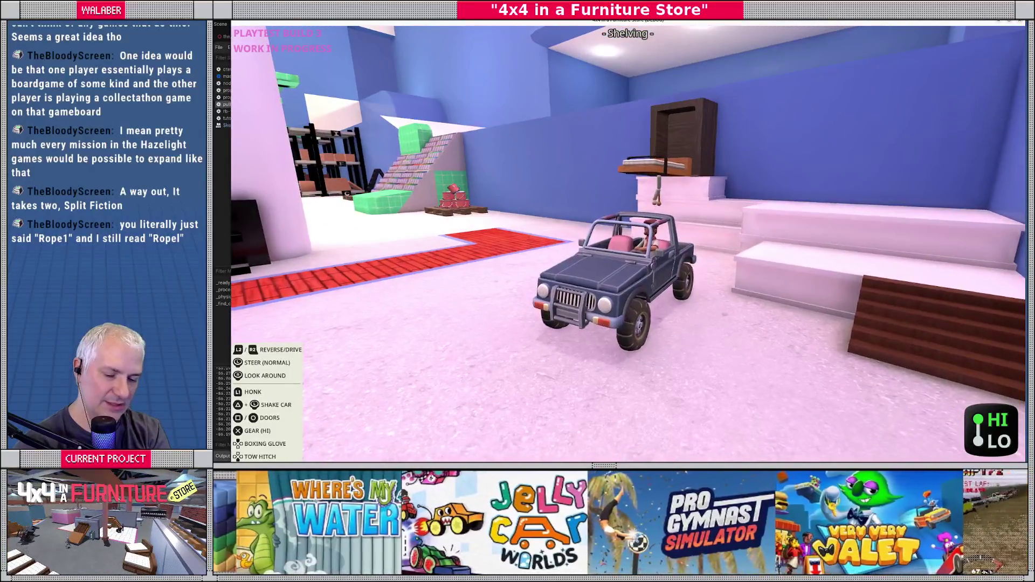
Stop the game and paste two copies of the rope 1 pose lines below them.
{"action": "key", "text": "F8"}
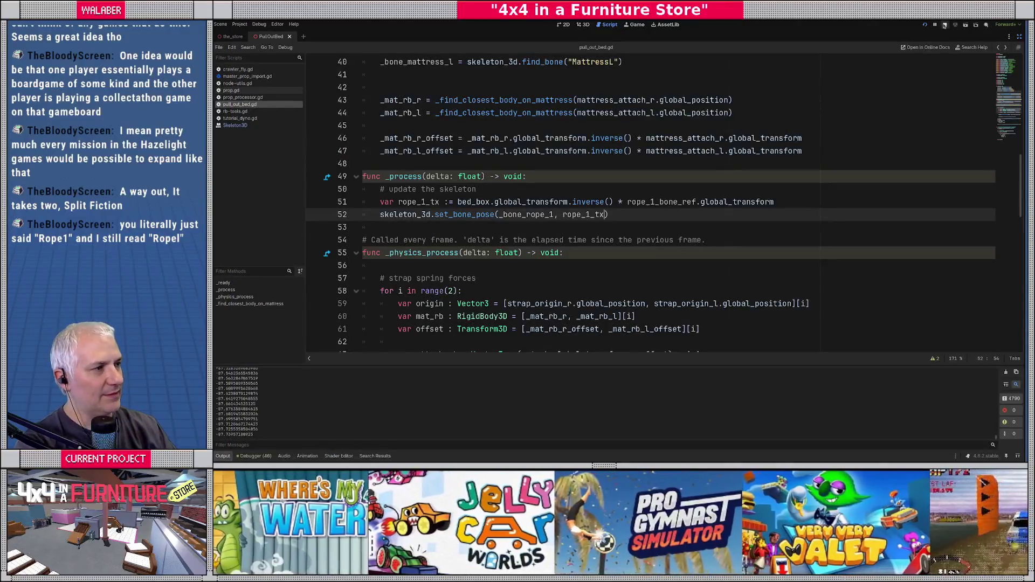
{"action": "left_click", "coordinate": [396, 220]}
{"action": "left_click_drag", "start_coordinate": [381, 201], "coordinate": [628, 214]}
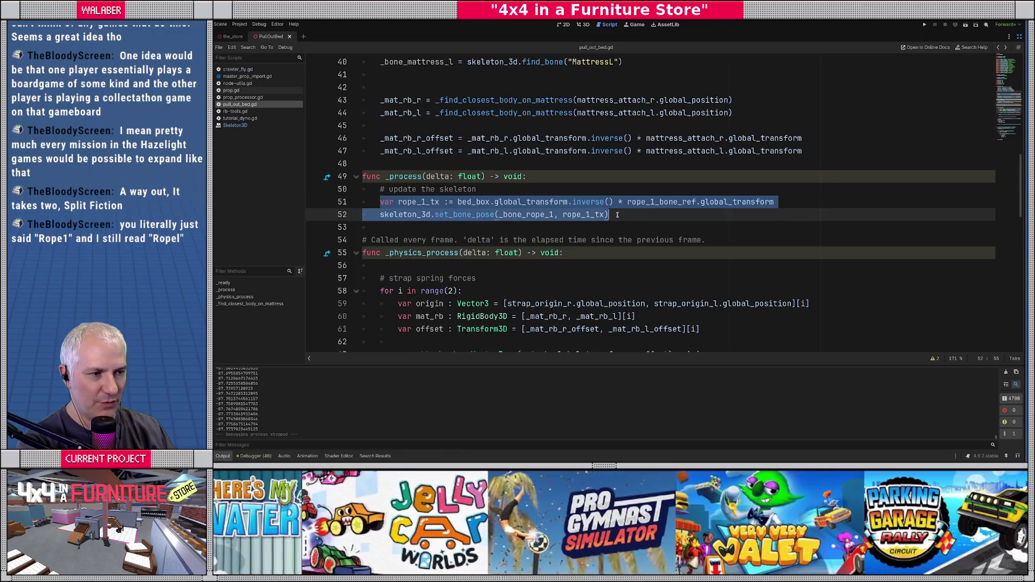
{"action": "key", "text": "ctrl+c"}
{"action": "left_click", "coordinate": [619, 215]}
{"action": "key", "text": "Return"}
{"action": "key", "text": "Return"}
{"action": "key", "text": "ctrl+v"}
{"action": "key", "text": "Return"}
{"action": "key", "text": "Return"}
{"action": "key", "text": "ctrl+v"}
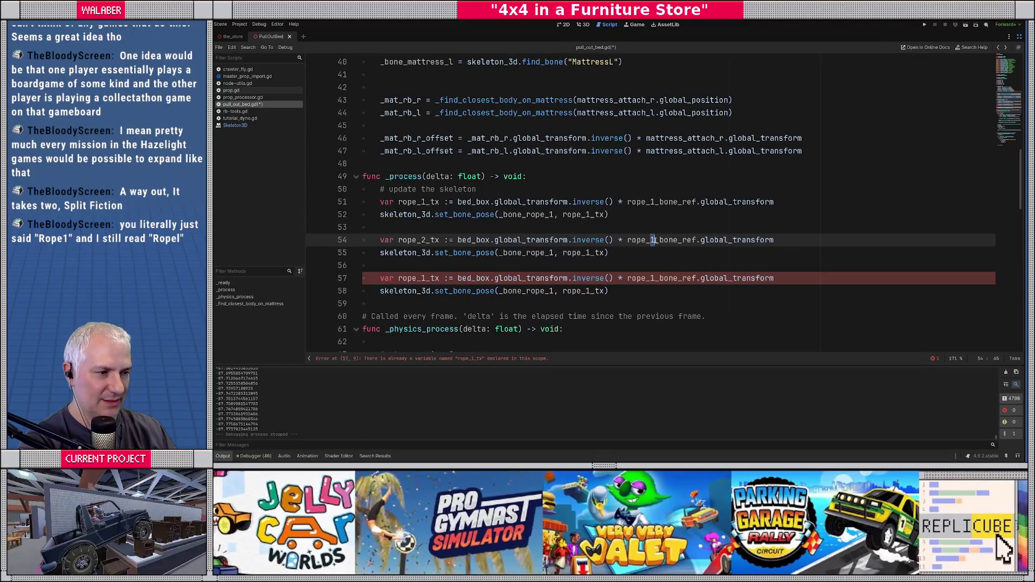
Edit the copies for rope 2 and the tow nodule using nodule_tx and tow_bone_ref.
{"action": "type", "text": "2"}
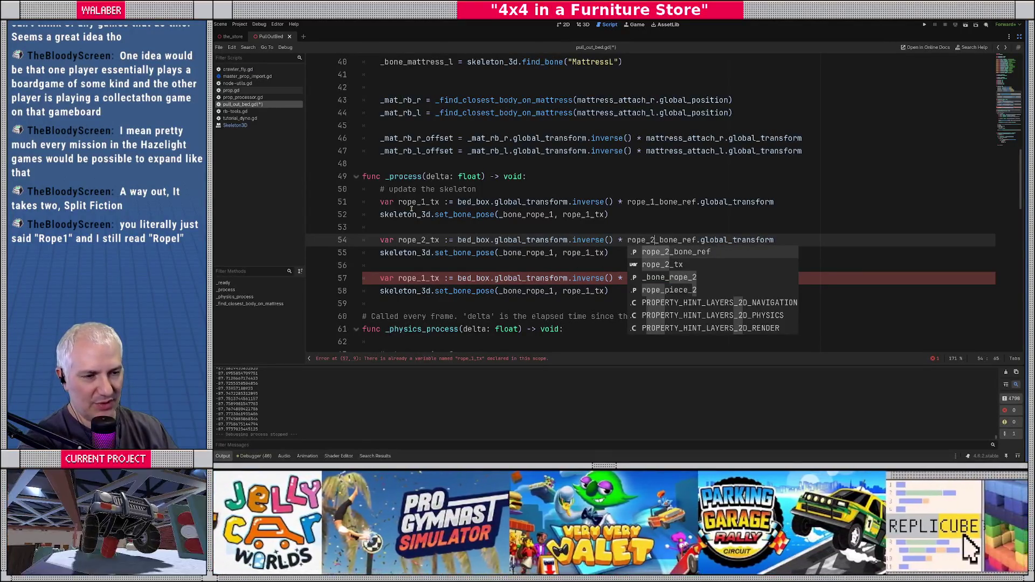
{"action": "left_click", "coordinate": [551, 252]}
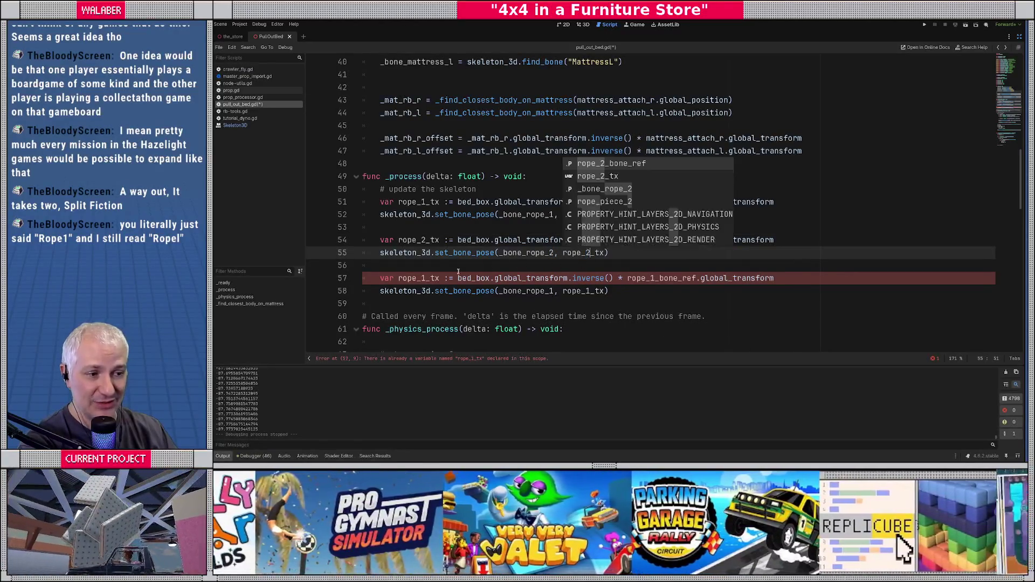
{"action": "double_click", "coordinate": [415, 278]}
{"action": "type", "text": "nod"}
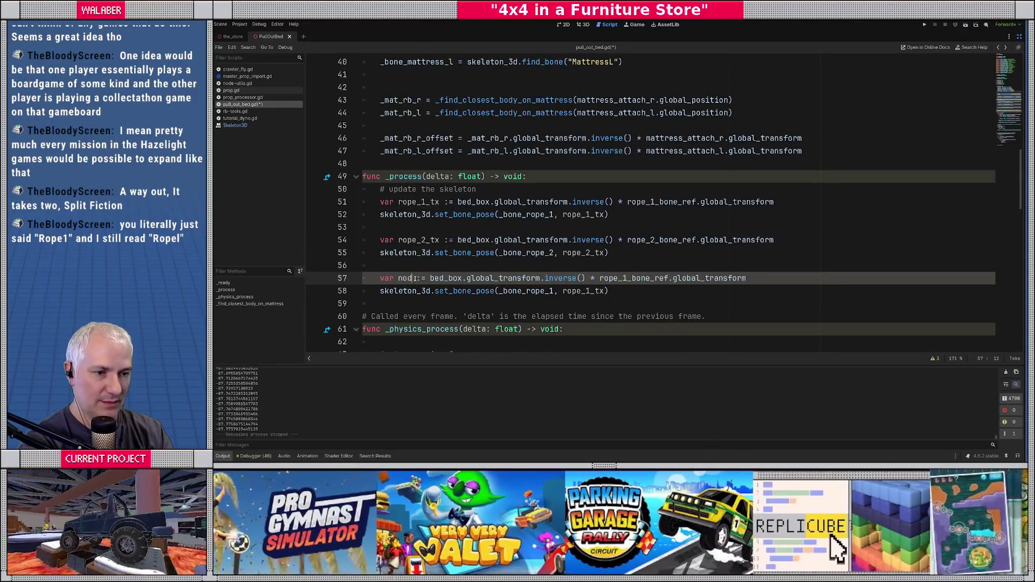
{"action": "type", "text": "ule_tx"}
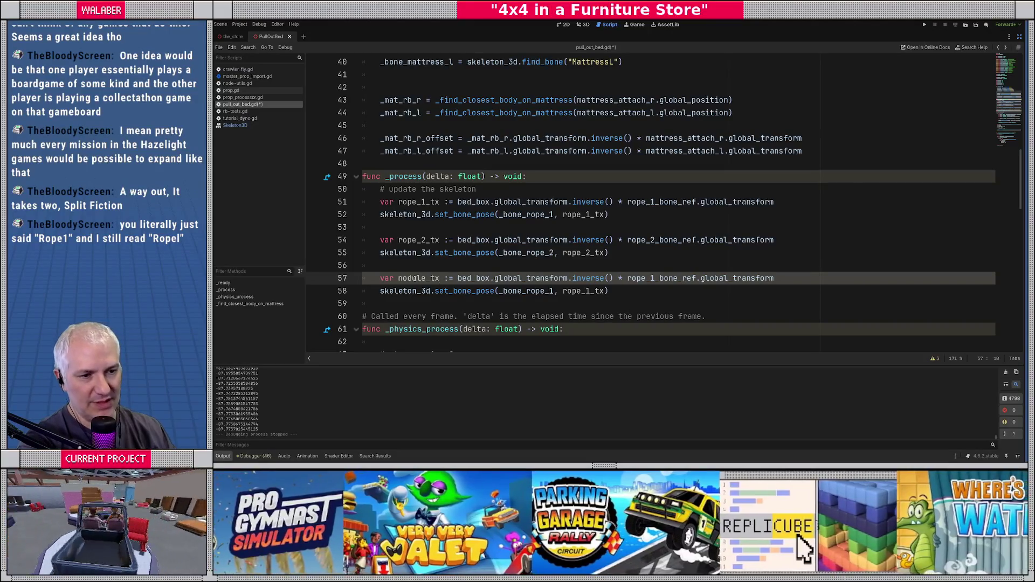
{"action": "scroll", "coordinate": [463, 257], "scroll_direction": "down", "scroll_amount": 1}
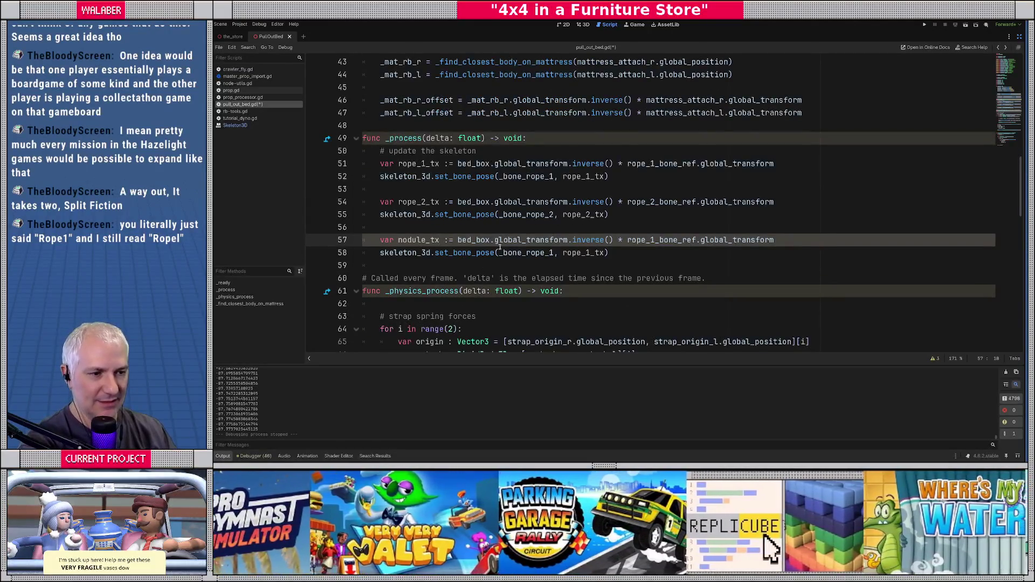
{"action": "double_click", "coordinate": [647, 240]}
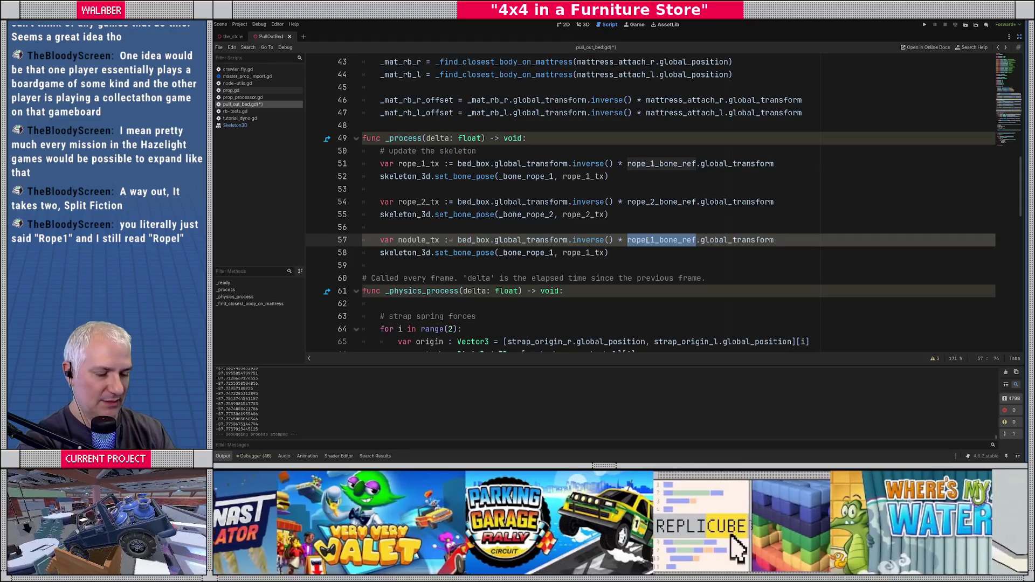
{"action": "type", "text": "nodule_r"}
{"action": "key", "text": "BackSpace"}
{"action": "key", "text": "BackSpace"}
{"action": "key", "text": "BackSpace"}
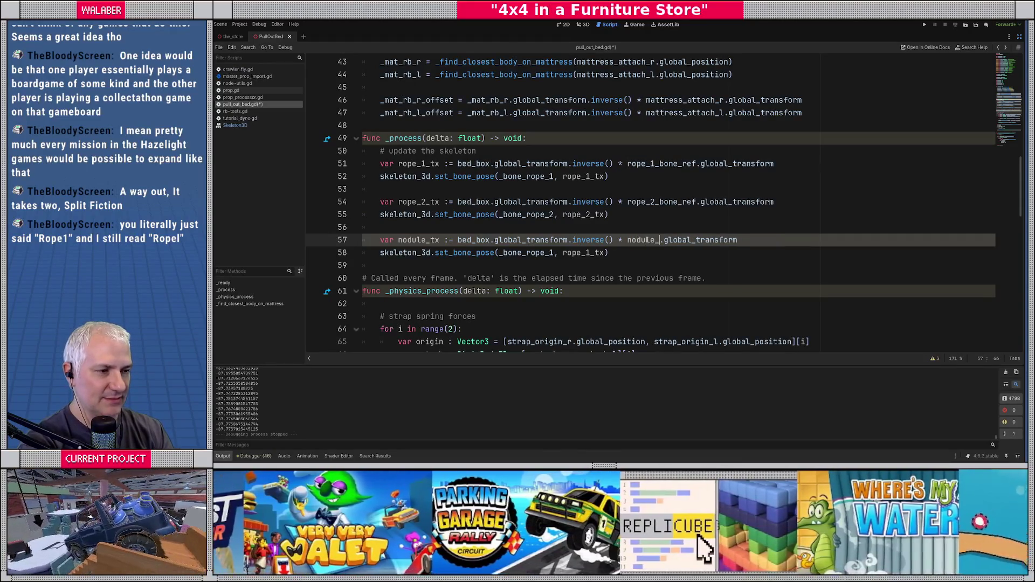
{"action": "key", "text": "ctrl+space"}
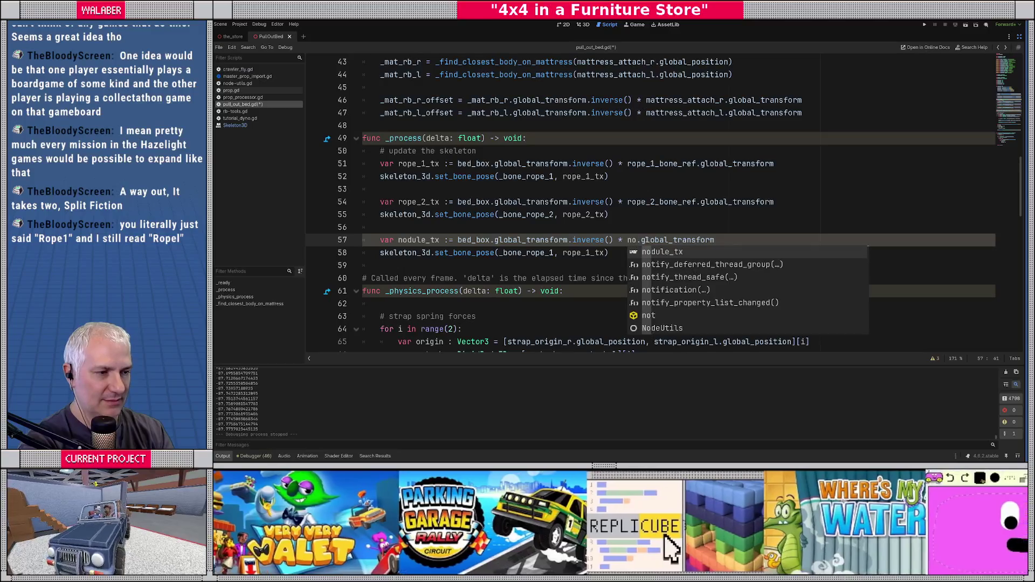
{"action": "type", "text": "d"}
{"action": "key", "text": "BackSpace"}
{"action": "key", "text": "BackSpace"}
{"action": "key", "text": "BackSpace"}
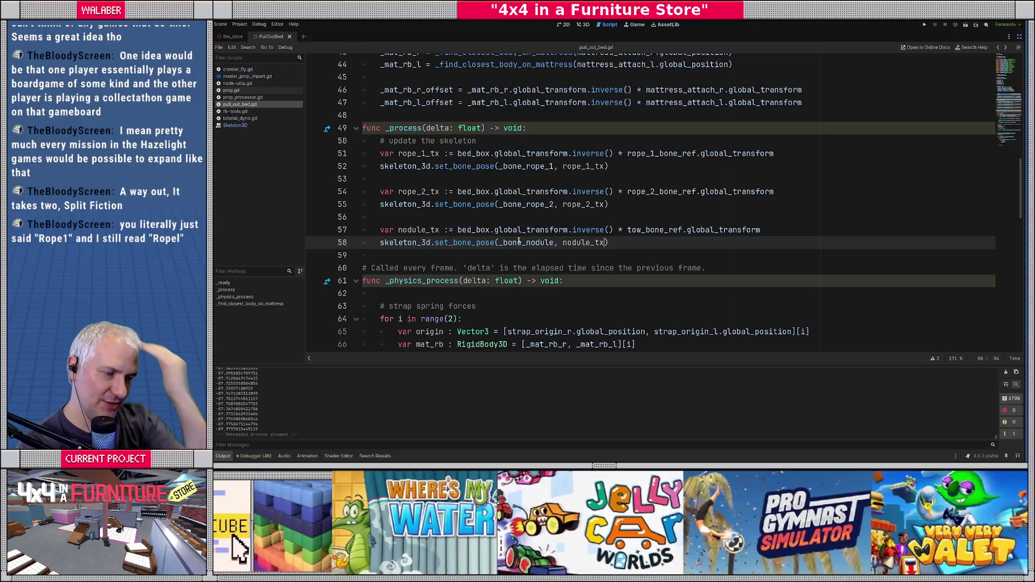
{"action": "key", "text": "Return"}
{"action": "key", "text": "Return"}
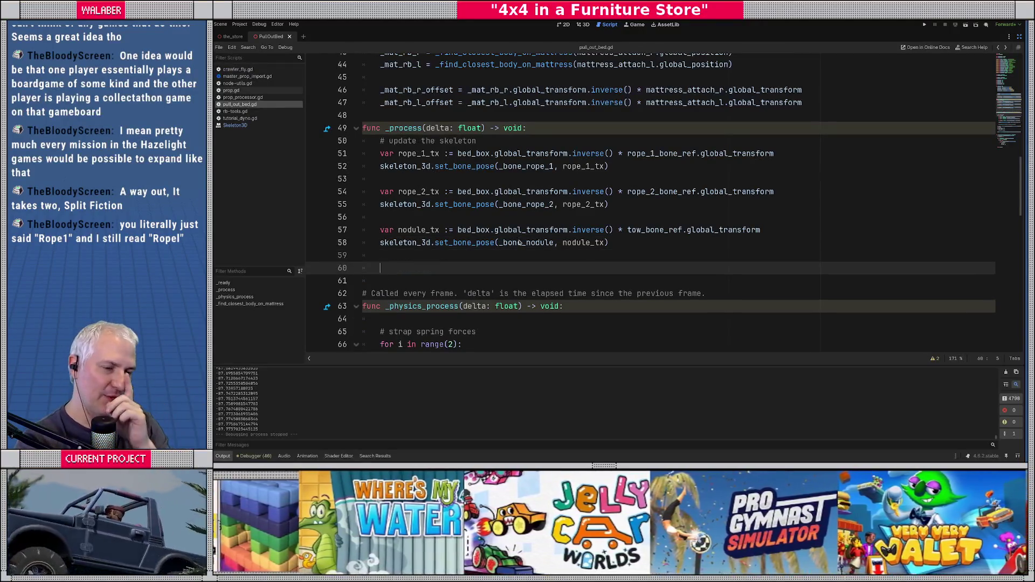
{"action": "left_click", "coordinate": [1019, 36]}
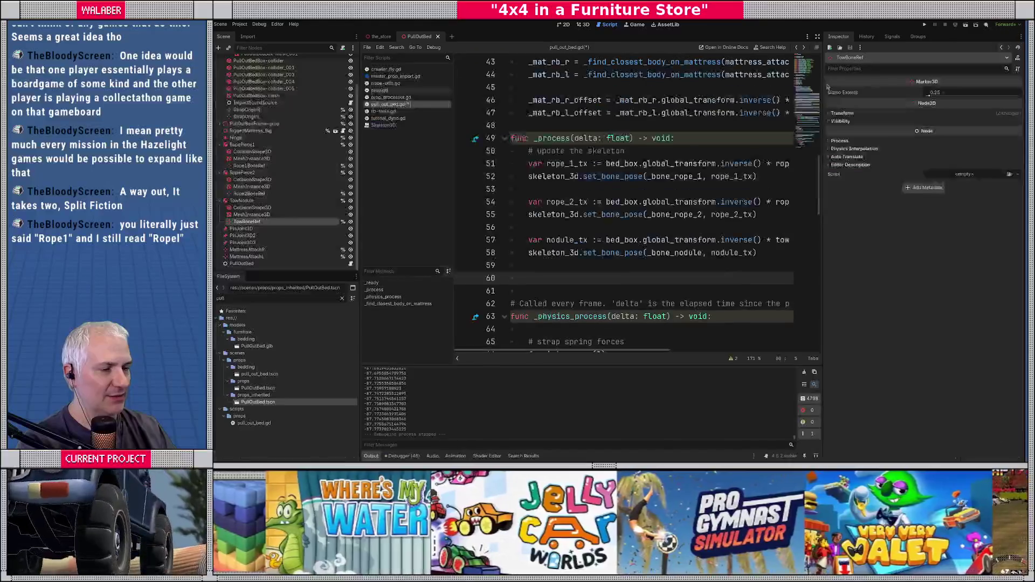
Review the _mat_rb_r_offset declaration in pull_out_bed.gd.
{"action": "left_click", "coordinate": [584, 25]}
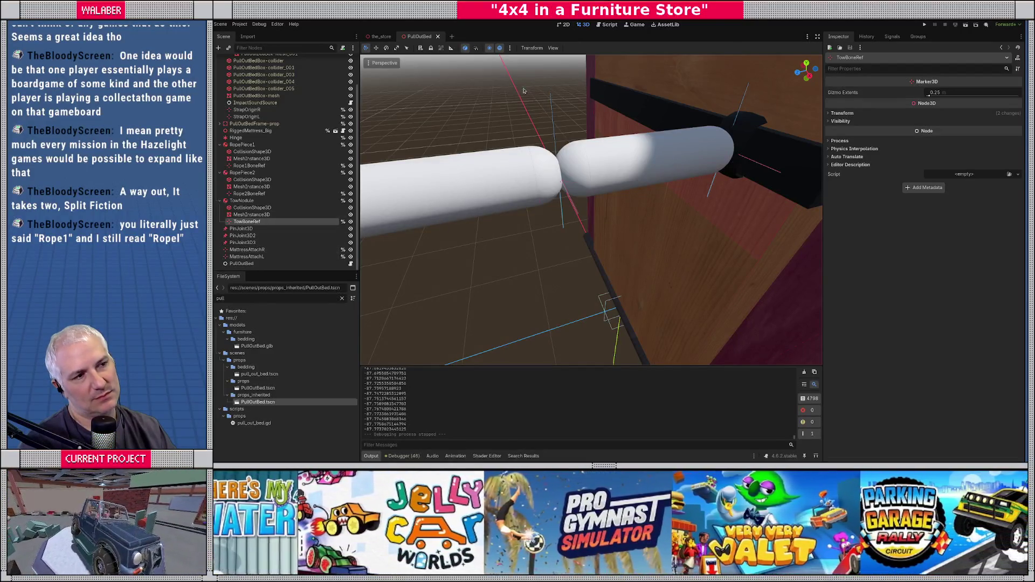
{"action": "left_click", "coordinate": [609, 27]}
{"action": "scroll", "coordinate": [548, 138], "scroll_direction": "up", "scroll_amount": 5}
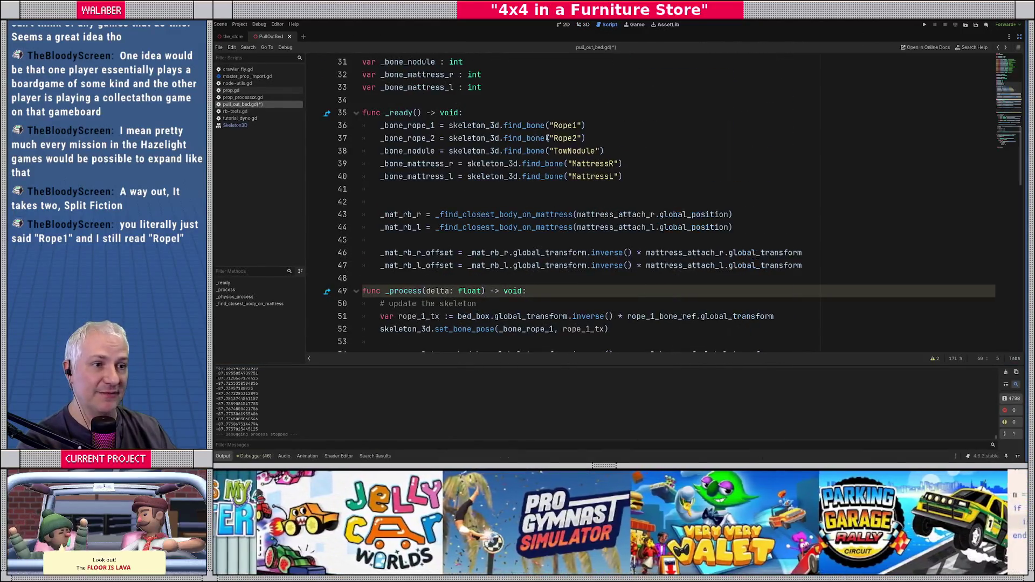
{"action": "scroll", "coordinate": [548, 138], "scroll_direction": "up", "scroll_amount": 4}
{"action": "left_click_drag", "start_coordinate": [377, 126], "coordinate": [539, 124]}
{"action": "left_click", "coordinate": [1019, 37]}
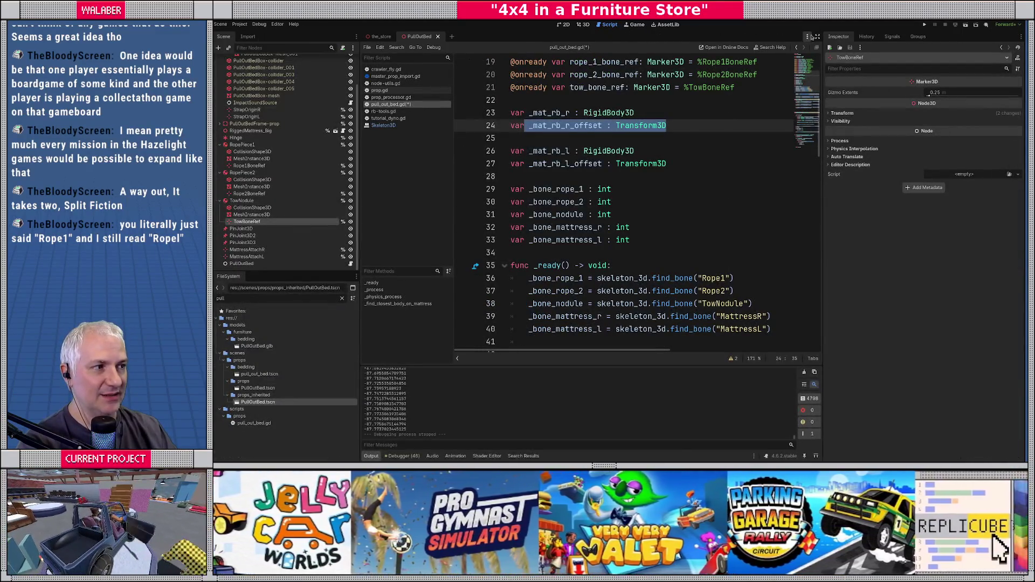
{"action": "left_click", "coordinate": [817, 37]}
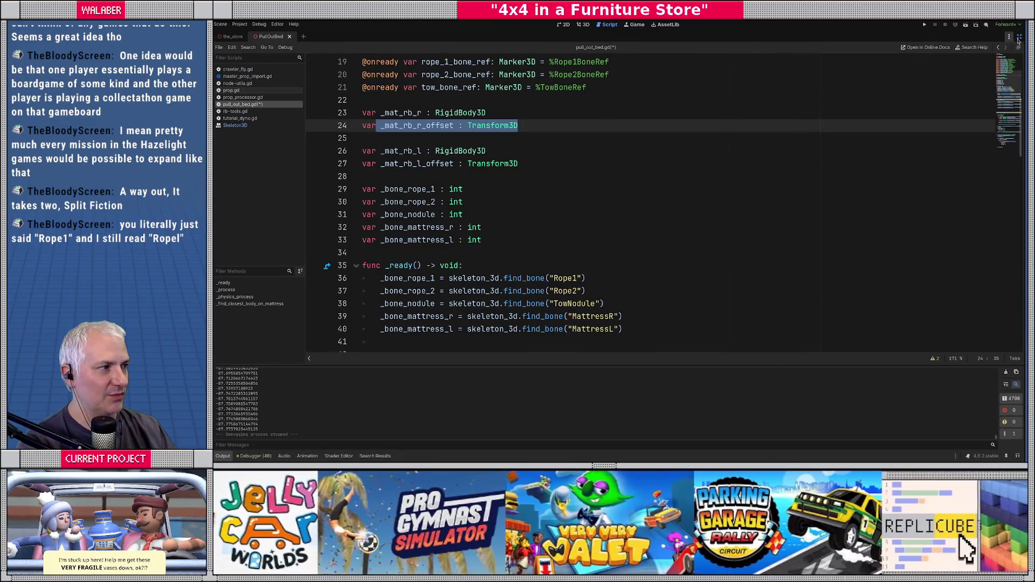
{"action": "left_click", "coordinate": [1019, 37]}
Back in the 3D view, hide PullOutBedFrame-prop to reveal the folded mattress.
{"action": "left_click", "coordinate": [582, 24]}
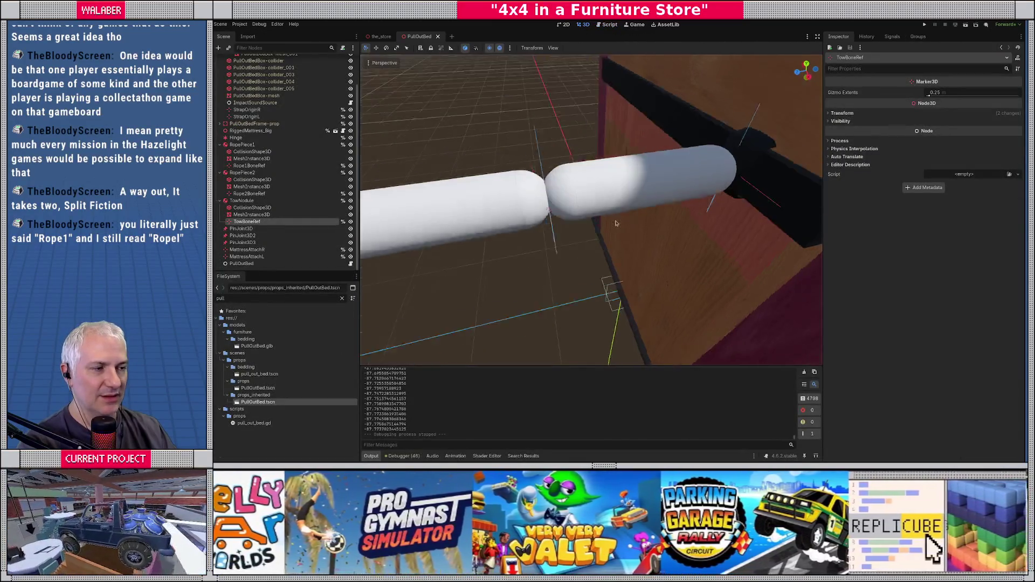
{"action": "key", "text": "f"}
{"action": "scroll", "coordinate": [306, 117], "scroll_direction": "up", "scroll_amount": 2}
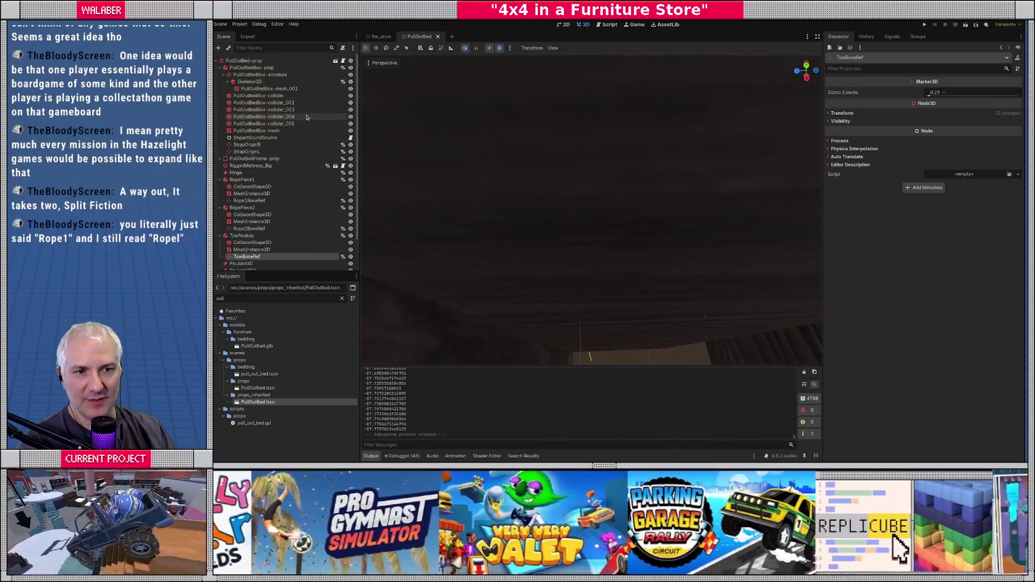
{"action": "left_click", "coordinate": [224, 76]}
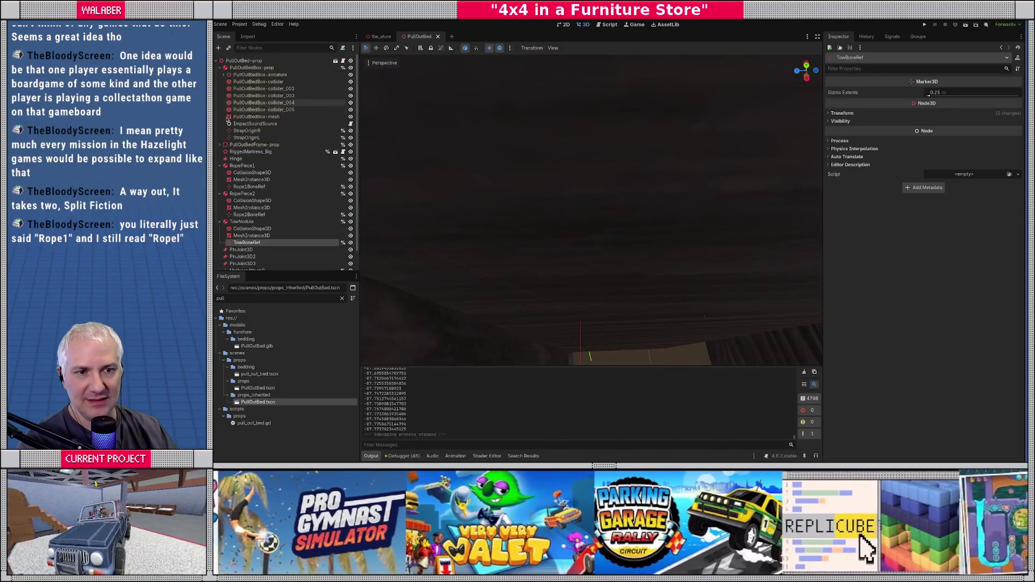
{"action": "left_click", "coordinate": [351, 146]}
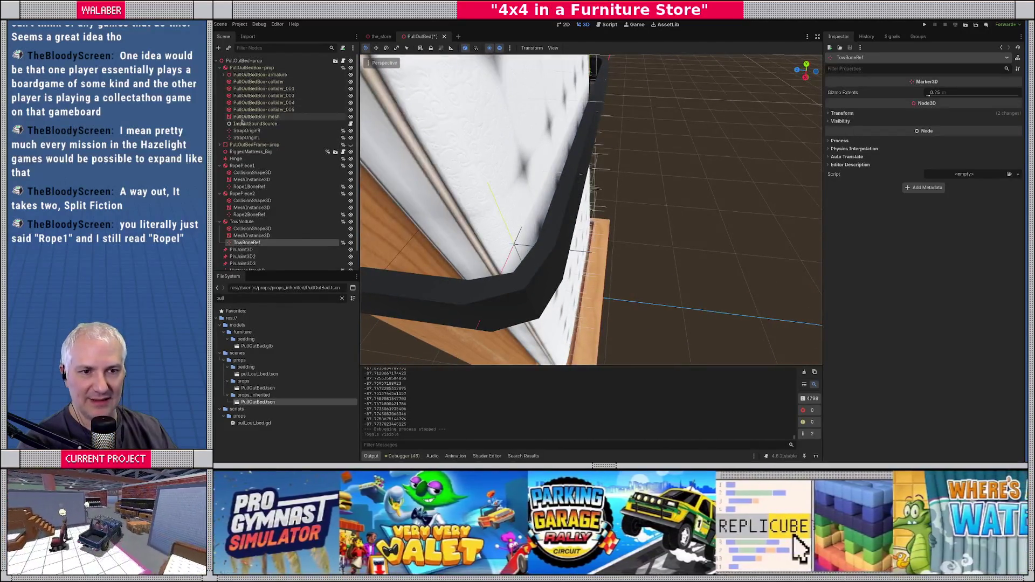
{"action": "left_click", "coordinate": [224, 74]}
Select Skeleton3D, show the MattressR bone pose, and orbit closely around the folded mattress.
{"action": "left_click", "coordinate": [247, 84]}
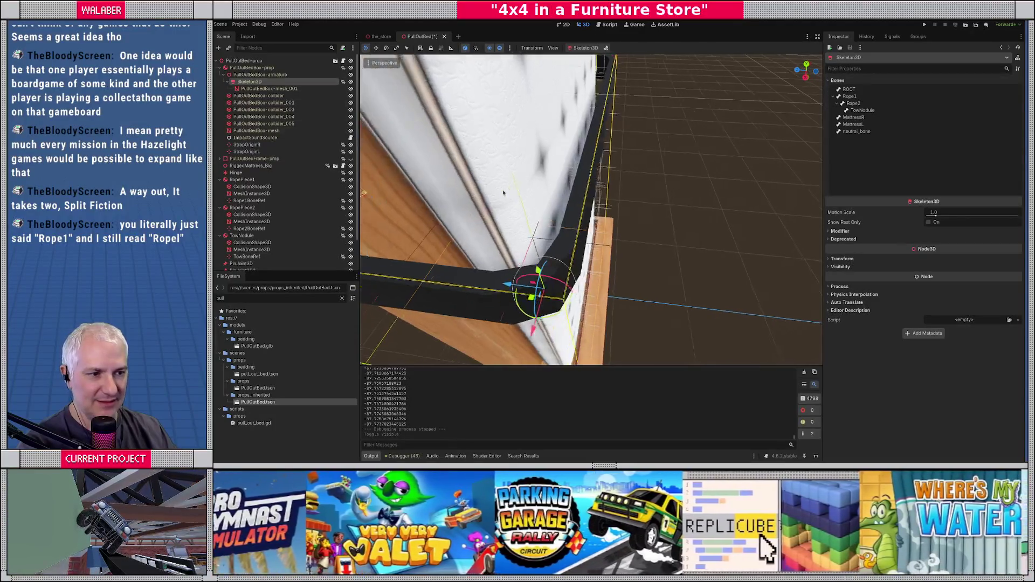
{"action": "mouse_move", "coordinate": [501, 160]}
{"action": "left_mouse_down"}
{"action": "mouse_move", "coordinate": [532, 186]}
{"action": "mouse_move", "coordinate": [609, 187]}
{"action": "left_mouse_up"}
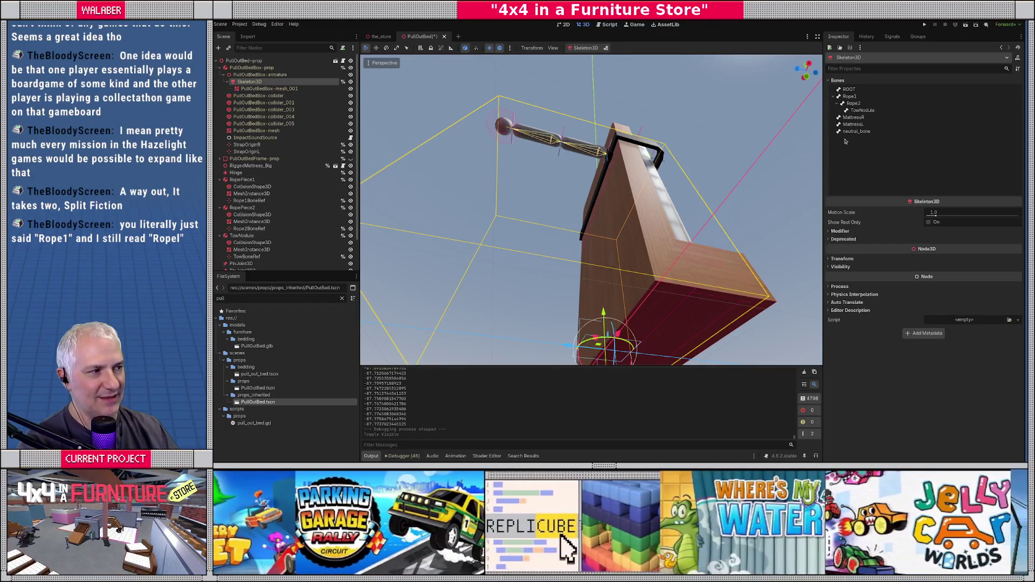
{"action": "left_click", "coordinate": [848, 118]}
{"action": "left_click_drag", "start_coordinate": [664, 222], "coordinate": [783, 131]}
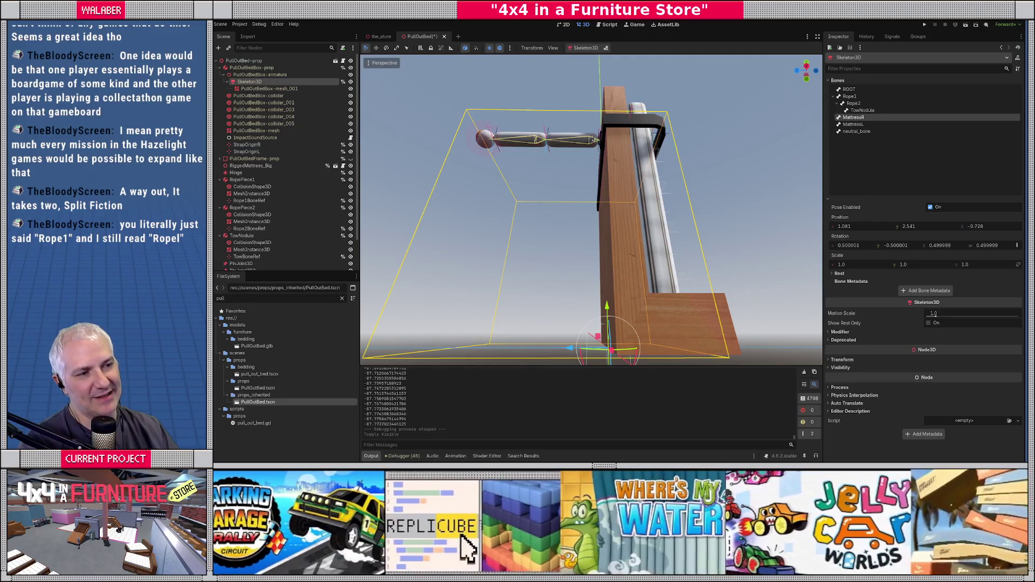
{"action": "mouse_move", "coordinate": [602, 146]}
{"action": "left_mouse_down"}
{"action": "mouse_move", "coordinate": [546, 268]}
{"action": "mouse_move", "coordinate": [612, 231]}
{"action": "mouse_move", "coordinate": [619, 186]}
{"action": "mouse_move", "coordinate": [612, 213]}
{"action": "mouse_move", "coordinate": [631, 224]}
{"action": "mouse_move", "coordinate": [617, 221]}
{"action": "left_mouse_up"}
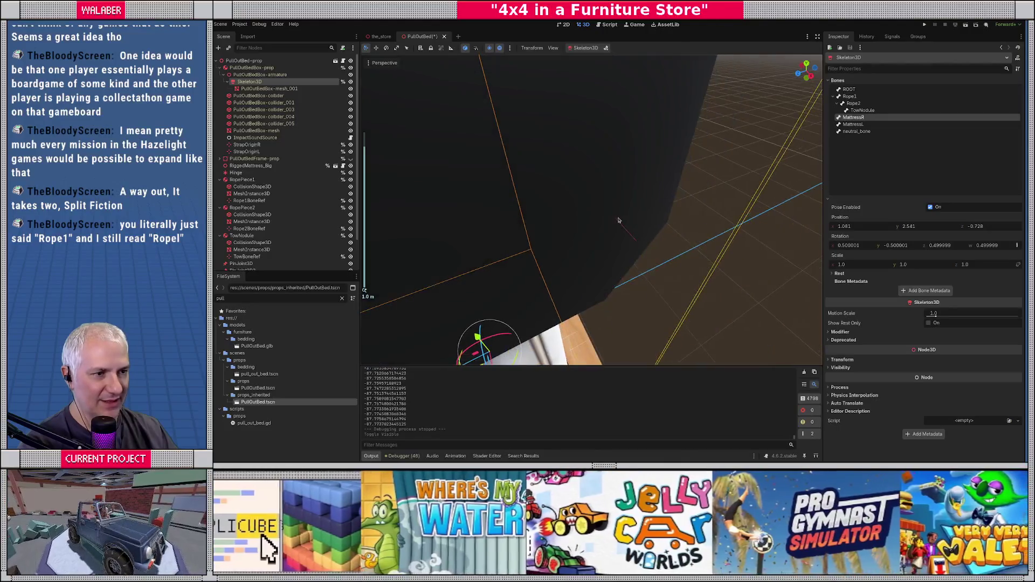
{"action": "mouse_move", "coordinate": [624, 237]}
{"action": "left_mouse_down"}
{"action": "mouse_move", "coordinate": [530, 200]}
{"action": "mouse_move", "coordinate": [662, 249]}
{"action": "mouse_move", "coordinate": [623, 276]}
{"action": "mouse_move", "coordinate": [607, 231]}
{"action": "left_mouse_up"}
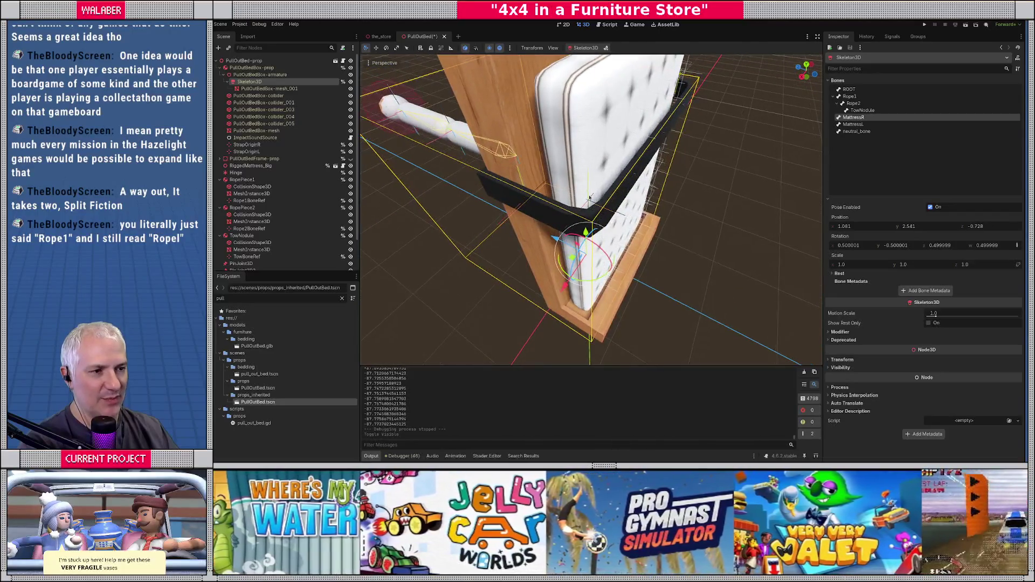
{"action": "scroll", "coordinate": [607, 231], "scroll_direction": "up", "scroll_amount": 3}
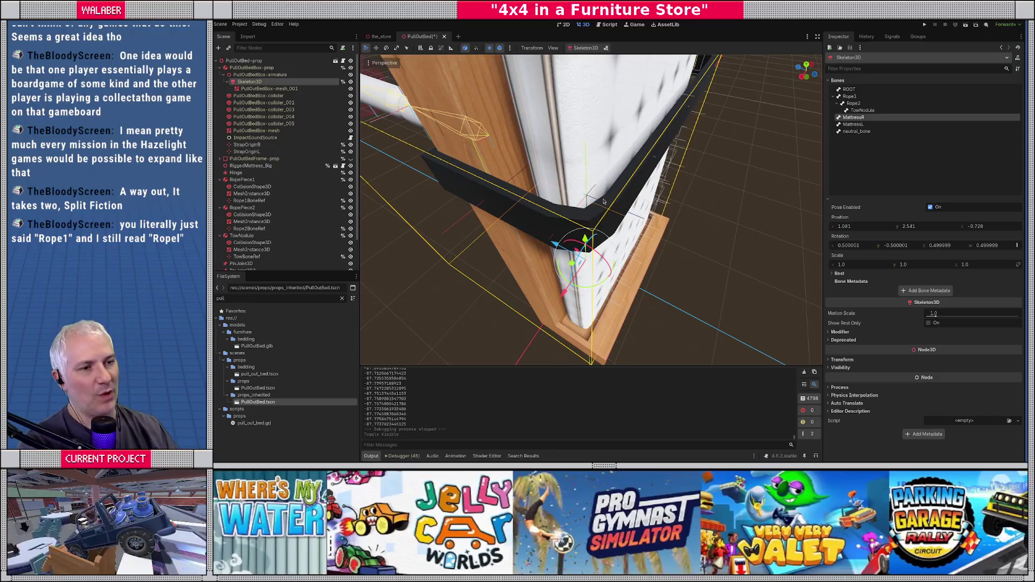
{"action": "scroll", "coordinate": [302, 205], "scroll_direction": "down", "scroll_amount": 2}
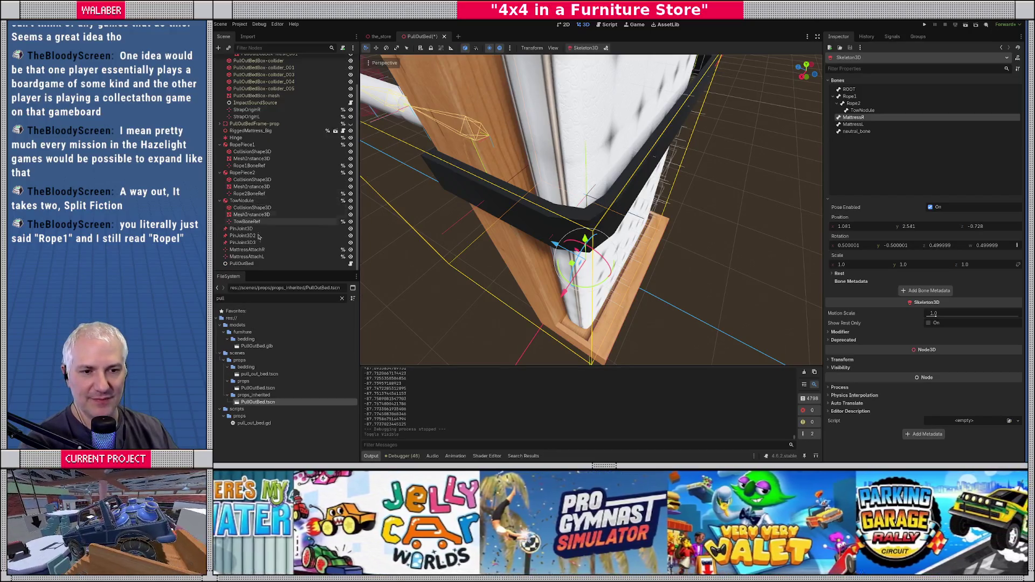
Rotate the MattressAttachR marker, then turn MattressAttachL by -90° to align with the mattress.
{"action": "left_click", "coordinate": [323, 250]}
{"action": "mouse_move", "coordinate": [583, 181]}
{"action": "left_mouse_down"}
{"action": "mouse_move", "coordinate": [713, 124]}
{"action": "mouse_move", "coordinate": [771, 146]}
{"action": "mouse_move", "coordinate": [647, 216]}
{"action": "left_mouse_up"}
{"action": "scroll", "coordinate": [634, 255], "scroll_direction": "up", "scroll_amount": 2}
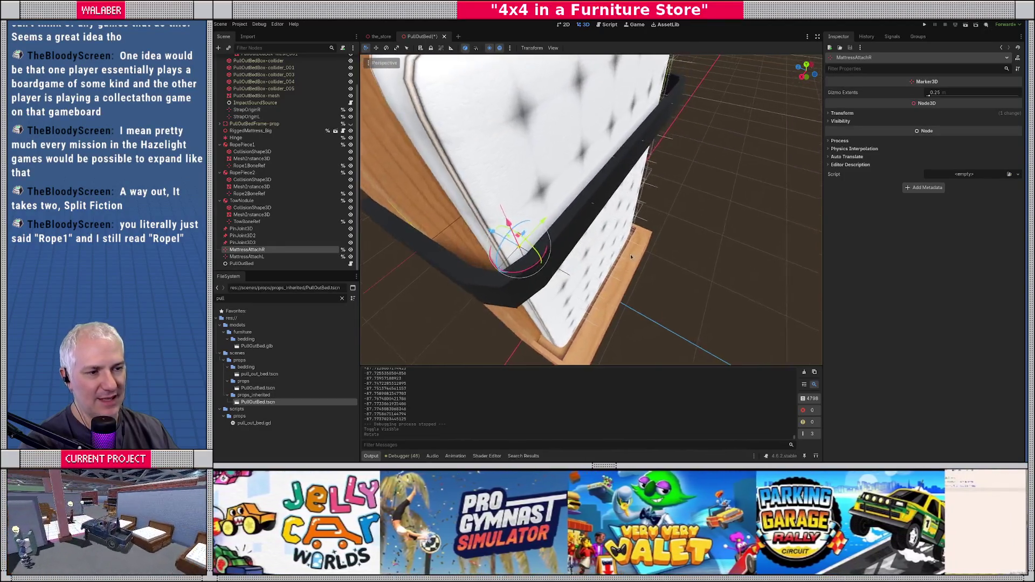
{"action": "scroll", "coordinate": [541, 251], "scroll_direction": "down", "scroll_amount": 3}
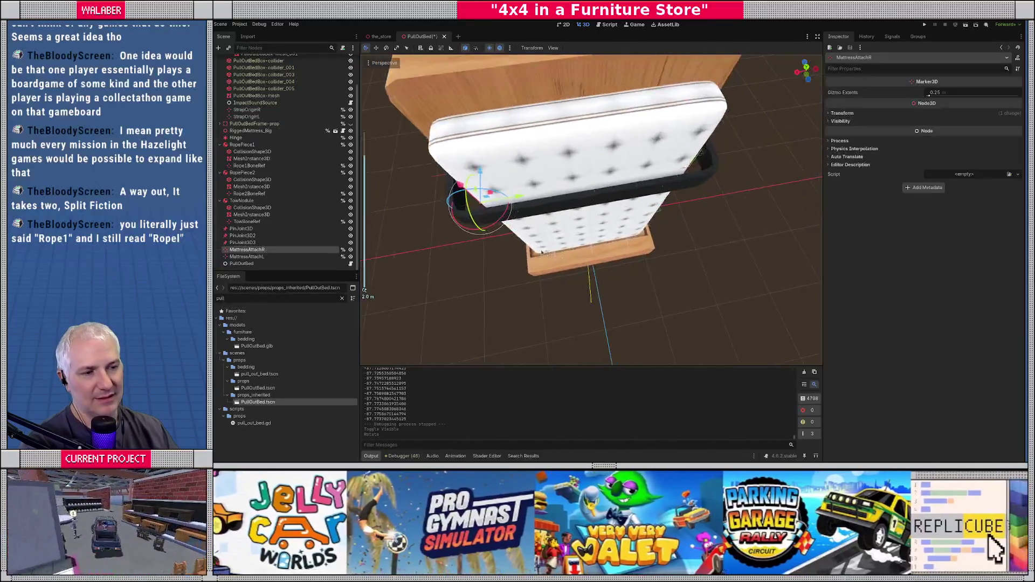
{"action": "left_click", "coordinate": [257, 257]}
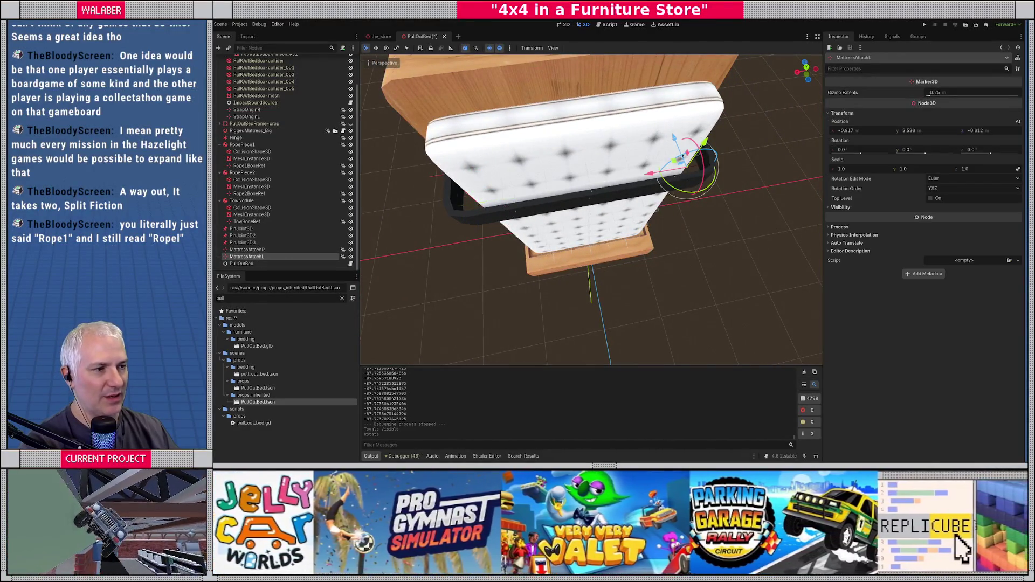
{"action": "mouse_move", "coordinate": [683, 156]}
{"action": "left_mouse_down"}
{"action": "mouse_move", "coordinate": [677, 225]}
{"action": "mouse_move", "coordinate": [576, 237]}
{"action": "left_mouse_up"}
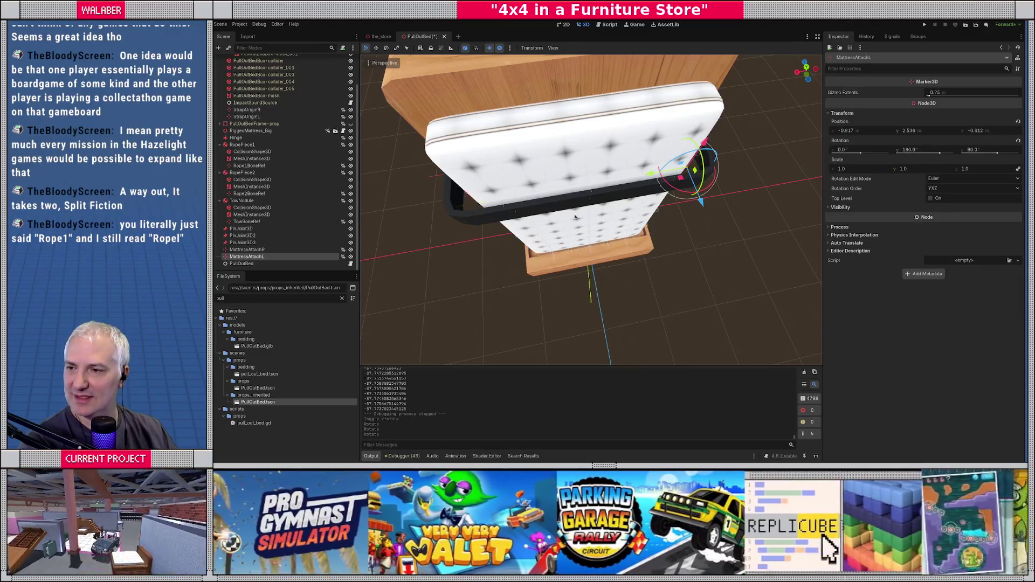
In Blender, select the MattressR bone and frame the view on it.
{"action": "key", "text": "alt+Tab"}
{"action": "left_click", "coordinate": [580, 211]}
{"action": "key", "text": "KP_Decimal"}
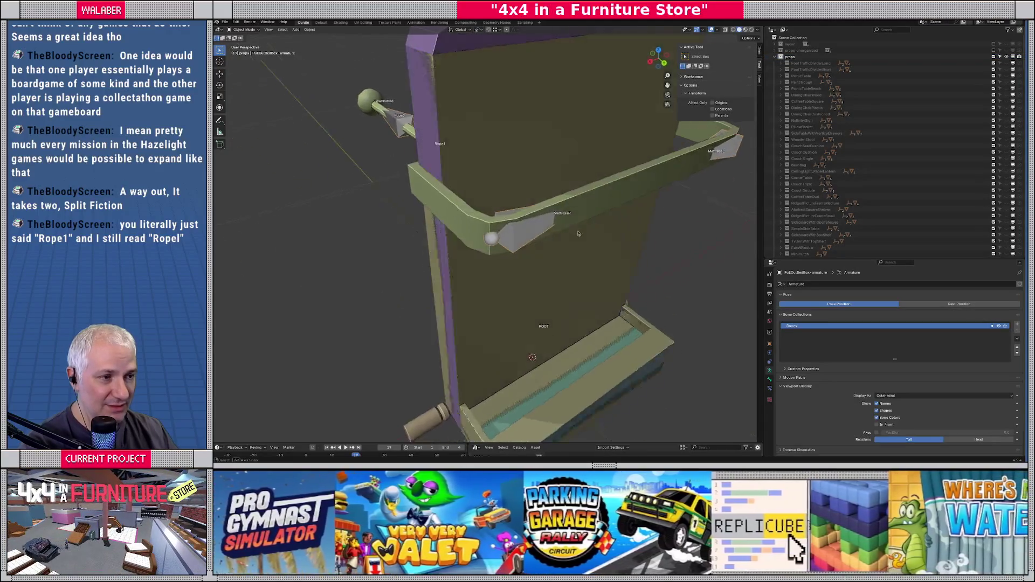
Put the armature in Edit Mode with wireframe, select MattressR and show axes on every bone.
{"action": "key", "text": "Tab"}
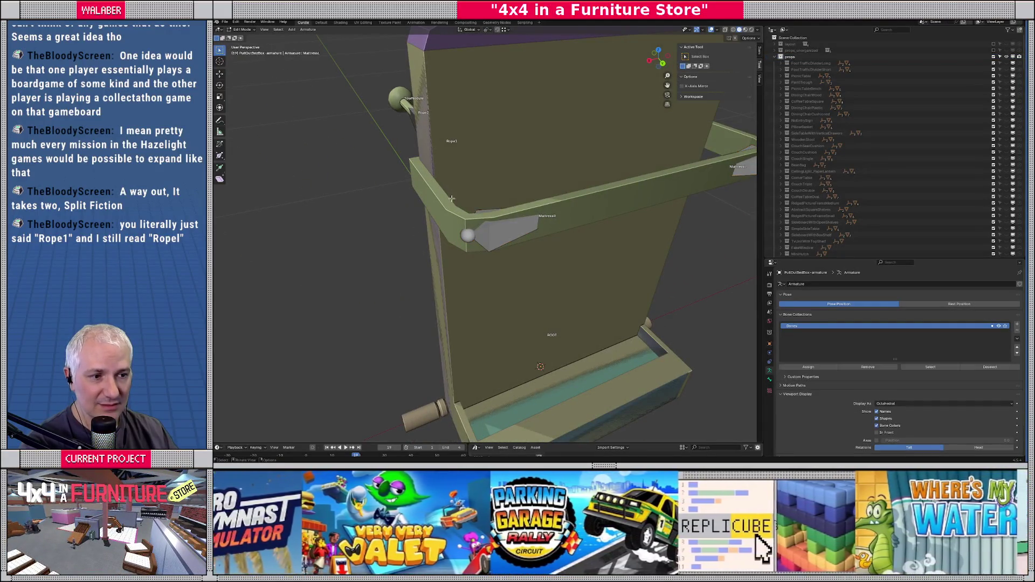
{"action": "key", "text": "shift+z"}
{"action": "left_click", "coordinate": [515, 236]}
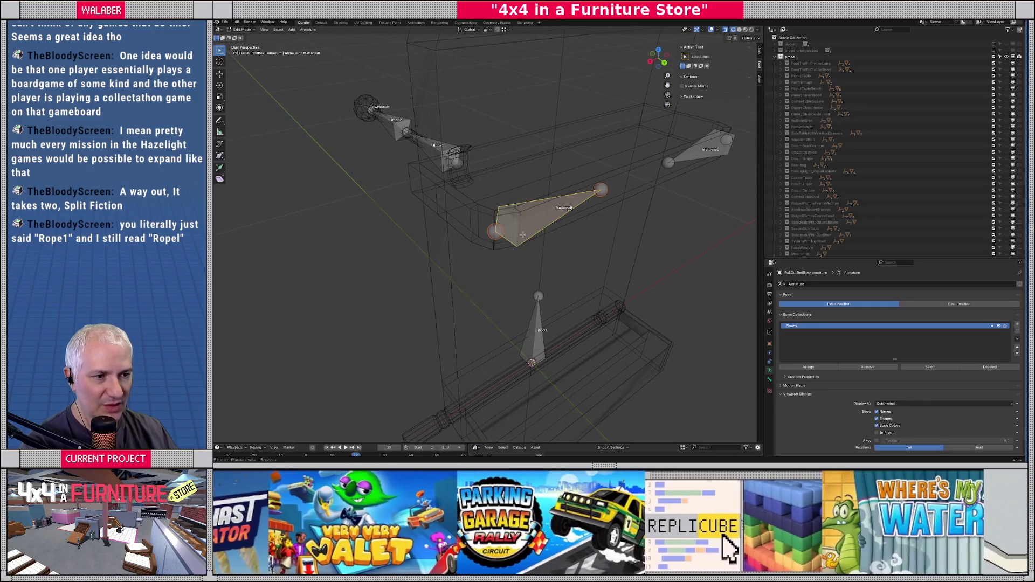
{"action": "mouse_move", "coordinate": [603, 247]}
{"action": "left_mouse_down"}
{"action": "mouse_move", "coordinate": [642, 195]}
{"action": "mouse_move", "coordinate": [593, 184]}
{"action": "left_mouse_up"}
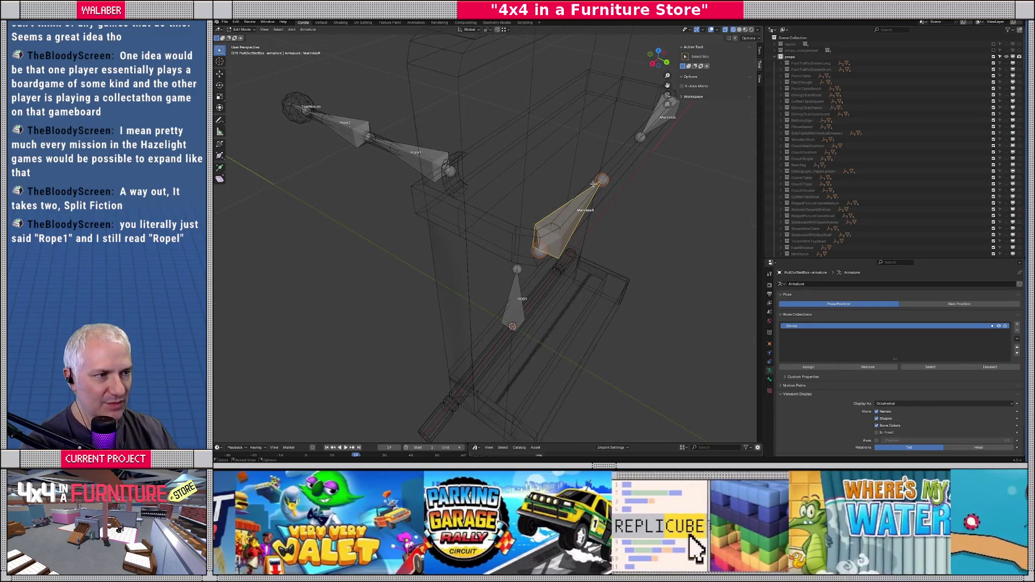
{"action": "left_click", "coordinate": [906, 394]}
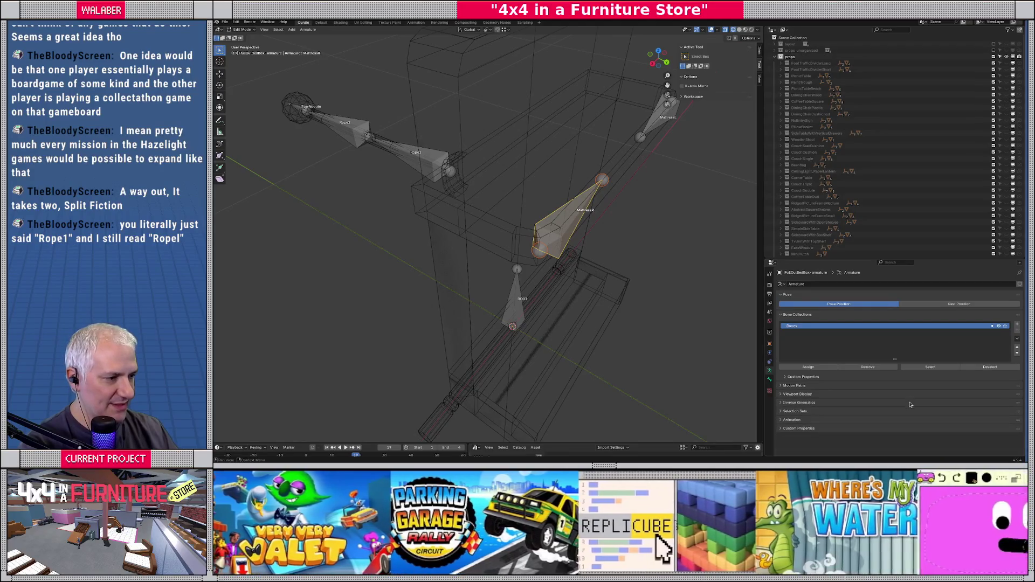
{"action": "left_click", "coordinate": [862, 394]}
{"action": "left_click", "coordinate": [906, 404]}
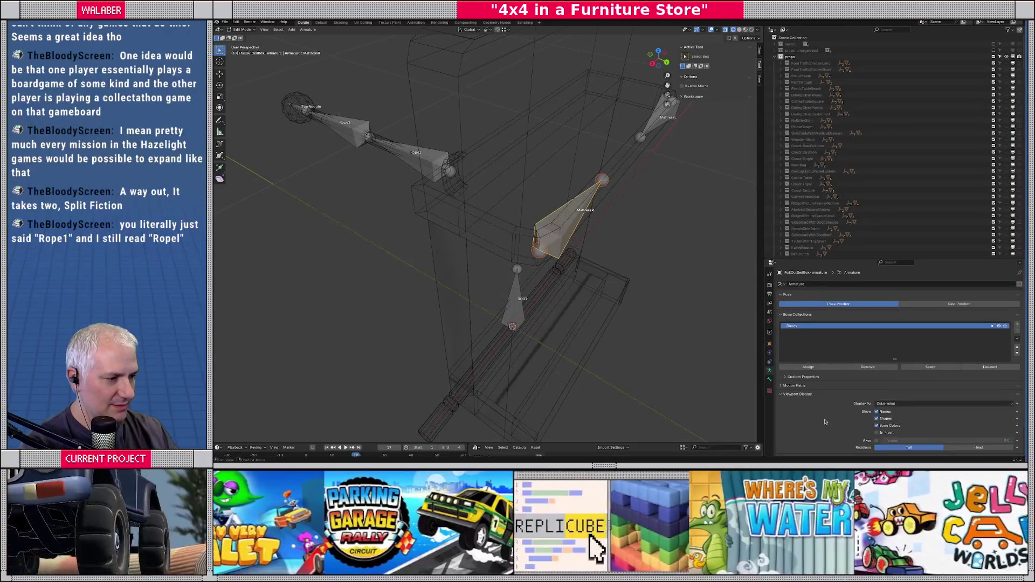
{"action": "left_click", "coordinate": [876, 440]}
Compare rope and mattress bone axes from several angles, hide the axes, and return to Godot.
{"action": "mouse_move", "coordinate": [621, 306]}
{"action": "left_mouse_down"}
{"action": "mouse_move", "coordinate": [632, 282]}
{"action": "mouse_move", "coordinate": [500, 211]}
{"action": "mouse_move", "coordinate": [551, 220]}
{"action": "left_mouse_up"}
{"action": "left_click_drag", "start_coordinate": [623, 226], "coordinate": [371, 231]}
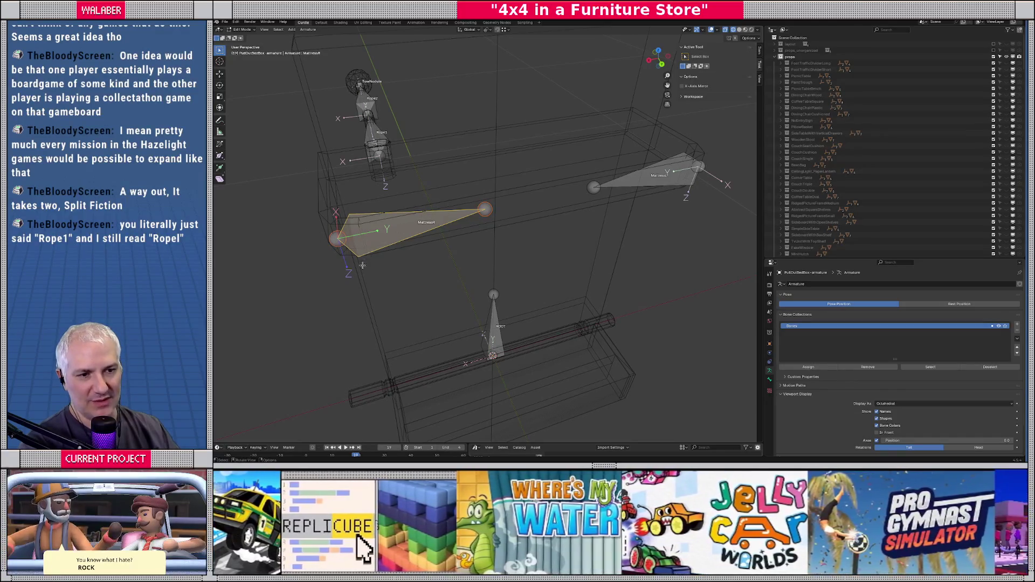
{"action": "left_click_drag", "start_coordinate": [504, 263], "coordinate": [858, 425]}
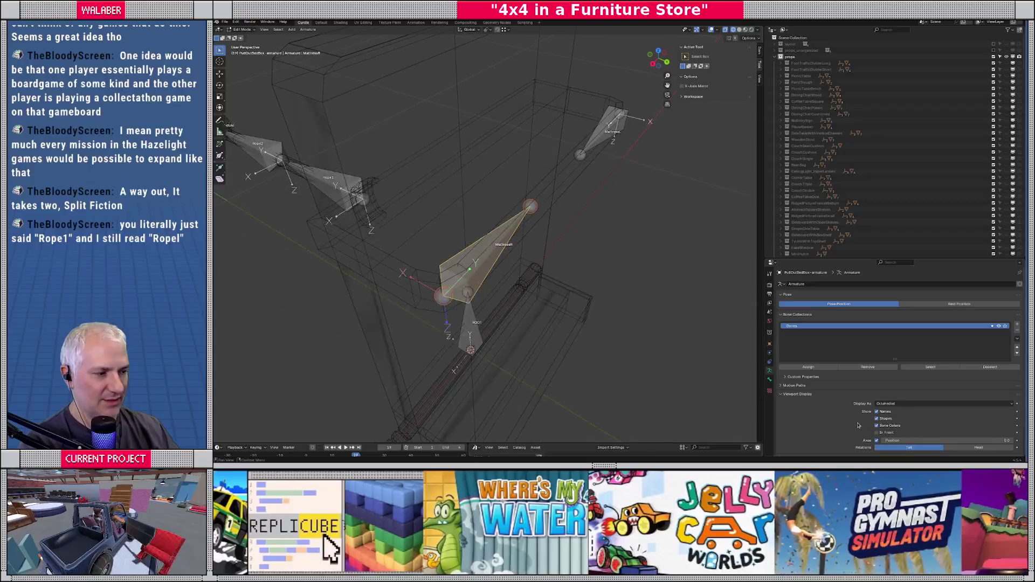
{"action": "left_click", "coordinate": [877, 440]}
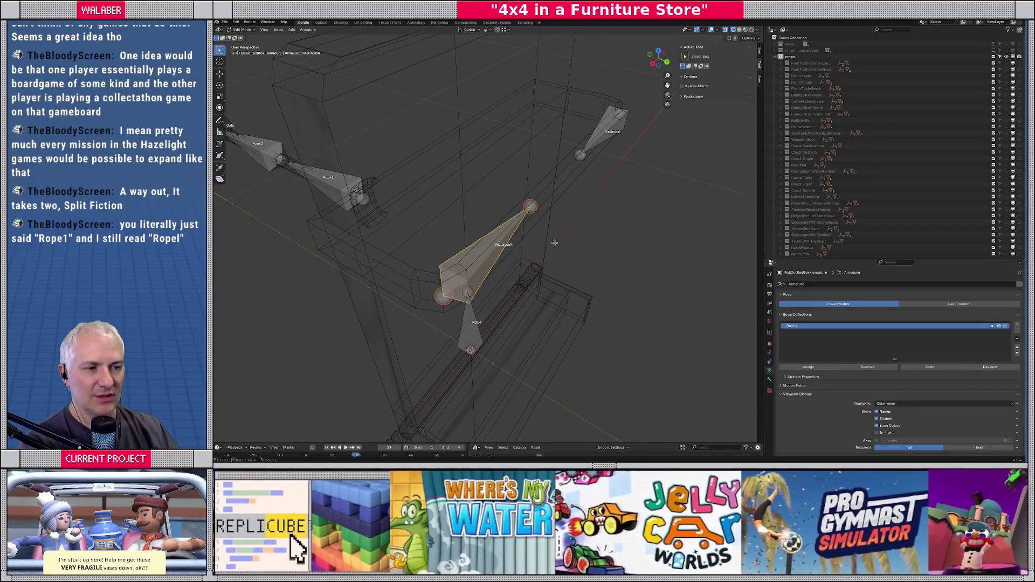
{"action": "key", "text": "alt+Tab"}
{"action": "mouse_move", "coordinate": [554, 237]}
{"action": "left_mouse_down"}
{"action": "mouse_move", "coordinate": [562, 211]}
{"action": "mouse_move", "coordinate": [680, 199]}
{"action": "mouse_move", "coordinate": [424, 215]}
{"action": "left_mouse_up"}
Check the MattressAttachR and MattressAttachL markers, save PullOutBed, and switch to the pull_out_bed.gd script.
{"action": "left_click", "coordinate": [562, 211]}
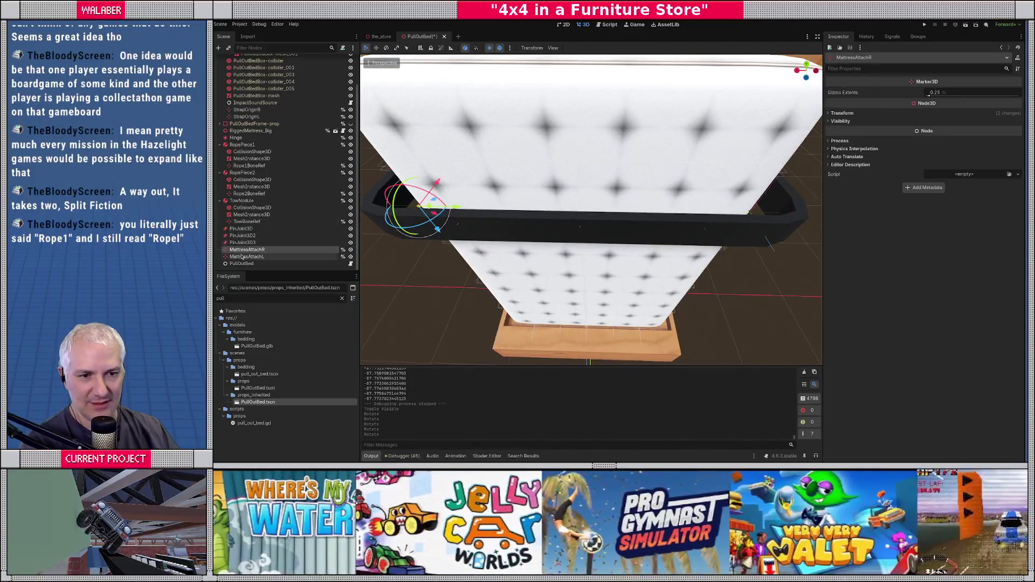
{"action": "left_click", "coordinate": [247, 257]}
{"action": "mouse_move", "coordinate": [620, 212]}
{"action": "left_mouse_down"}
{"action": "mouse_move", "coordinate": [668, 205]}
{"action": "mouse_move", "coordinate": [669, 264]}
{"action": "mouse_move", "coordinate": [547, 191]}
{"action": "mouse_move", "coordinate": [550, 181]}
{"action": "mouse_move", "coordinate": [659, 273]}
{"action": "left_mouse_up"}
{"action": "scroll", "coordinate": [644, 259], "scroll_direction": "down", "scroll_amount": 3}
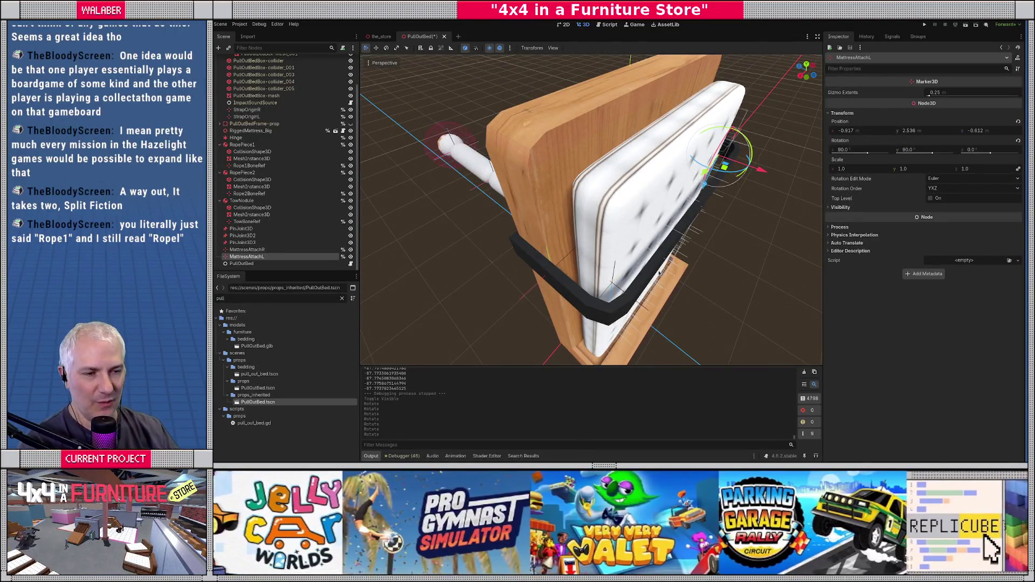
{"action": "key", "text": "ctrl+s"}
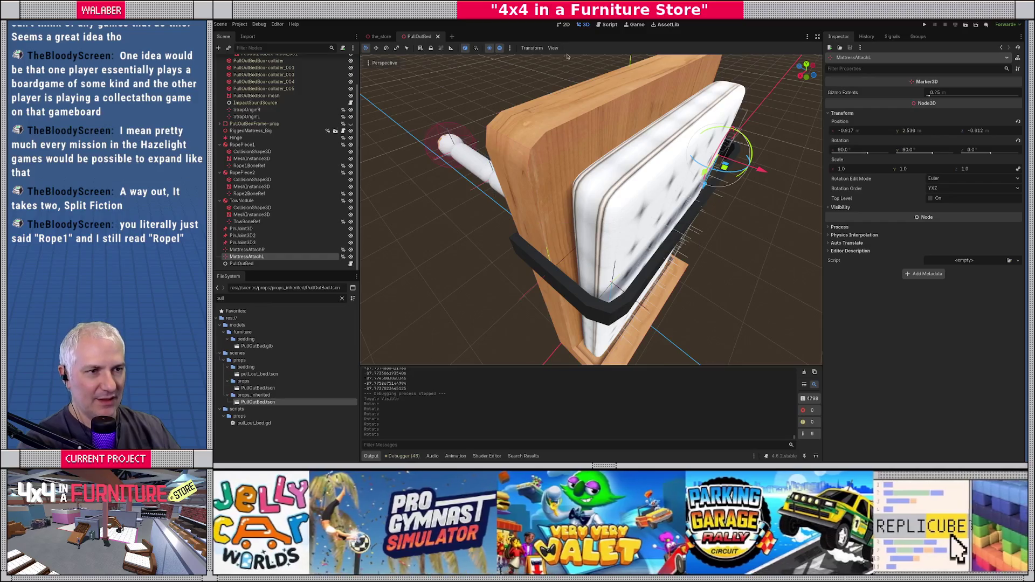
{"action": "left_click", "coordinate": [609, 24]}
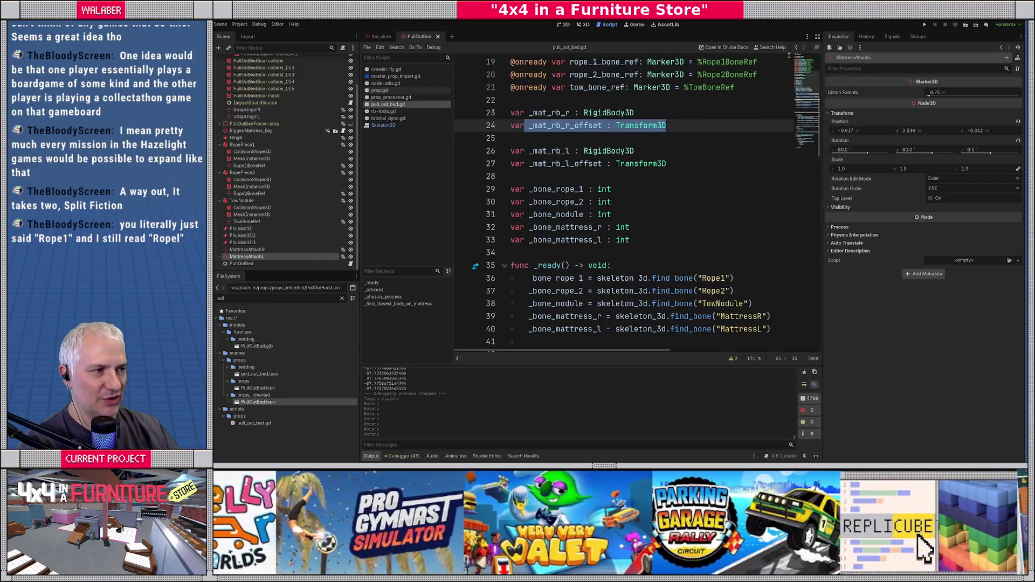
Widen the code editor and add a var line using global_transform.inverse() below the nodule pose.
{"action": "left_click", "coordinate": [818, 36]}
{"action": "scroll", "coordinate": [441, 230], "scroll_direction": "down", "scroll_amount": 4}
{"action": "scroll", "coordinate": [441, 231], "scroll_direction": "down", "scroll_amount": 5}
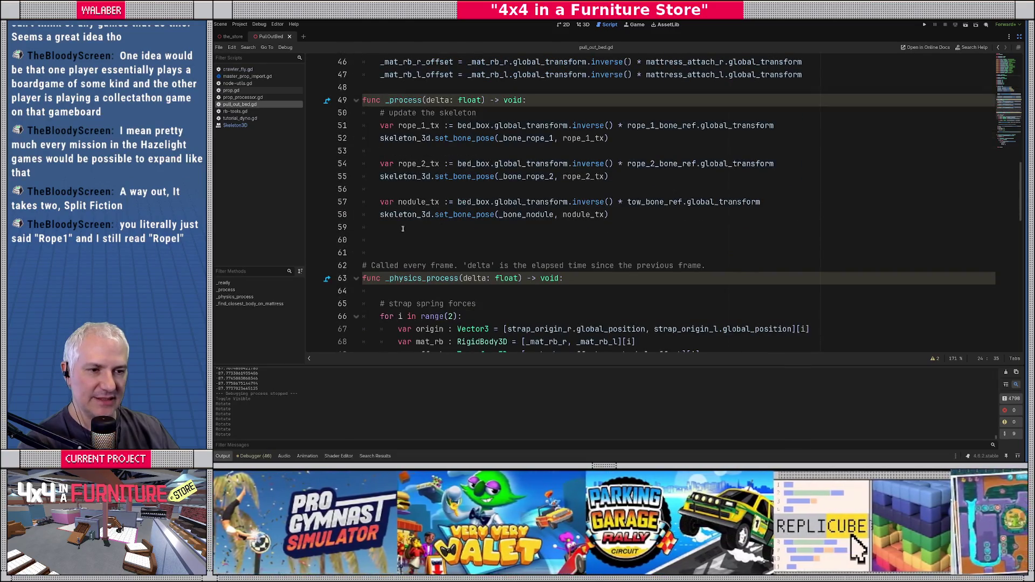
{"action": "left_click", "coordinate": [403, 228]}
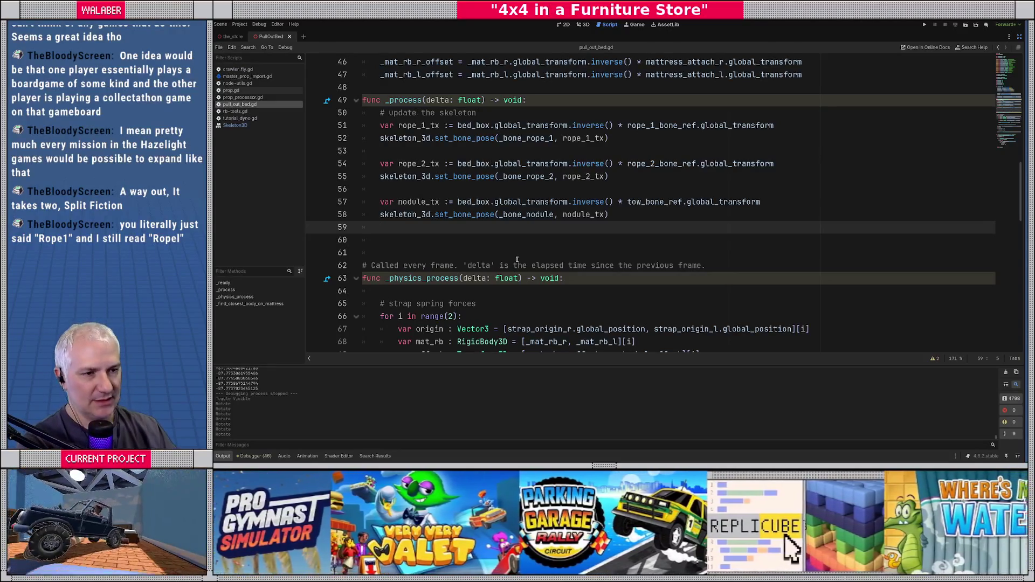
{"action": "scroll", "coordinate": [517, 260], "scroll_direction": "up", "scroll_amount": 2}
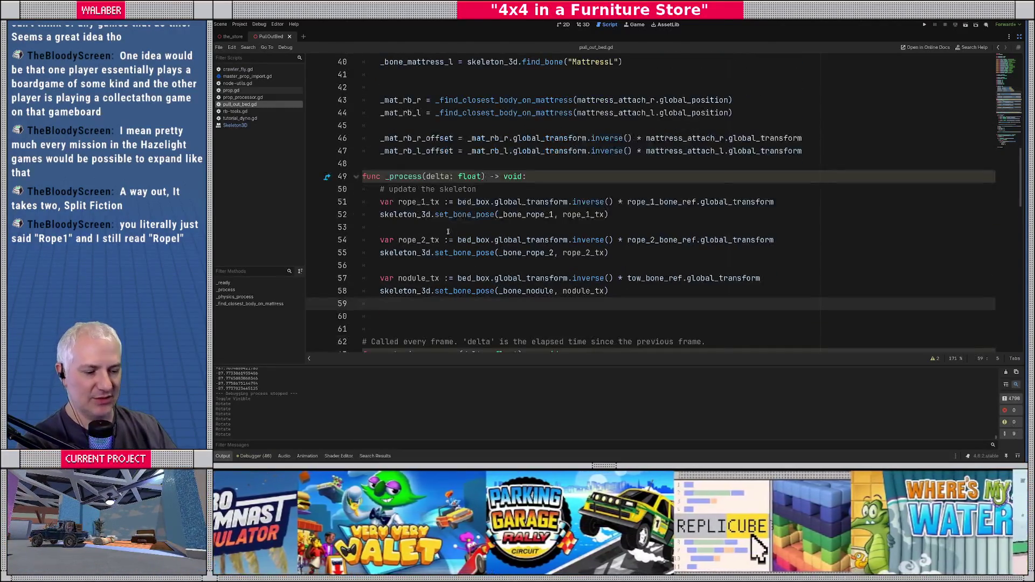
{"action": "key", "text": "Return"}
{"action": "type", "text": "var mat_r_tx :="}
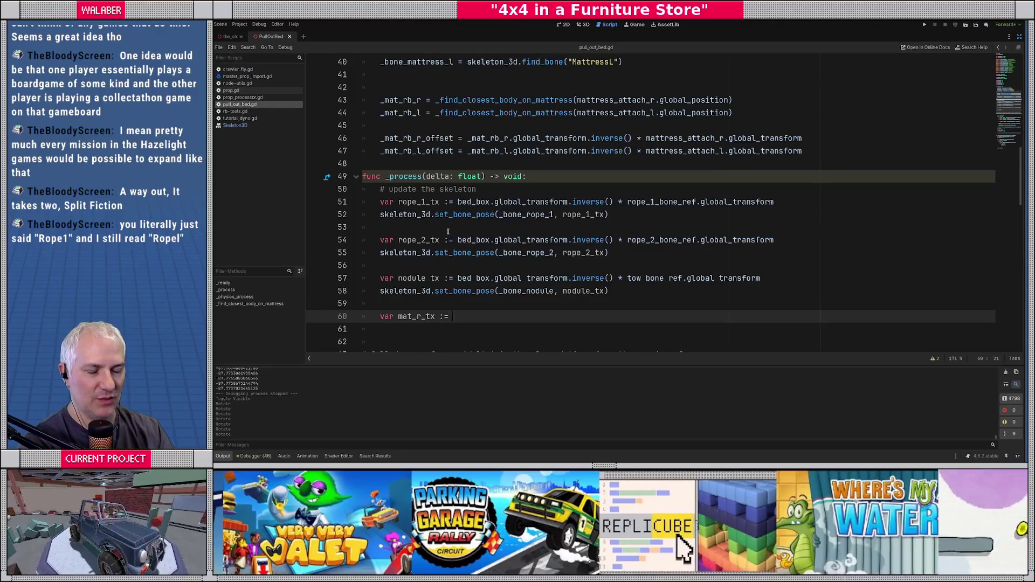
{"action": "key", "text": "ctrl+space"}
{"action": "type", "text": "_v"}
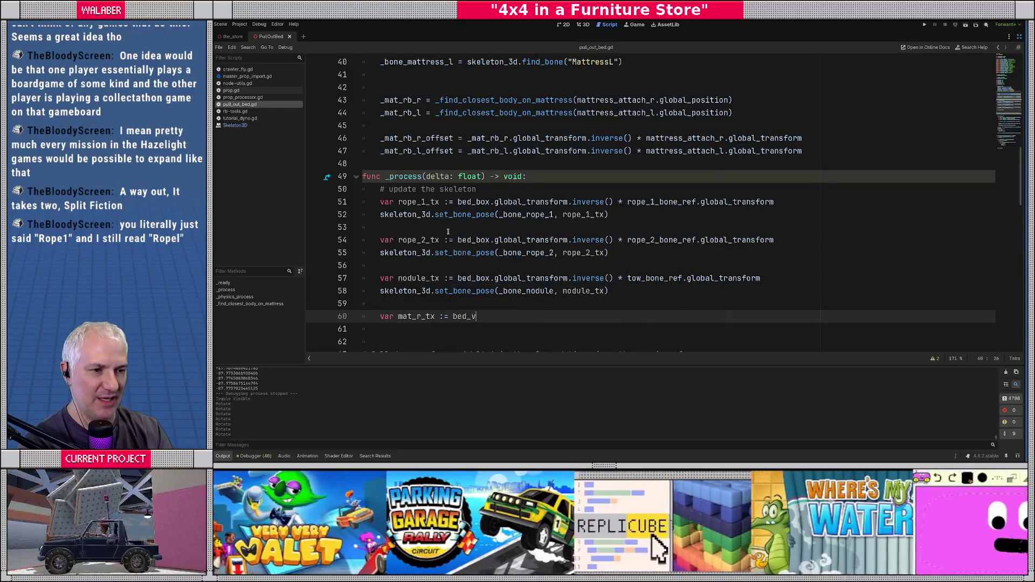
{"action": "type", "text": "x.global"}
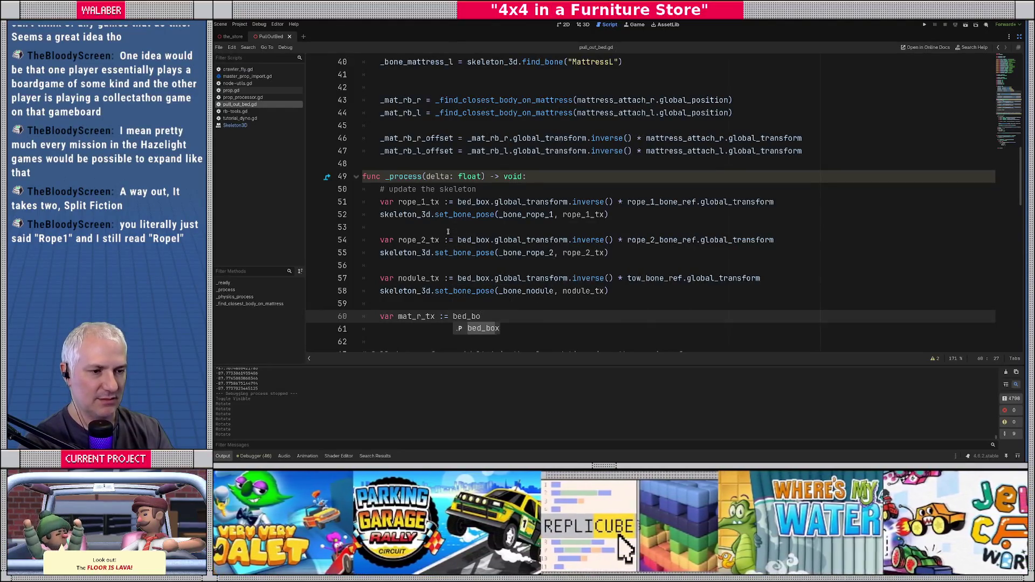
{"action": "type", "text": "_transform.inv"}
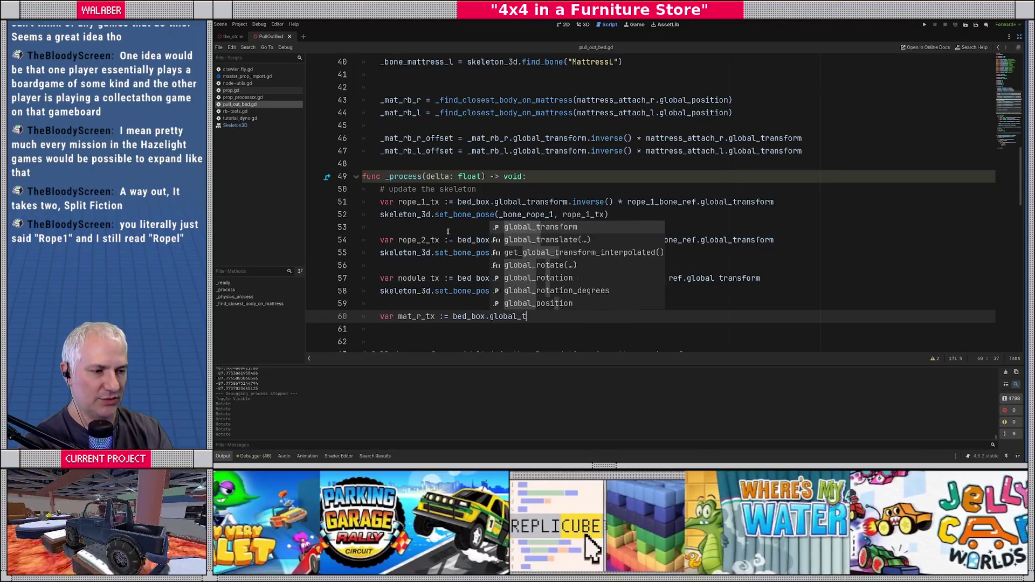
{"action": "key", "text": "Return"}
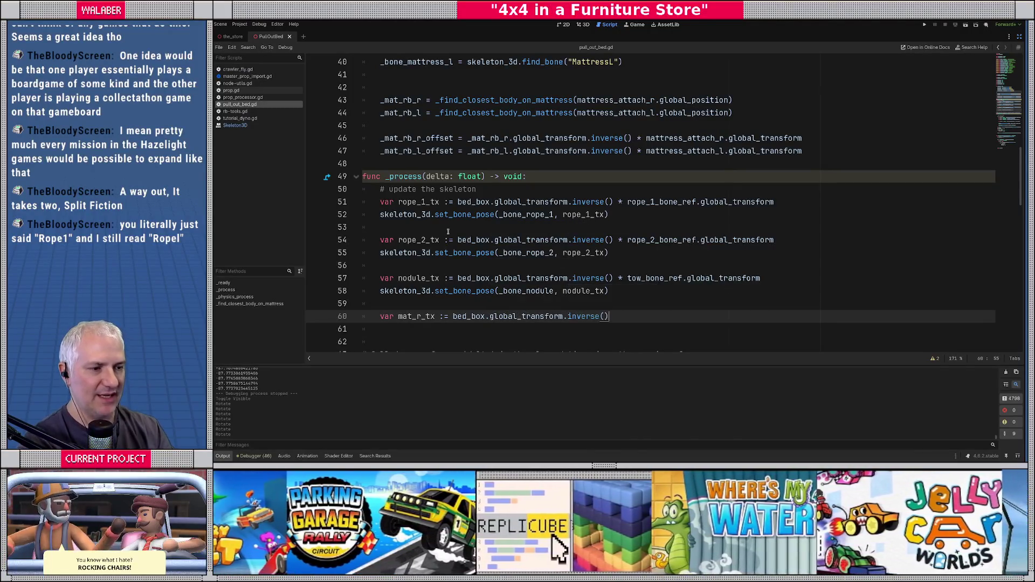
Add 'var bed_inverse := bed_box.global_transform.inverse()' under the update the skeleton comment.
{"action": "left_click_drag", "start_coordinate": [527, 202], "coordinate": [593, 201]}
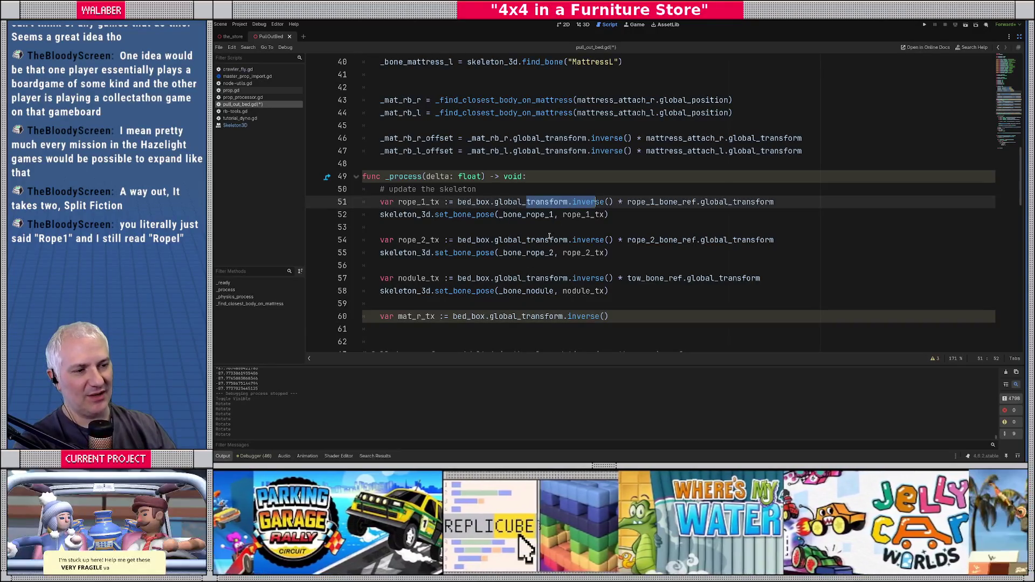
{"action": "left_click_drag", "start_coordinate": [549, 237], "coordinate": [579, 247]}
{"action": "left_click", "coordinate": [561, 280]}
{"action": "left_click", "coordinate": [514, 187]}
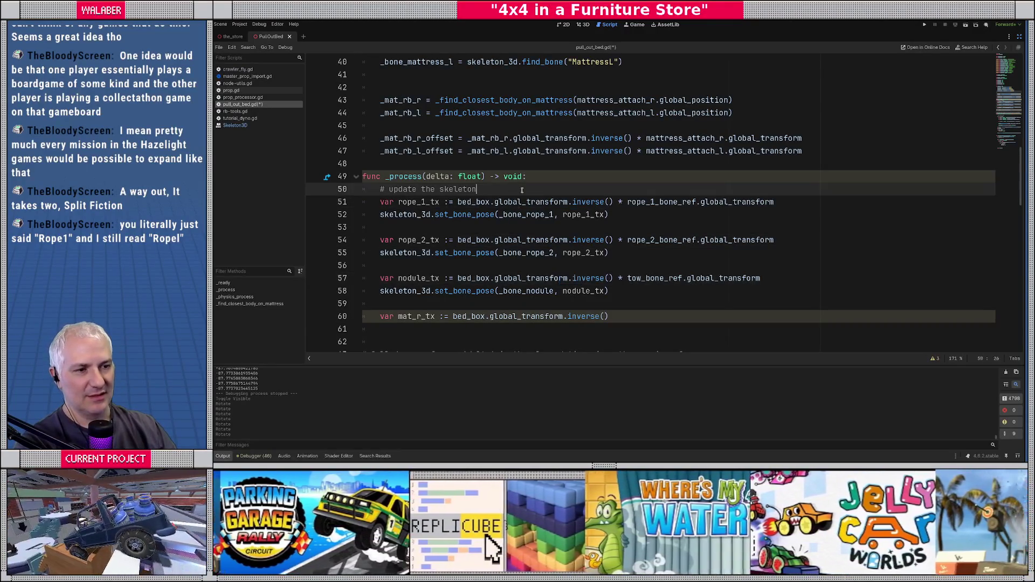
{"action": "key", "text": "Return"}
{"action": "type", "text": "var "}
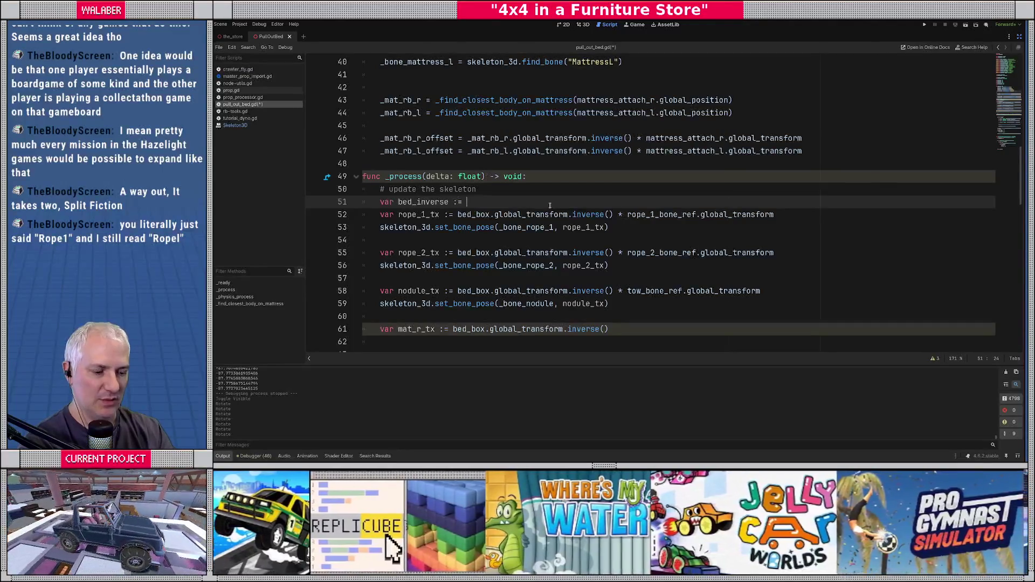
{"action": "type", "text": "bed_"}
{"action": "key", "text": "Return"}
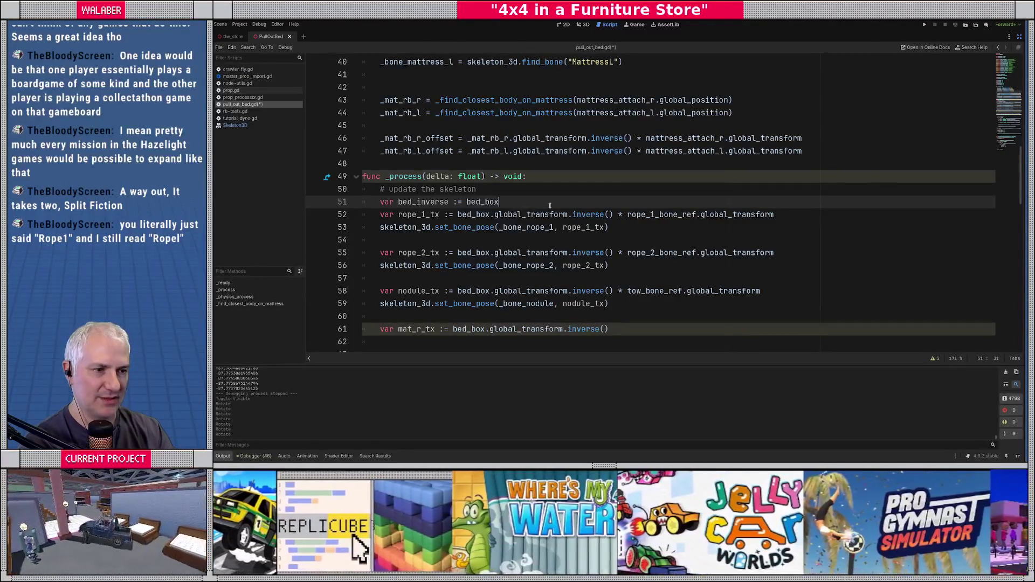
{"action": "type", "text": ".global_t"}
{"action": "key", "text": "Return"}
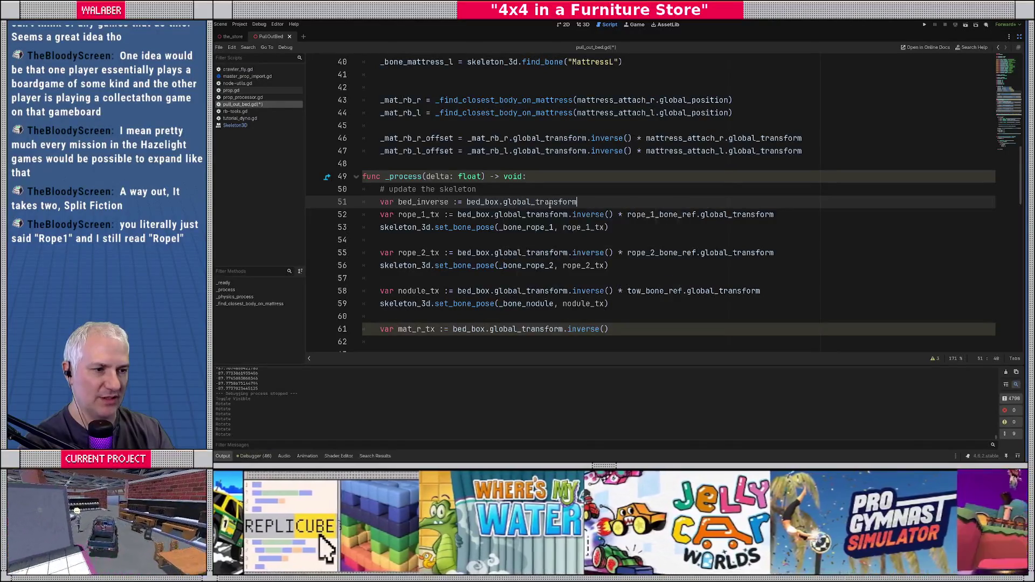
{"action": "type", "text": ".in"}
{"action": "type", "text": "v"}
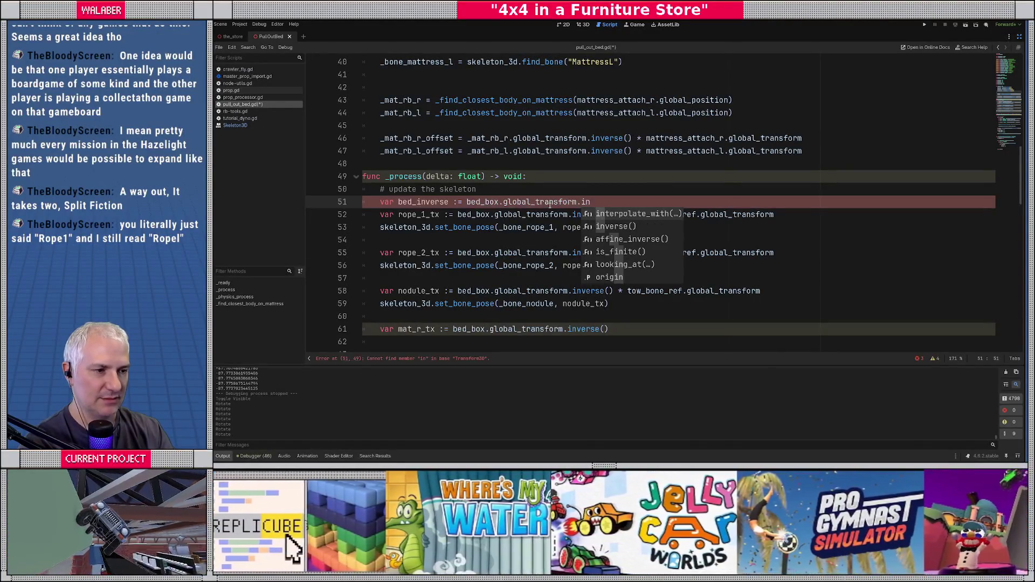
{"action": "key", "text": "Return"}
{"action": "key", "text": "Return"}
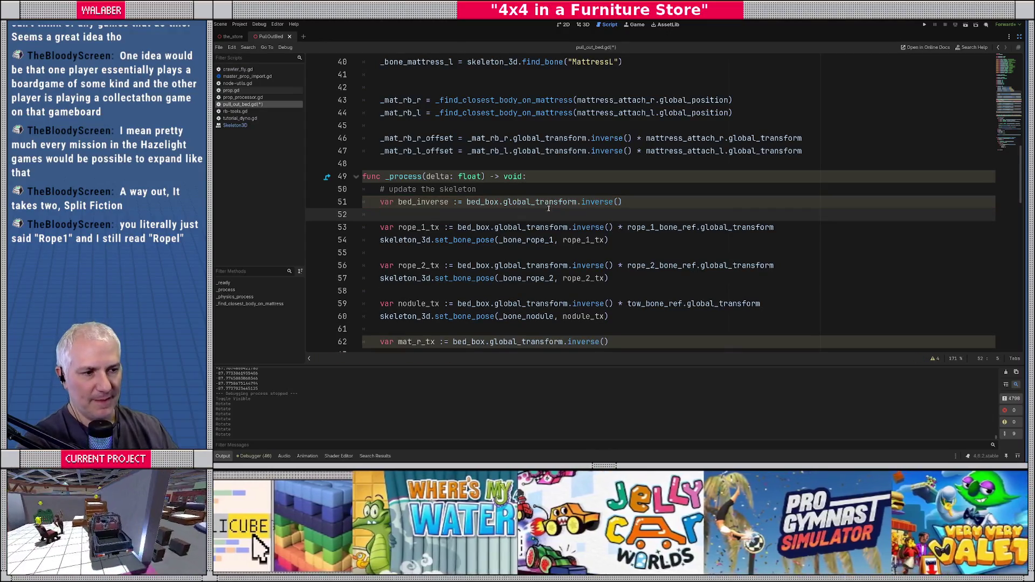
Replace the four repeated inverse expressions with bed_inverse and begin 'var mat_r_tx := bed_inverse *'.
{"action": "left_click_drag", "start_coordinate": [457, 227], "coordinate": [611, 227]}
{"action": "scroll", "coordinate": [679, 245], "scroll_direction": "down", "scroll_amount": 2}
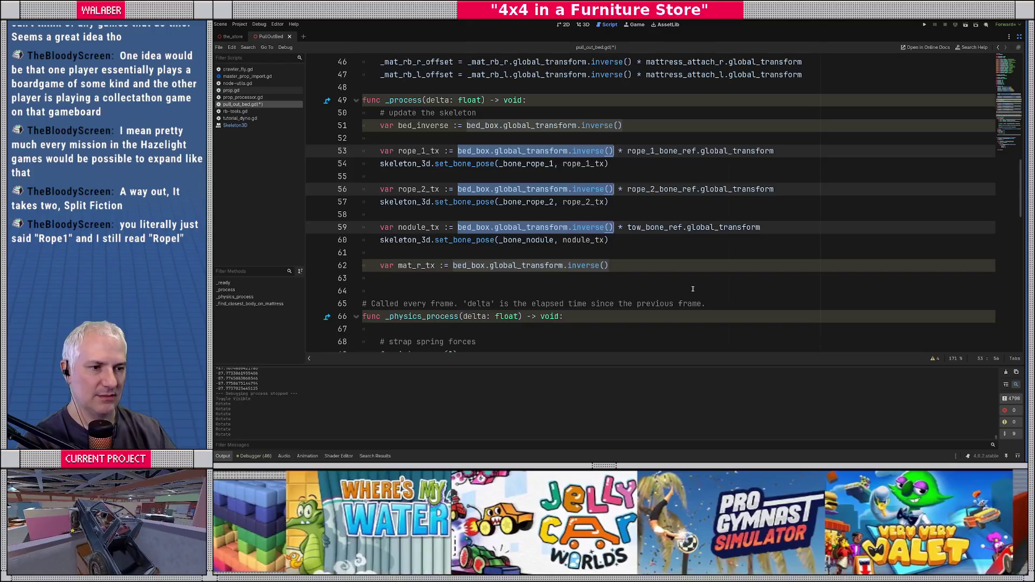
{"action": "type", "text": "bed_in"}
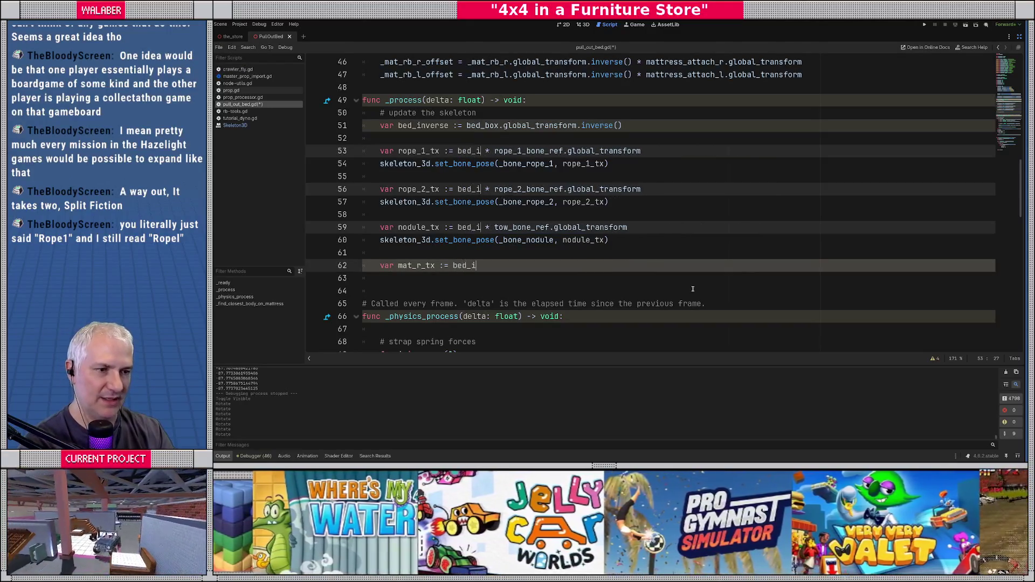
{"action": "key", "text": "Return"}
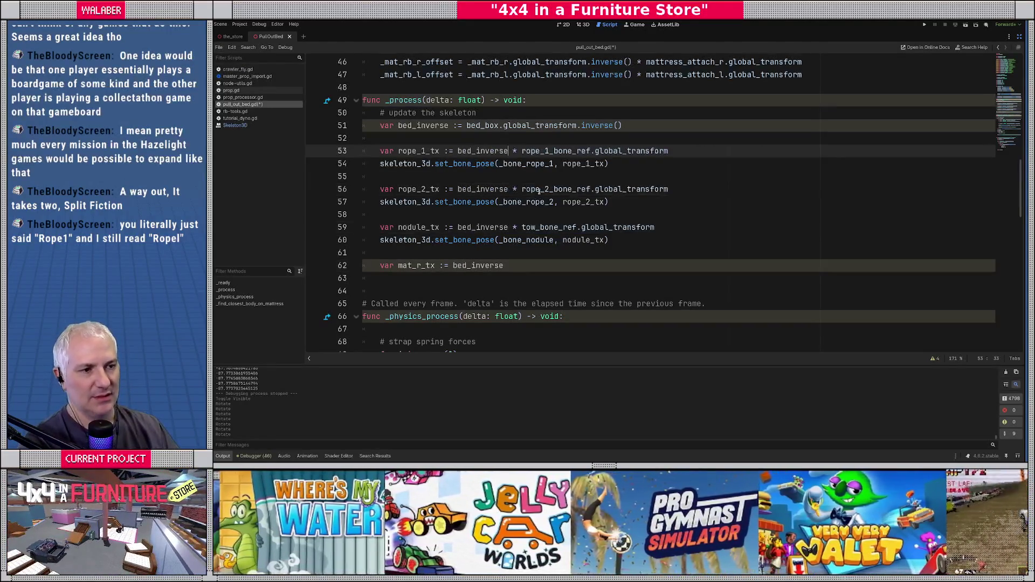
{"action": "left_click", "coordinate": [516, 264]}
{"action": "type", "text": "*"}
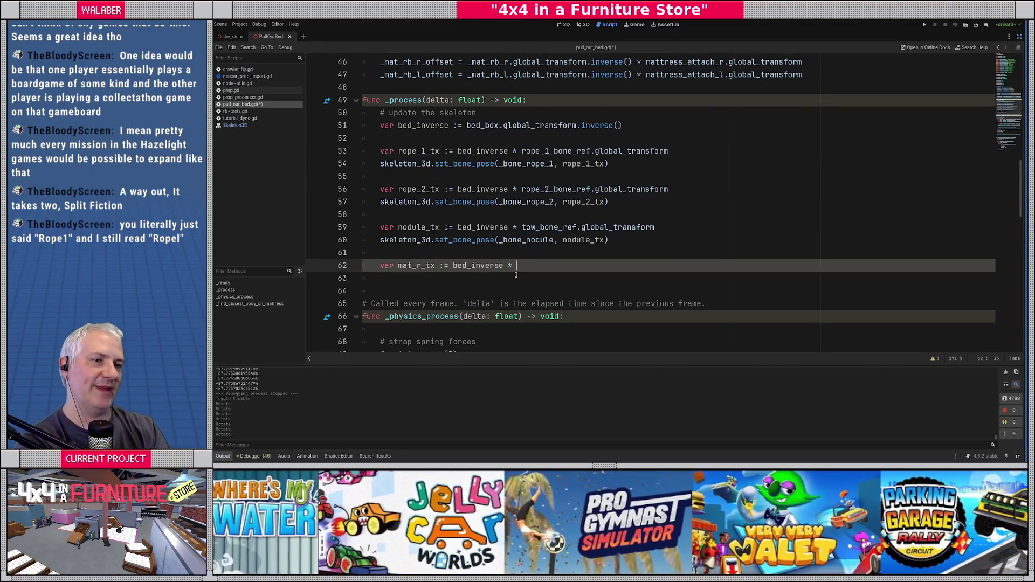
{"action": "scroll", "coordinate": [498, 139], "scroll_direction": "up", "scroll_amount": 2}
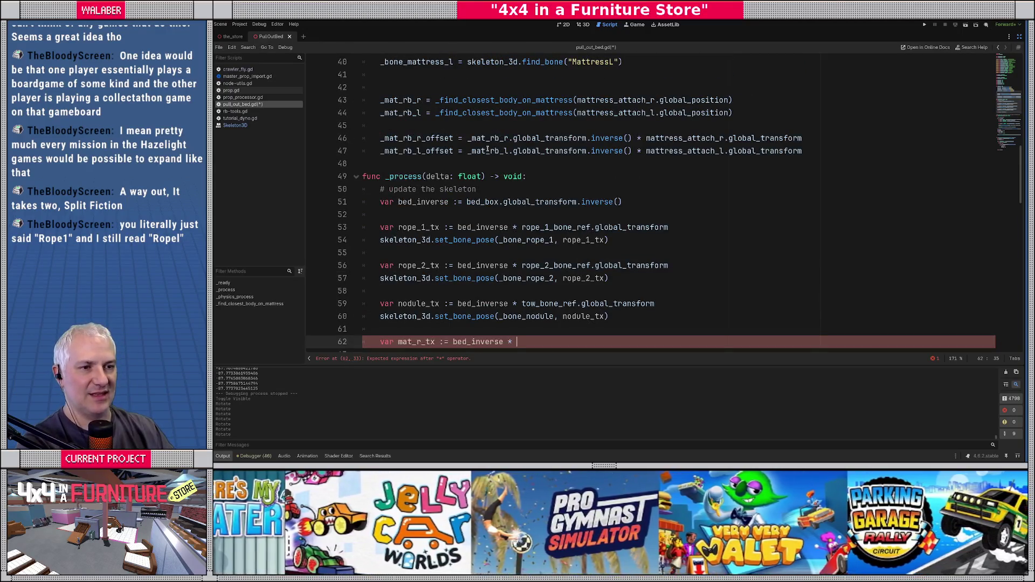
{"action": "scroll", "coordinate": [492, 134], "scroll_direction": "up", "scroll_amount": 1}
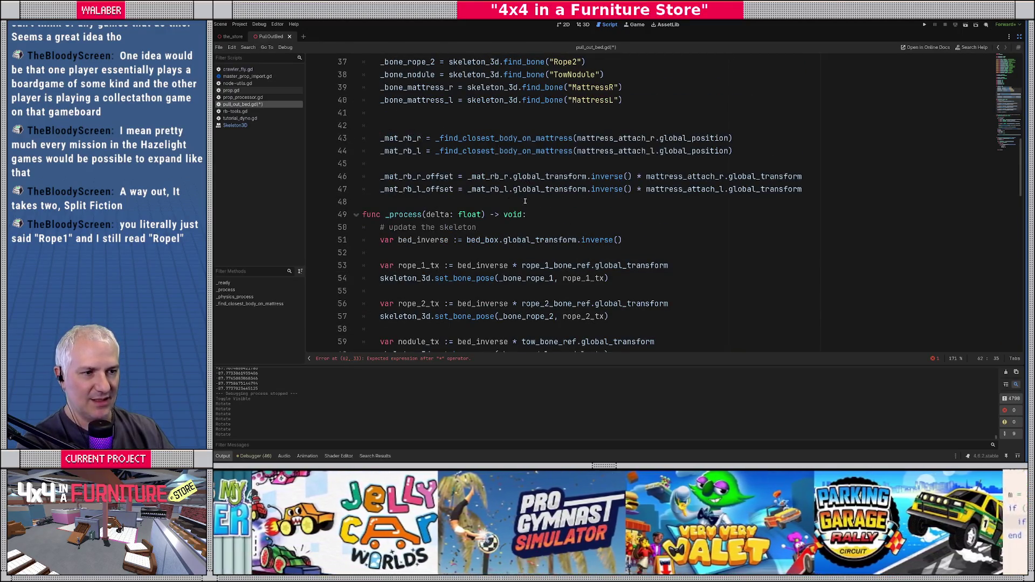
{"action": "scroll", "coordinate": [507, 172], "scroll_direction": "down", "scroll_amount": 8}
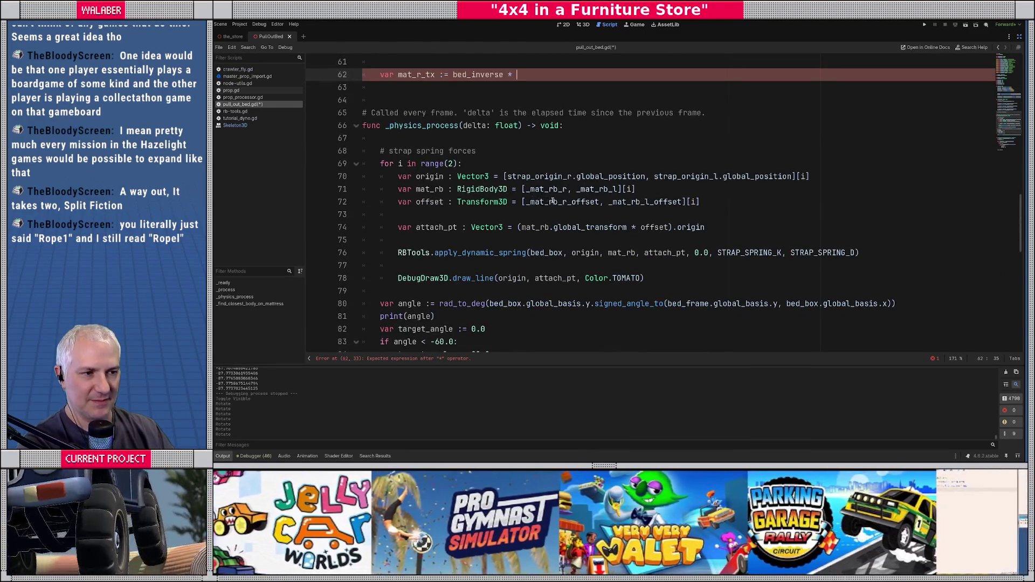
{"action": "scroll", "coordinate": [549, 201], "scroll_direction": "up", "scroll_amount": 3}
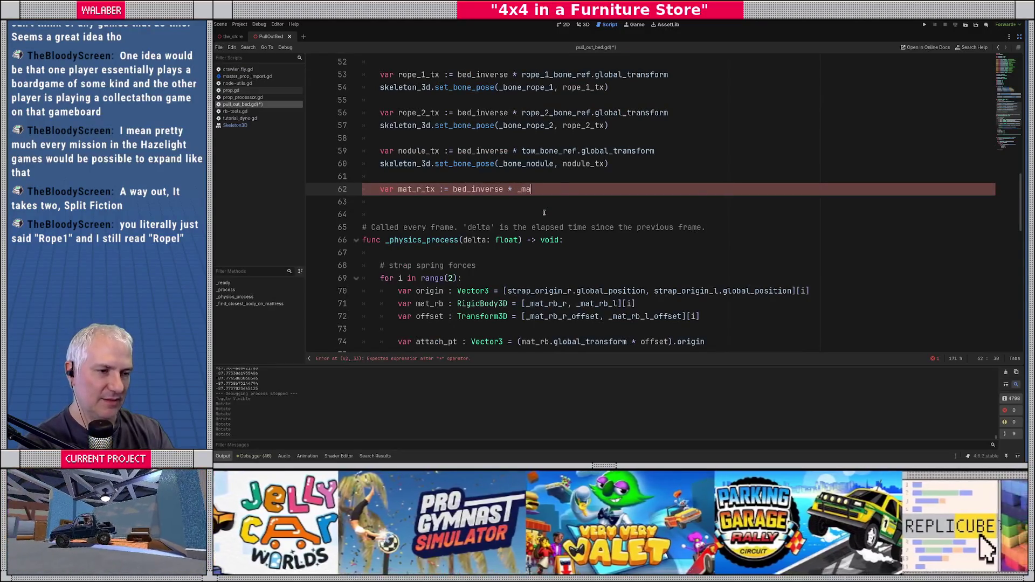
Finish mat_r_tx as bed_inverse times (_mat_rb_r.global_transform * _mat_rb_r_offset).
{"action": "type", "text": "t_rb_r"}
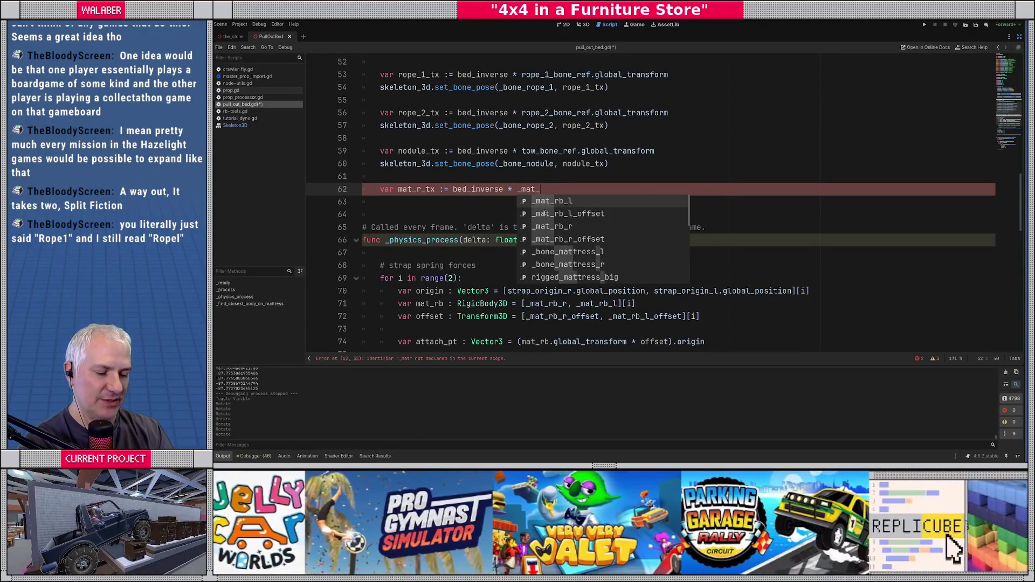
{"action": "type", "text": ".global_t"}
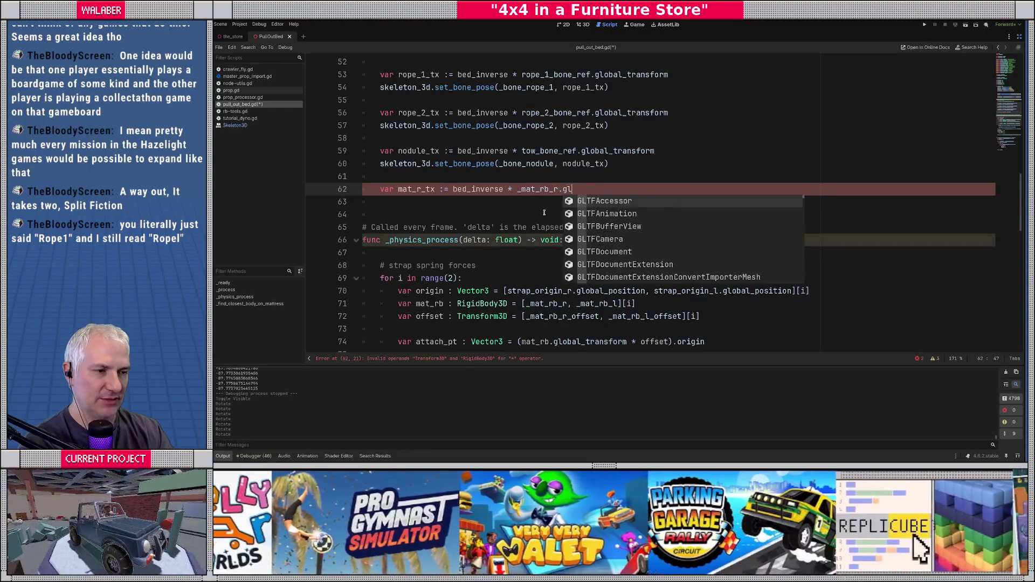
{"action": "type", "text": "ra"}
{"action": "key", "text": "Return"}
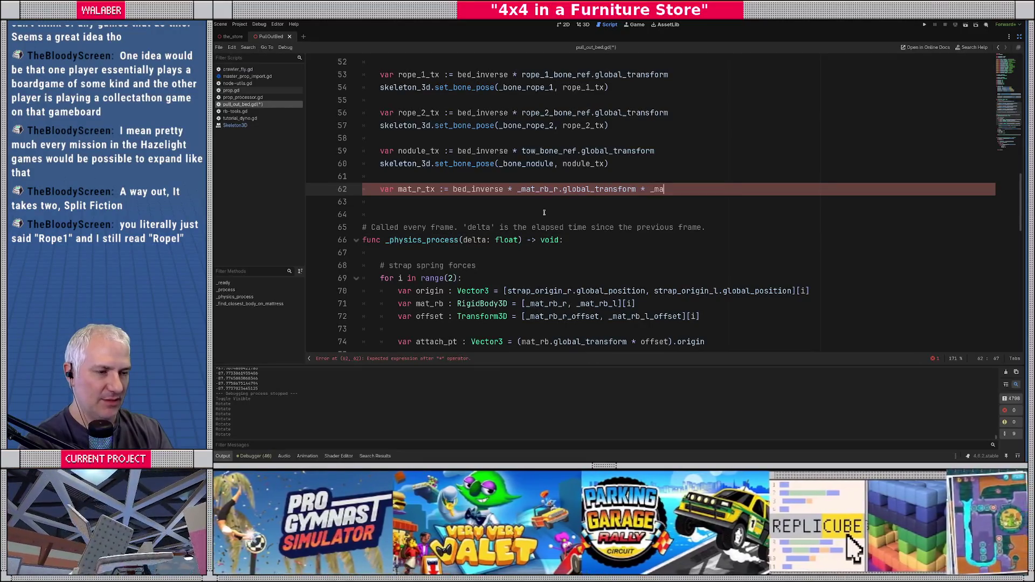
{"action": "type", "text": "t_rb_r_o"}
{"action": "key", "text": "Return"}
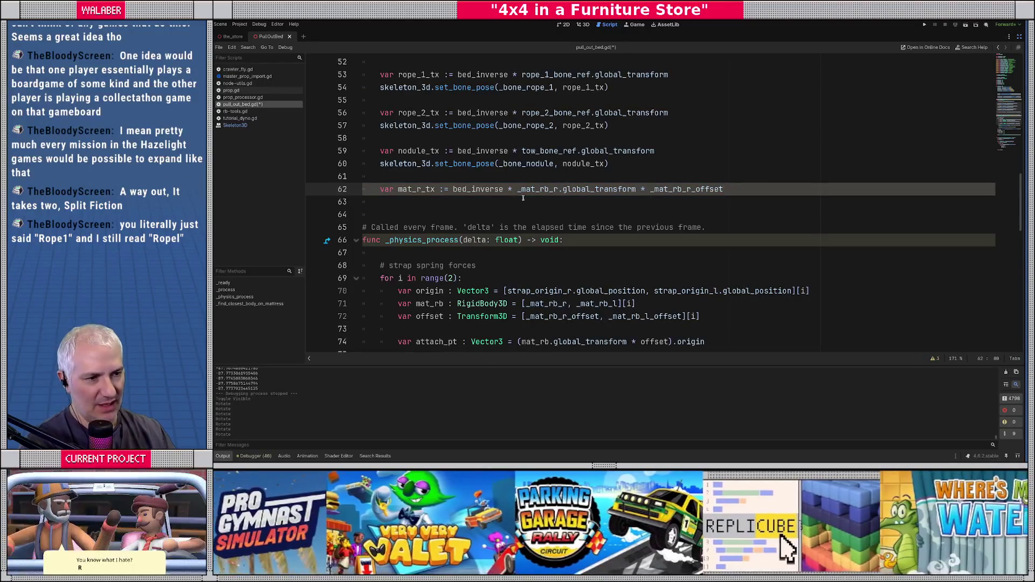
{"action": "type", "text": "("}
{"action": "key", "text": "End"}
{"action": "type", "text": ")"}
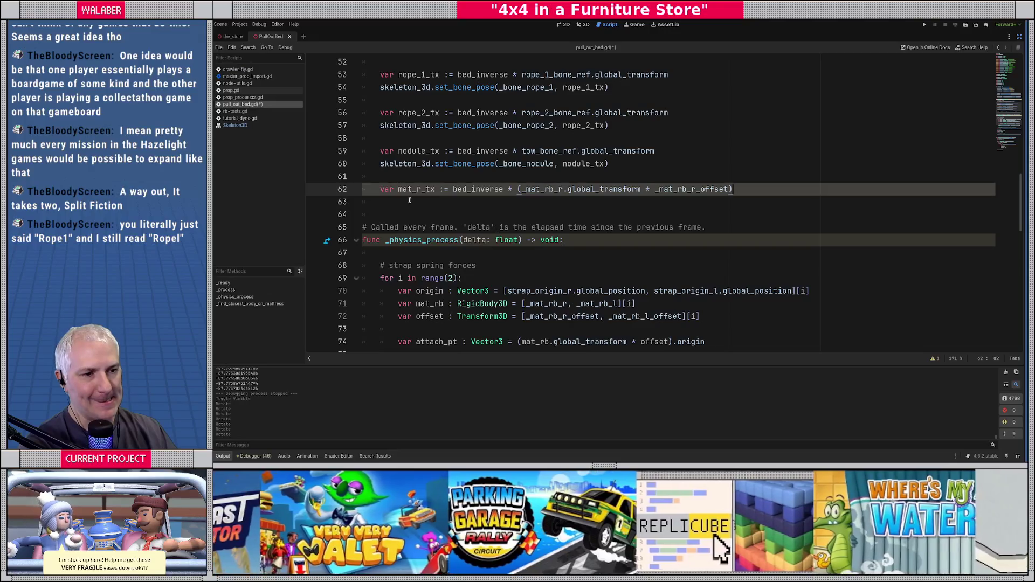
Add skeleton_3d.set_bone_pose(_bone_mattress_r, mat_r_tx) and duplicate both mattress lines below.
{"action": "left_click", "coordinate": [409, 200]}
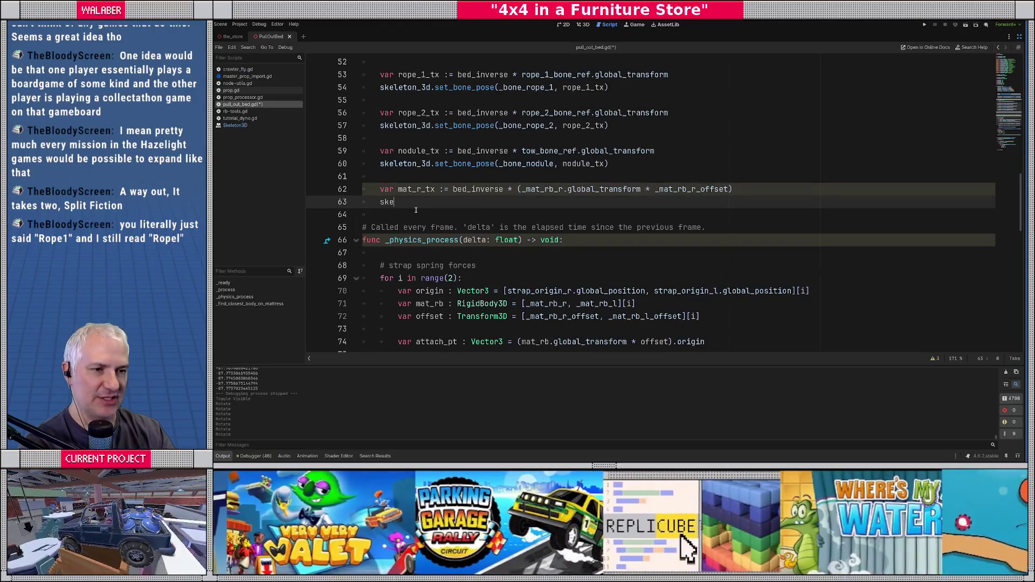
{"action": "type", "text": "ele"}
{"action": "key", "text": "Return"}
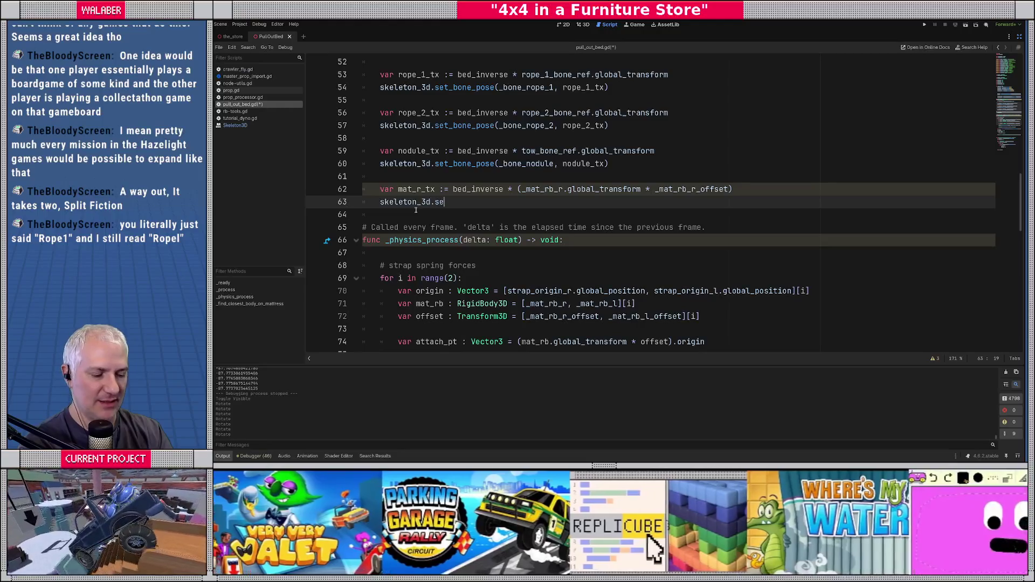
{"action": "type", "text": "one_po"}
{"action": "key", "text": "Return"}
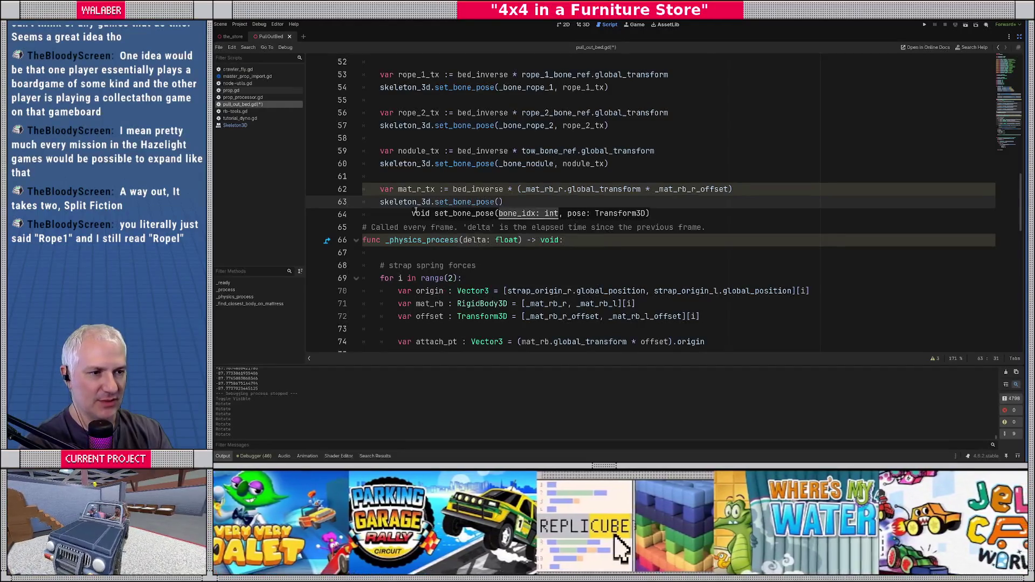
{"action": "type", "text": "_bone_ma"}
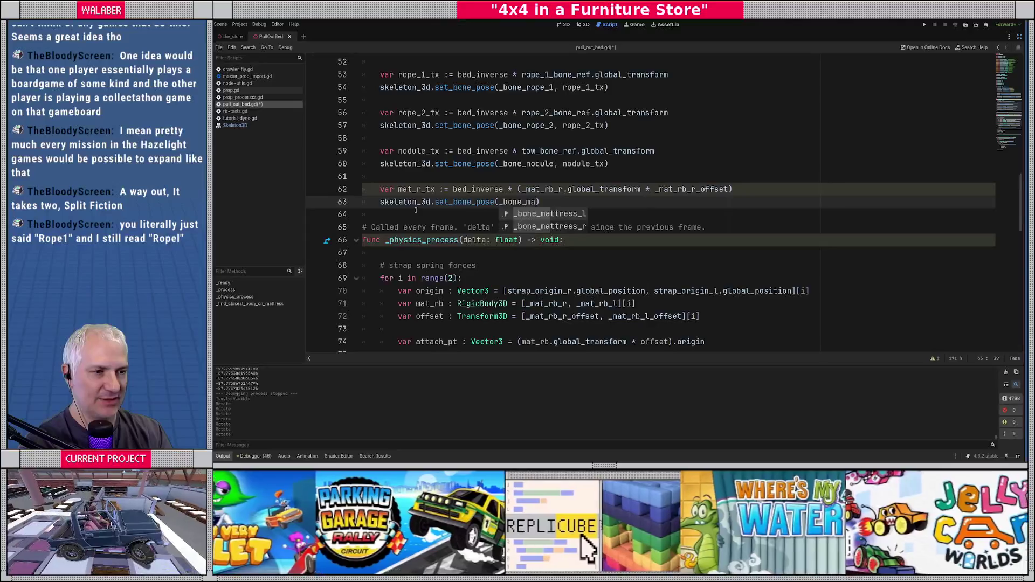
{"action": "key", "text": "Down"}
{"action": "key", "text": "Return"}
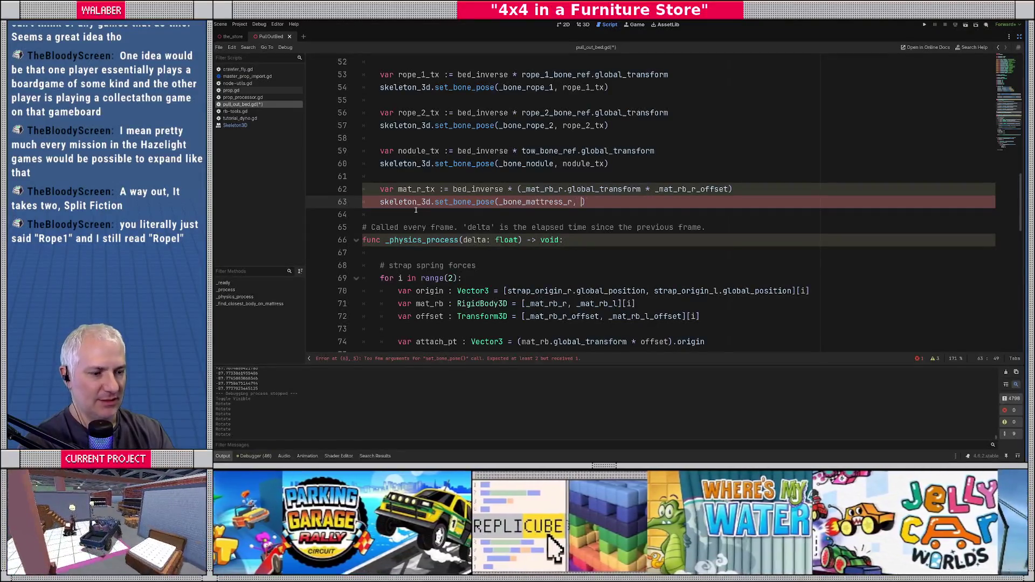
{"action": "type", "text": "r_"}
{"action": "key", "text": "Return"}
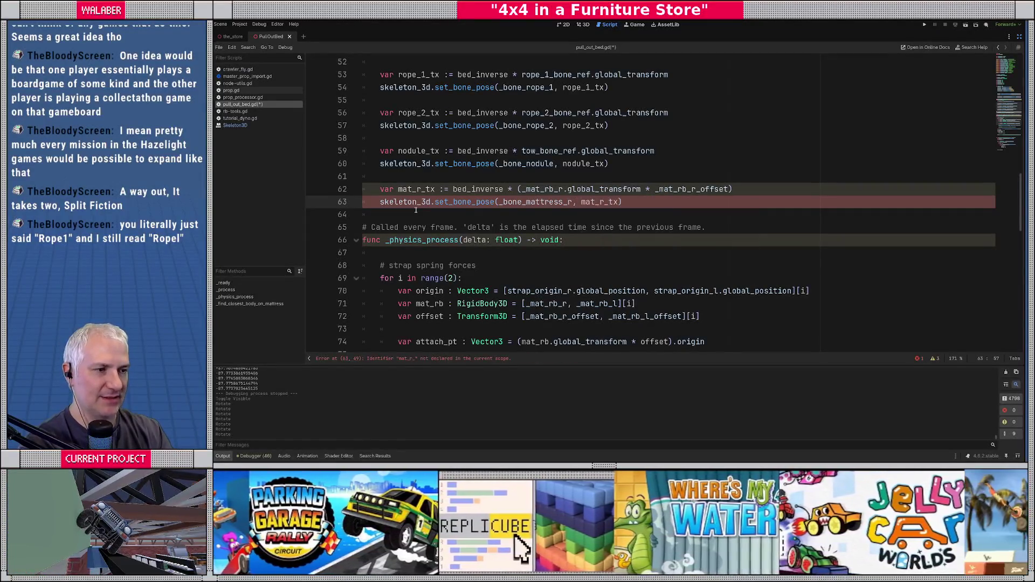
{"action": "type", "text": ")"}
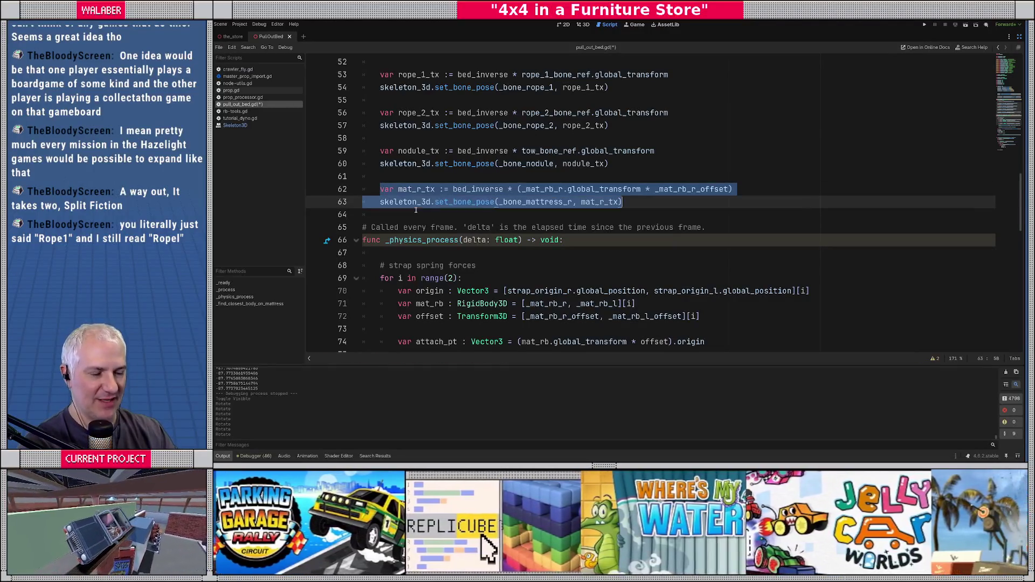
{"action": "key", "text": "ctrl+v"}
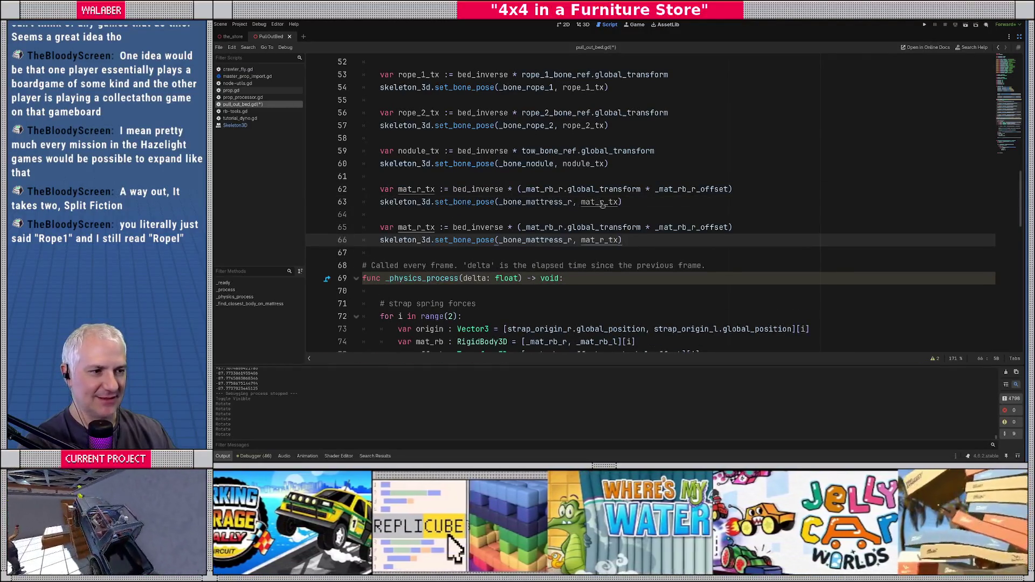
Change the copied transform line to mat_l_tx using _mat_rb_l and _mat_rb_l_offset.
{"action": "scroll", "coordinate": [619, 225], "scroll_direction": "up", "scroll_amount": 2}
{"action": "scroll", "coordinate": [618, 226], "scroll_direction": "up", "scroll_amount": 3}
{"action": "left_click_drag", "start_coordinate": [718, 260], "coordinate": [745, 261]}
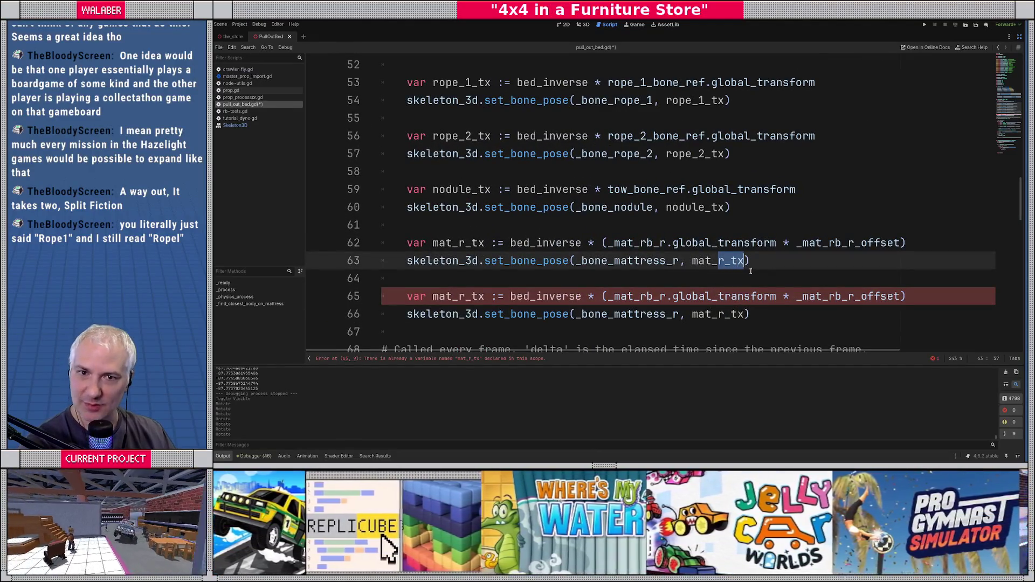
{"action": "scroll", "coordinate": [635, 248], "scroll_direction": "down", "scroll_amount": 3}
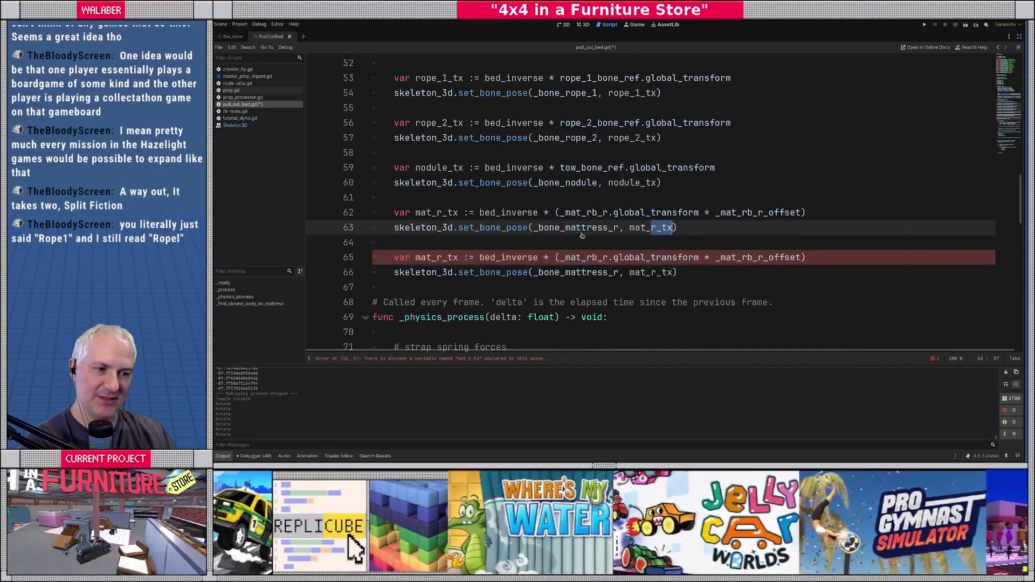
{"action": "scroll", "coordinate": [569, 233], "scroll_direction": "up", "scroll_amount": 1}
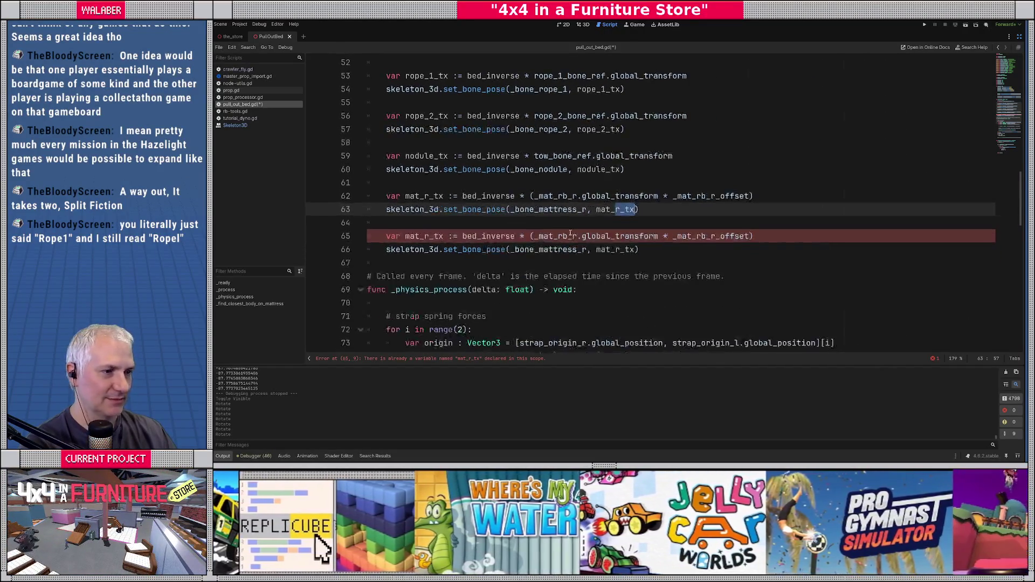
{"action": "left_click", "coordinate": [429, 241]}
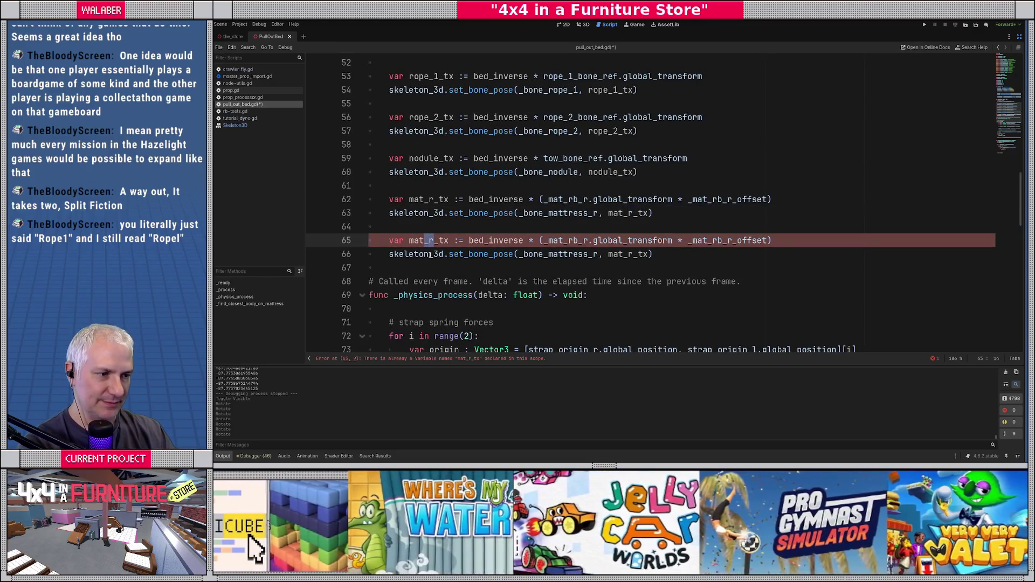
{"action": "key", "text": "ctrl+d"}
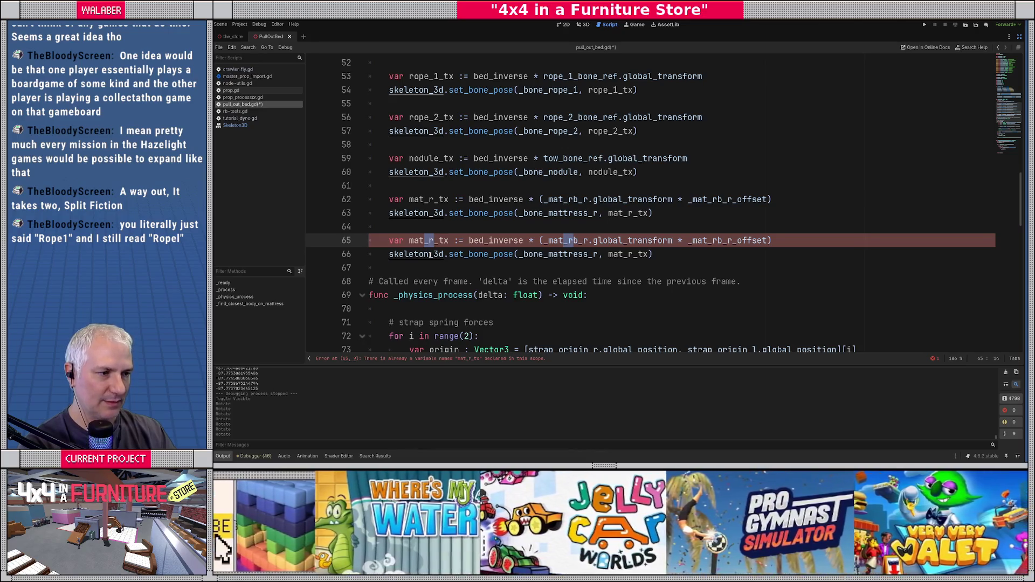
{"action": "key", "text": "Escape"}
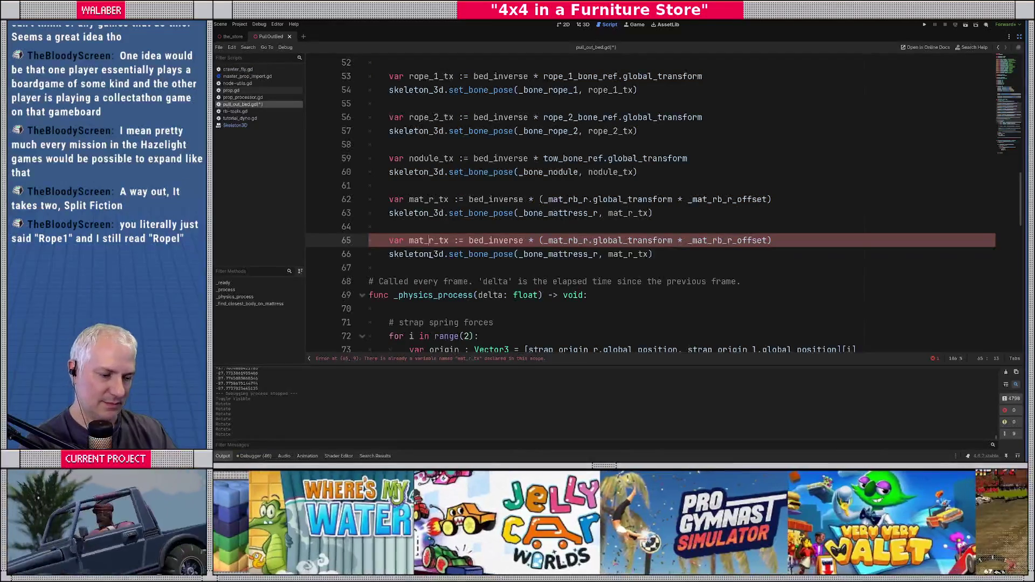
{"action": "key", "text": "Delete"}
{"action": "type", "text": "l"}
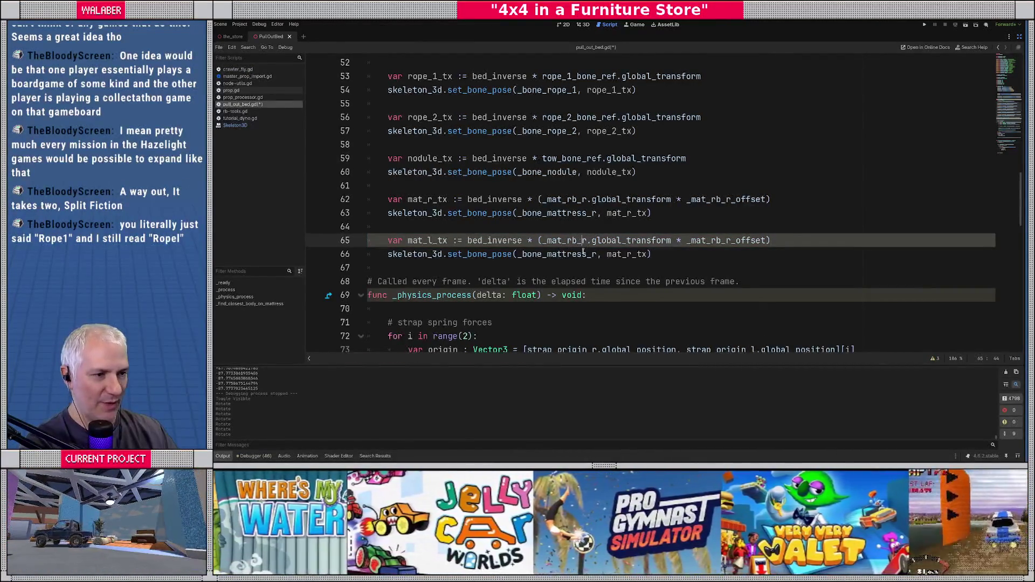
{"action": "key", "text": "Delete"}
{"action": "key", "text": "Delete"}
{"action": "key", "text": "Delete"}
{"action": "type", "text": "l.glob"}
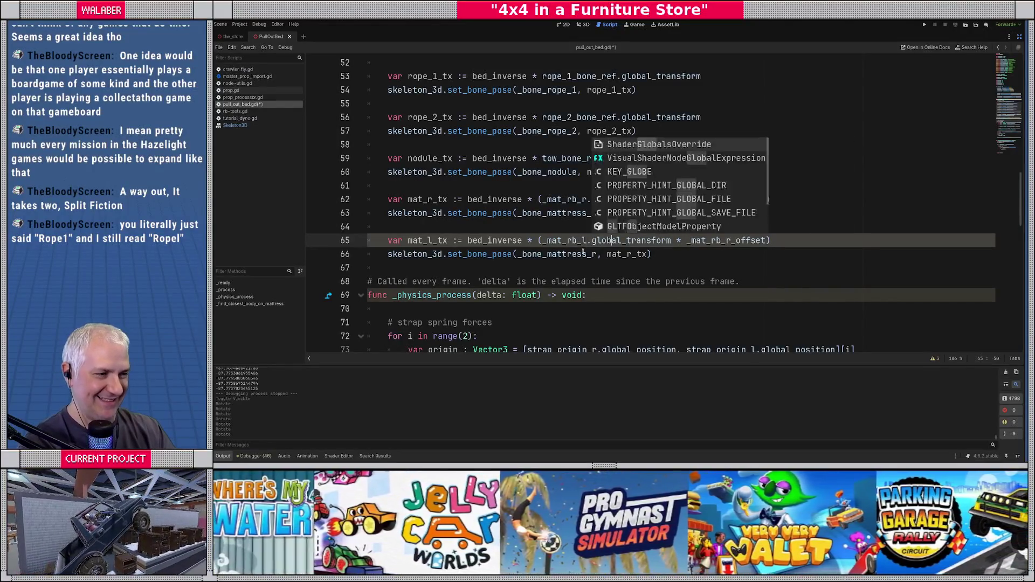
{"action": "key", "text": "Right"}
{"action": "key", "text": "Right"}
{"action": "key", "text": "Right"}
{"action": "key", "text": "Delete"}
{"action": "type", "text": "l_"}
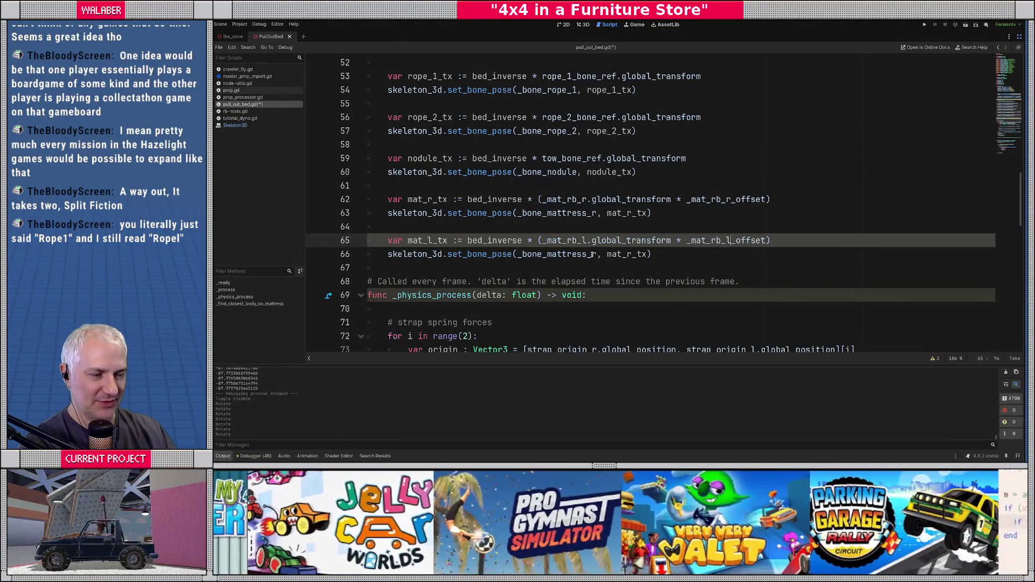
Make the copied pose call set _bone_mattress_l from mat_l_tx, then verify the left-side names.
{"action": "left_click", "coordinate": [592, 254]}
{"action": "key", "text": "Delete"}
{"action": "type", "text": "l"}
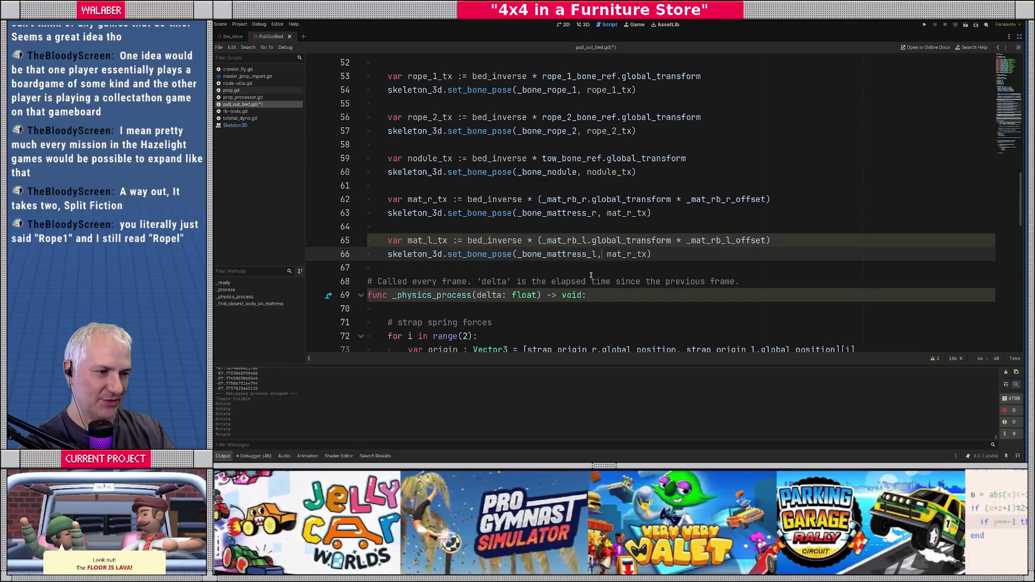
{"action": "key", "text": "Delete"}
{"action": "type", "text": "l"}
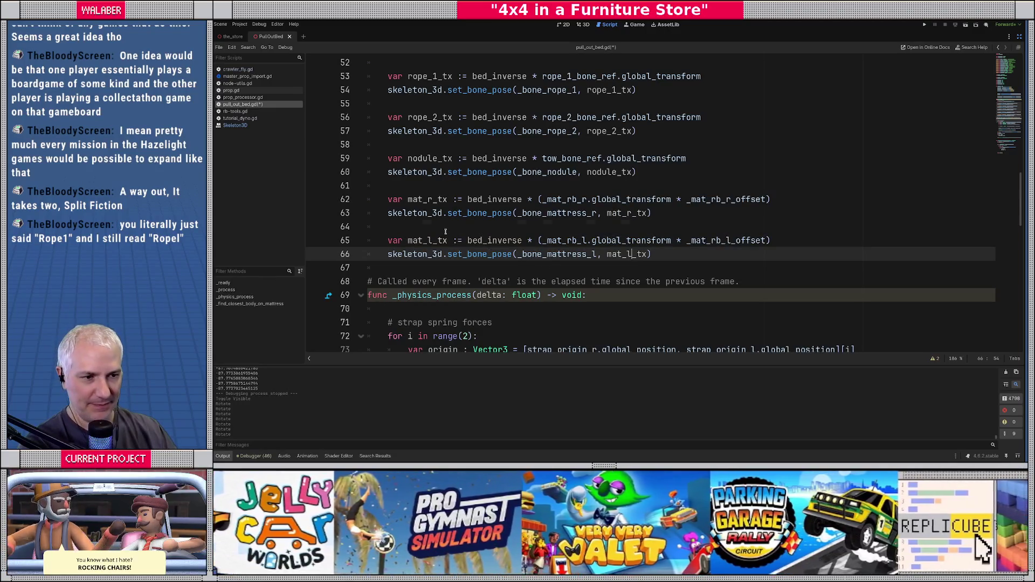
{"action": "left_click", "coordinate": [446, 231]}
{"action": "left_click_drag", "start_coordinate": [417, 240], "coordinate": [443, 241]}
{"action": "left_click_drag", "start_coordinate": [559, 241], "coordinate": [586, 240]}
{"action": "left_click_drag", "start_coordinate": [716, 240], "coordinate": [747, 241]}
{"action": "left_click_drag", "start_coordinate": [551, 254], "coordinate": [638, 254]}
Add blank lines around the bone pose block before the physics function and save the script.
{"action": "left_click", "coordinate": [585, 227]}
{"action": "key", "text": "ctrl+s"}
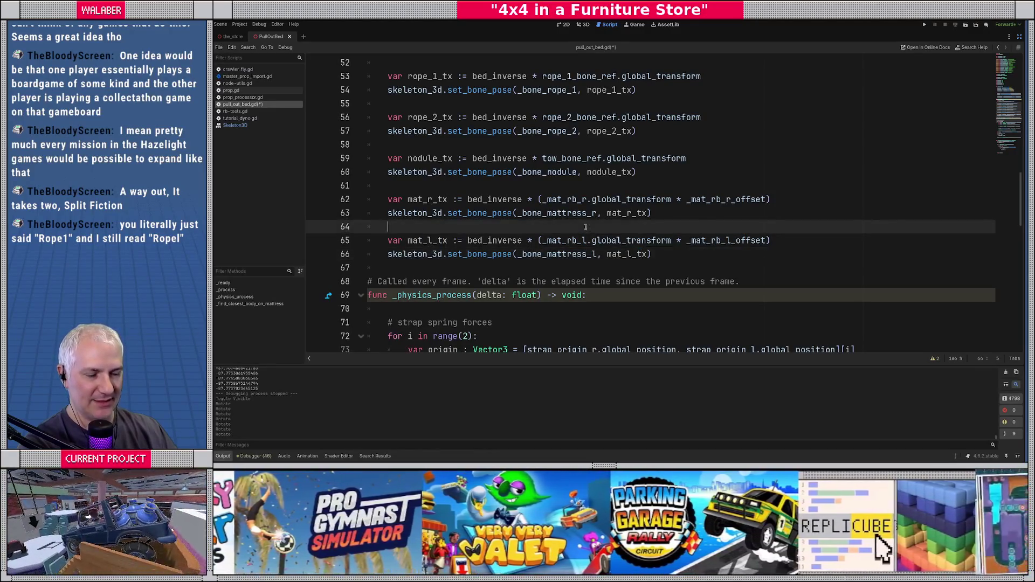
{"action": "key", "text": "Up"}
{"action": "key", "text": "Up"}
{"action": "key", "text": "Up"}
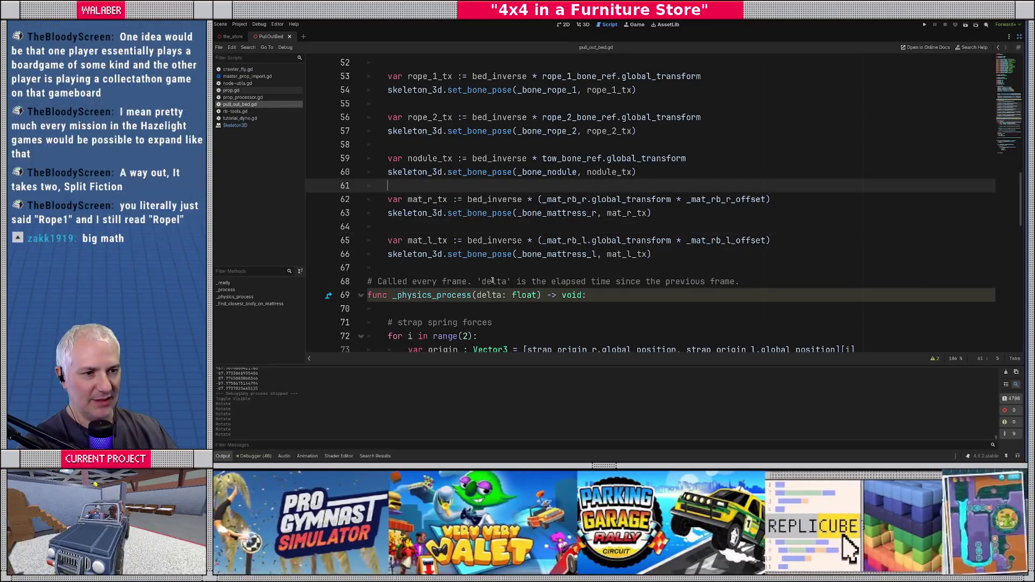
{"action": "left_click", "coordinate": [473, 277]}
{"action": "key", "text": "Down"}
{"action": "key", "text": "Down"}
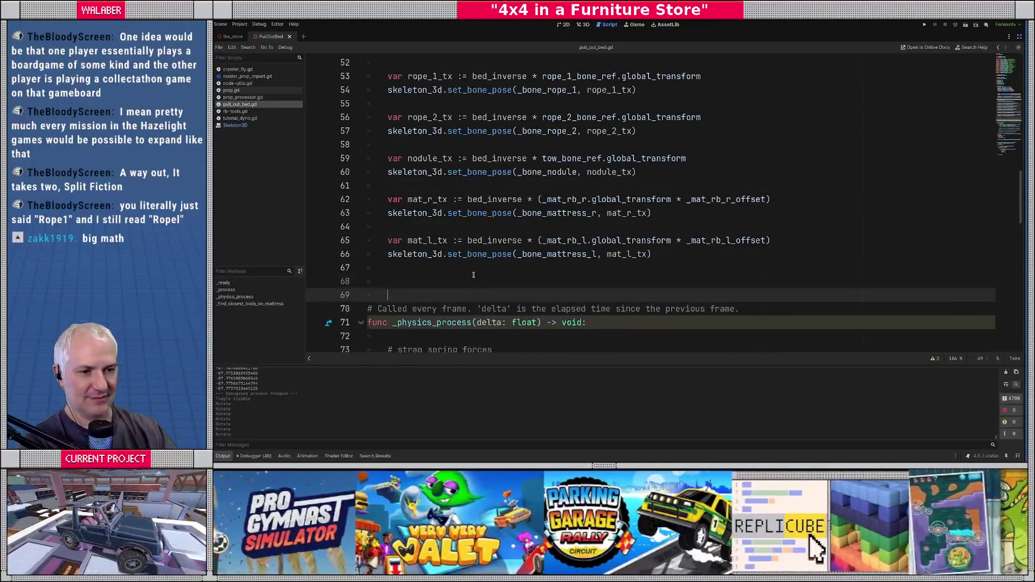
{"action": "scroll", "coordinate": [474, 275], "scroll_direction": "up", "scroll_amount": 2}
{"action": "key", "text": "Delete"}
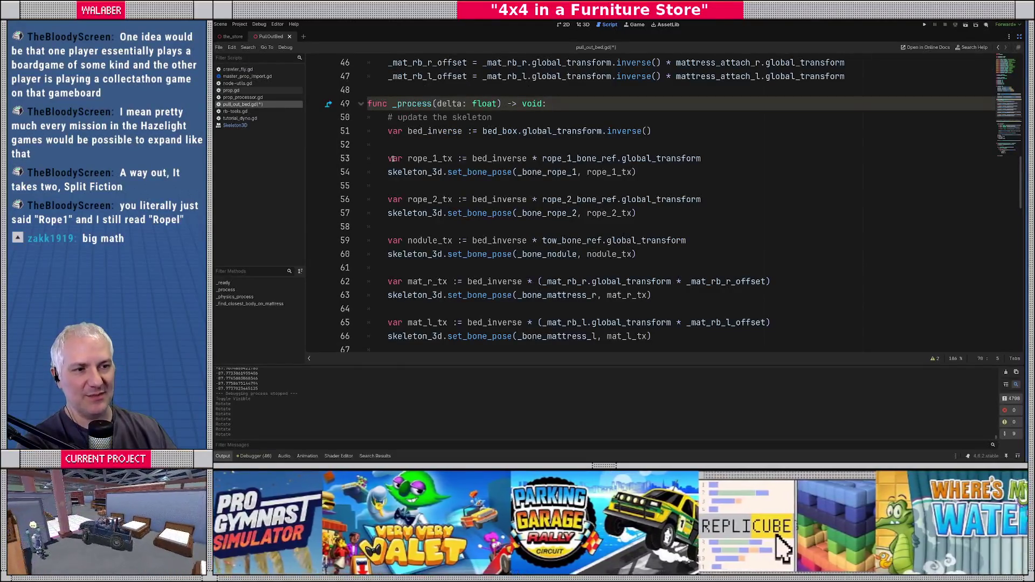
{"action": "left_click", "coordinate": [390, 162]}
{"action": "scroll", "coordinate": [391, 166], "scroll_direction": "down", "scroll_amount": 1}
{"action": "key", "text": "shift+Down"}
{"action": "key", "text": "shift+Down"}
{"action": "key", "text": "shift+Down"}
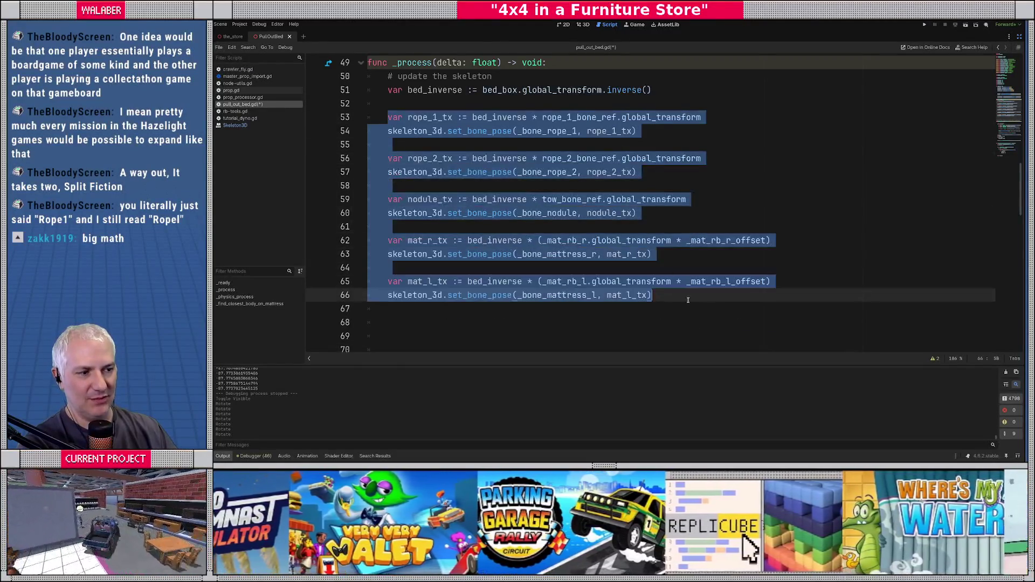
{"action": "left_click", "coordinate": [445, 117]}
{"action": "key", "text": "ctrl+s"}
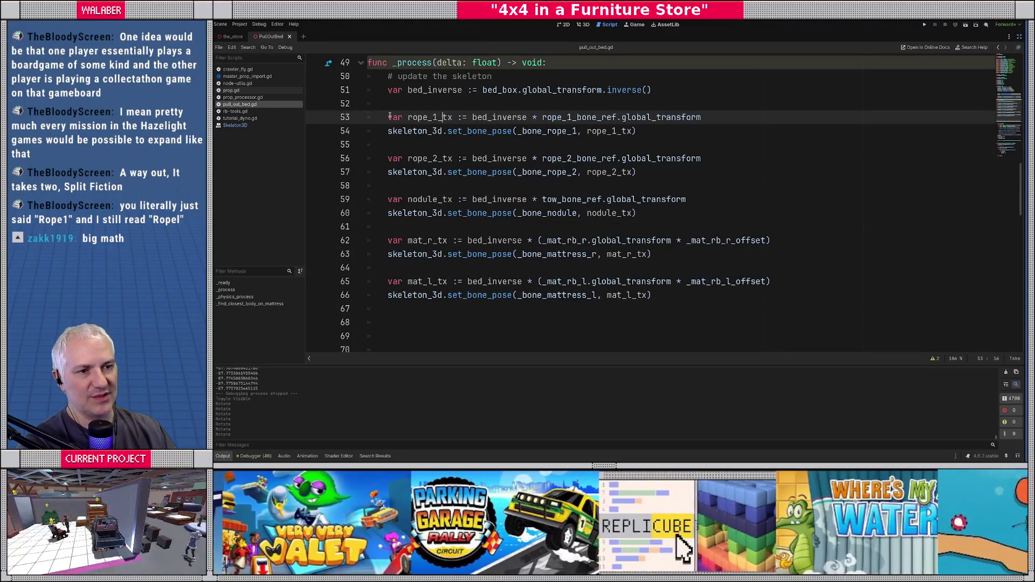
Review the bone pose lines 53–66 and launch the game with F5.
{"action": "key", "text": "shift+Down"}
{"action": "key", "text": "shift+Down"}
{"action": "key", "text": "shift+Down"}
{"action": "key", "text": "shift+End"}
{"action": "key", "text": "End"}
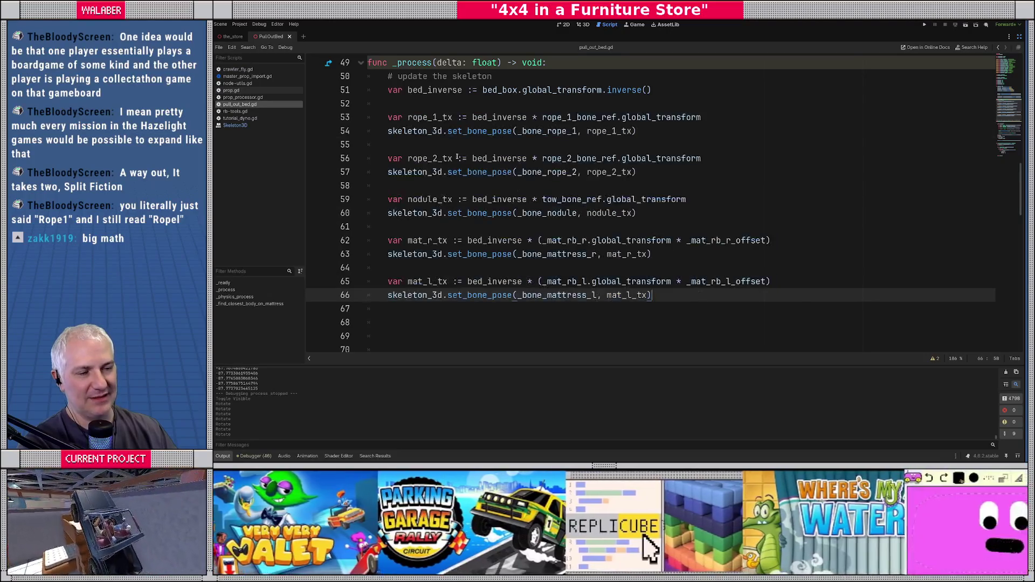
{"action": "left_click", "coordinate": [547, 131]}
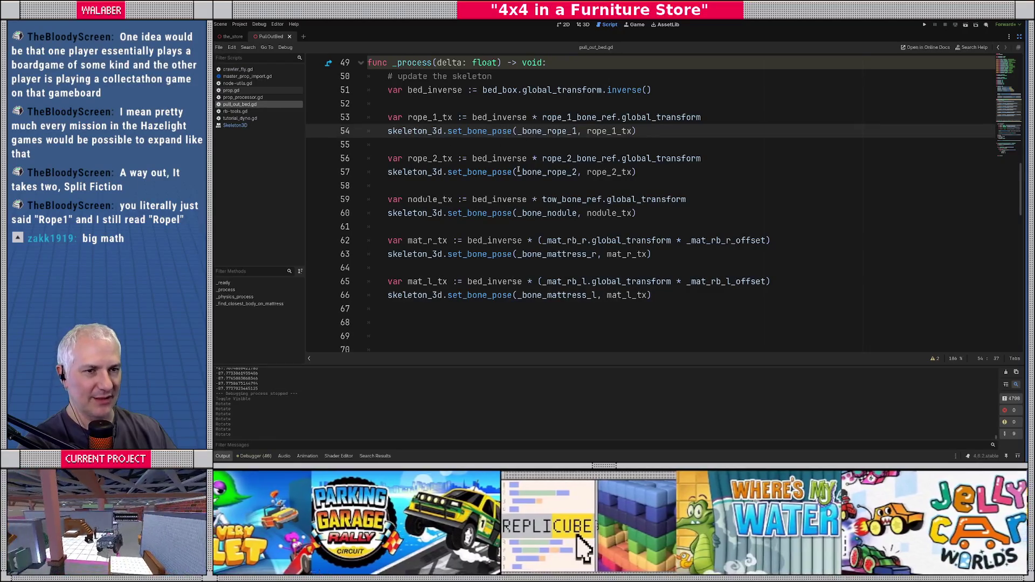
{"action": "key", "text": "F5"}
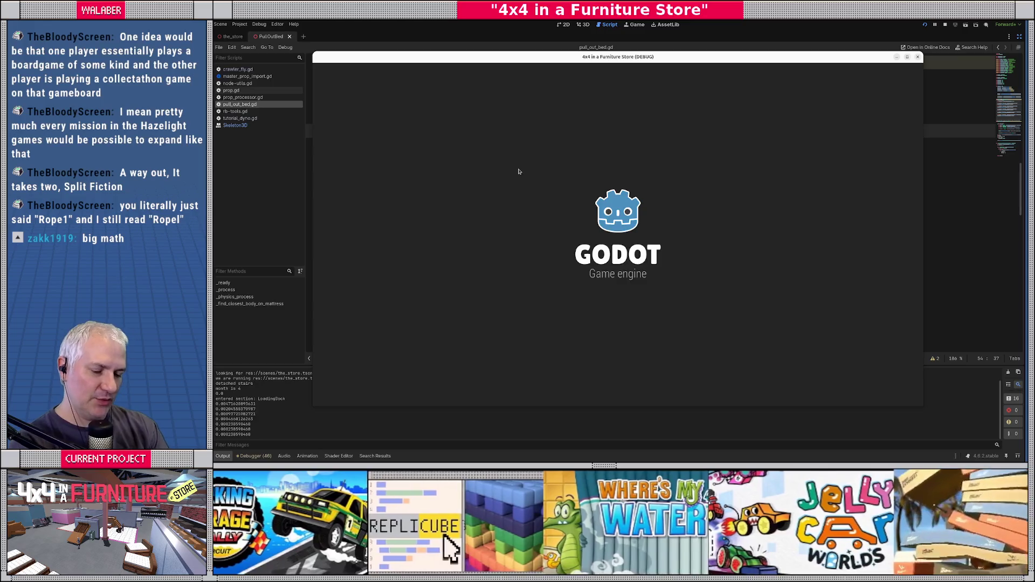
Skip the intro dialogs and enter 'p shelving' in the dev console to teleport the 4x4.
{"action": "key", "text": "Return"}
{"action": "key", "text": "Return"}
{"action": "key", "text": "grave"}
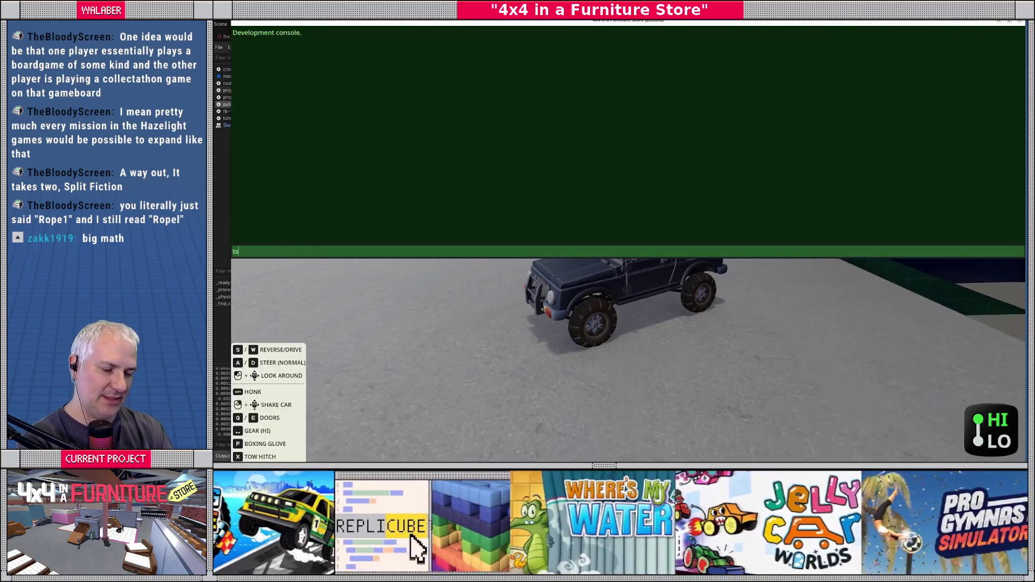
{"action": "type", "text": "p shelving"}
{"action": "key", "text": "Return"}
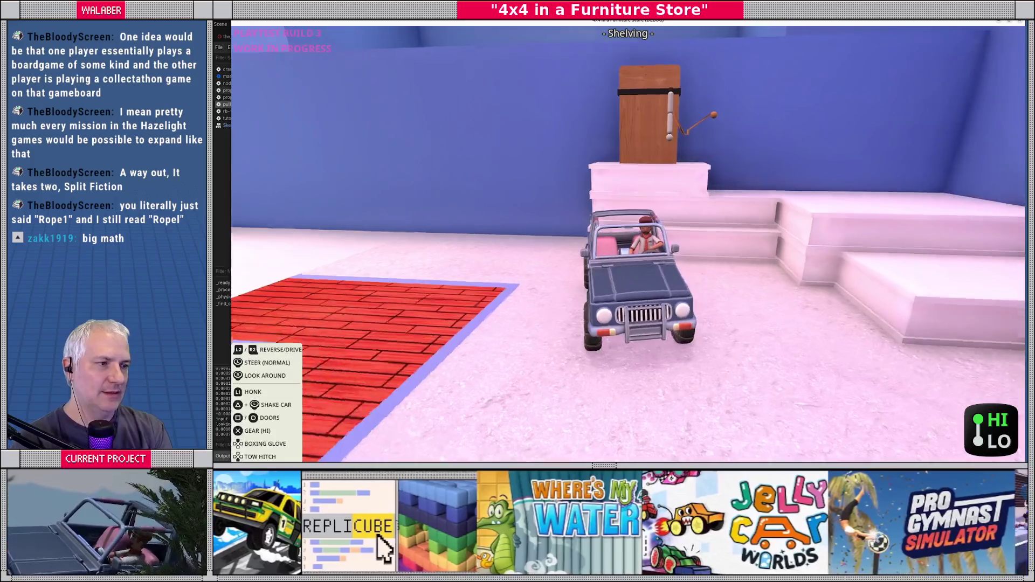
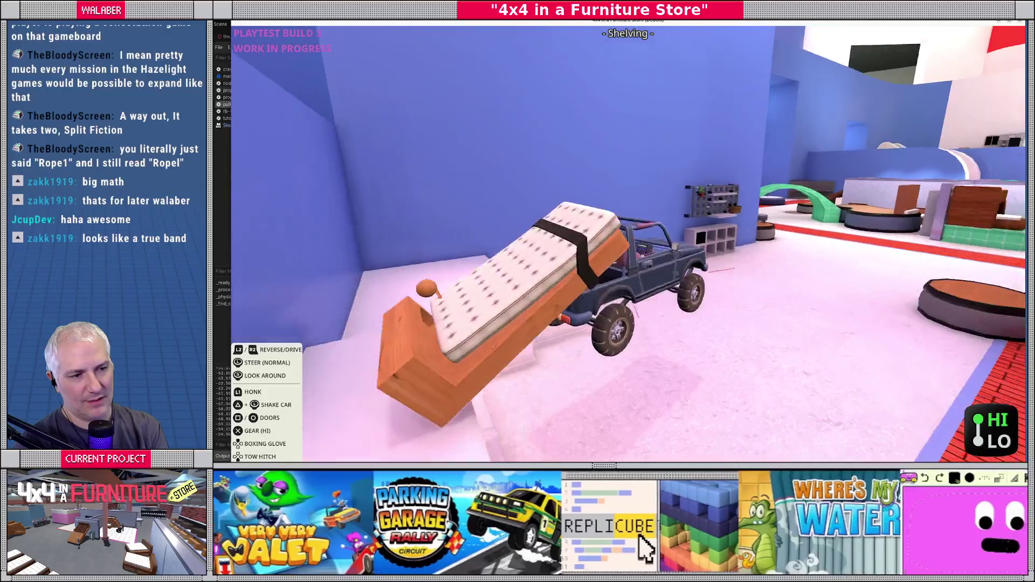
Leave the playtest from the in-car menu and return to pull_out_bed.gd in the editor.
{"action": "key", "text": "Escape"}
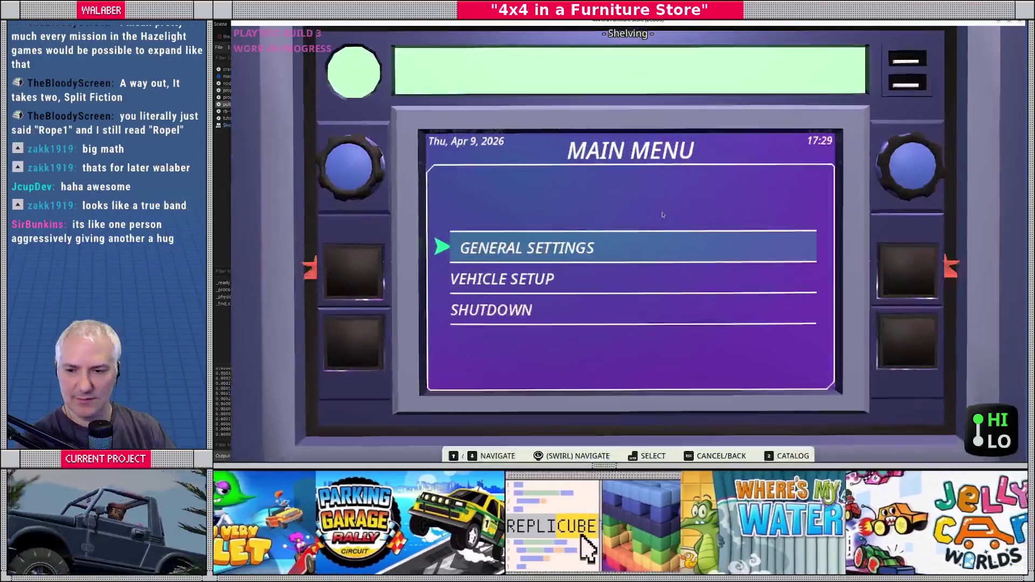
{"action": "key", "text": "F8"}
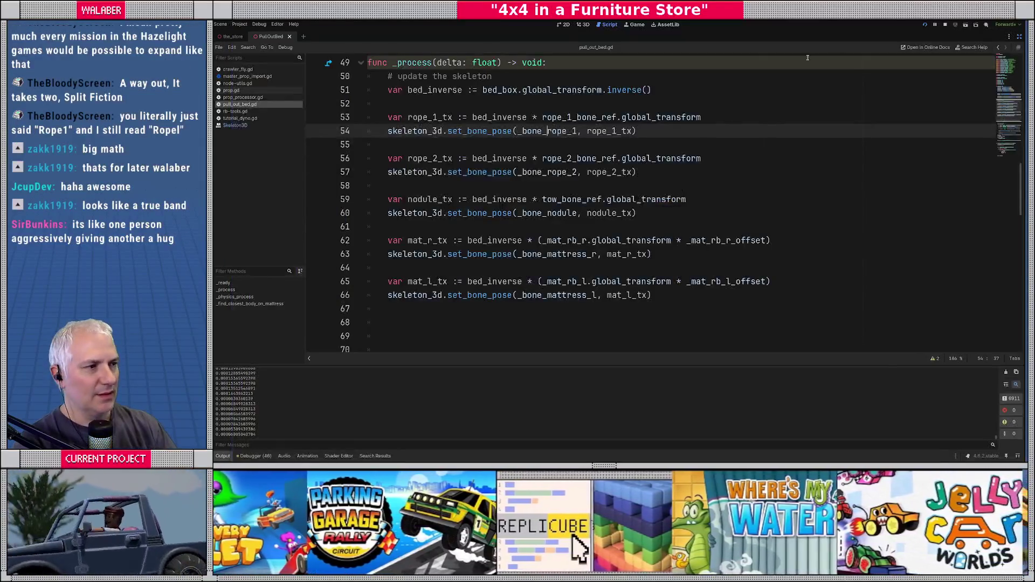
Look up the set_bone_pose documentation, then go back to pull_out_bed.gd.
{"action": "left_click", "coordinate": [468, 172], "text": "ctrl"}
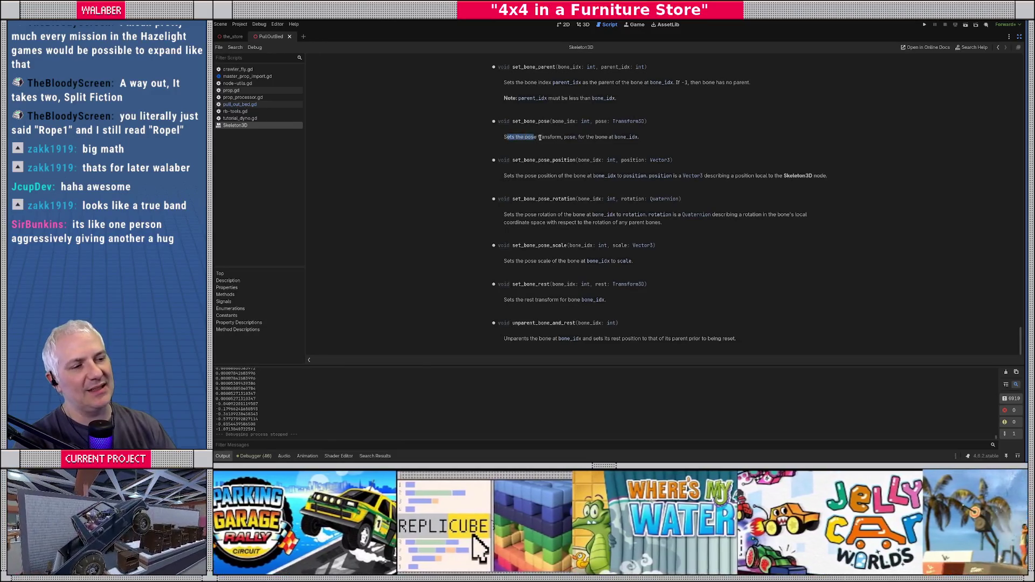
{"action": "left_click", "coordinate": [656, 139]}
{"action": "key", "text": "alt+Left"}
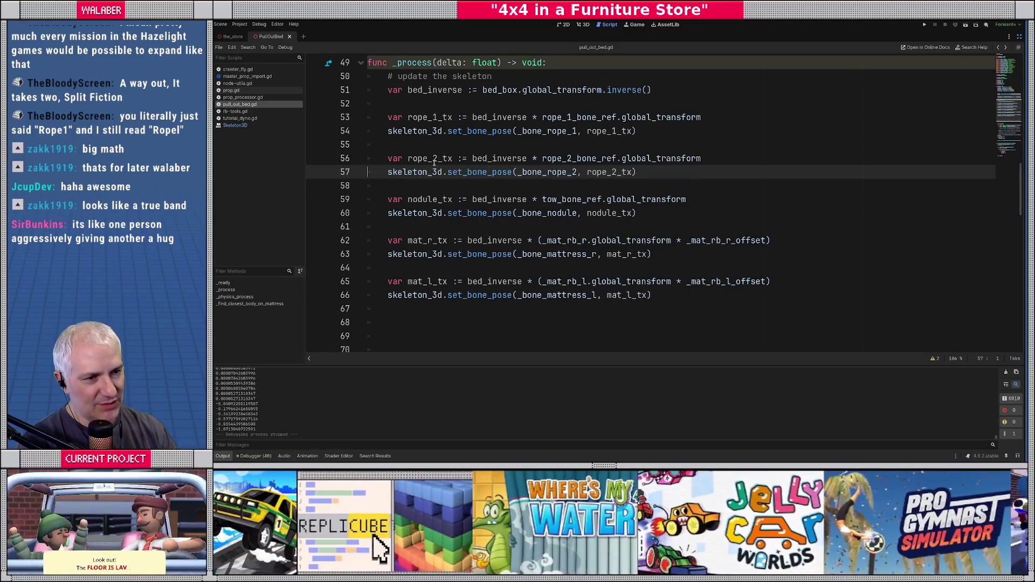
Replace bed_inverse on line 56 with rope_1_tx.inverse().
{"action": "double_click", "coordinate": [425, 158]}
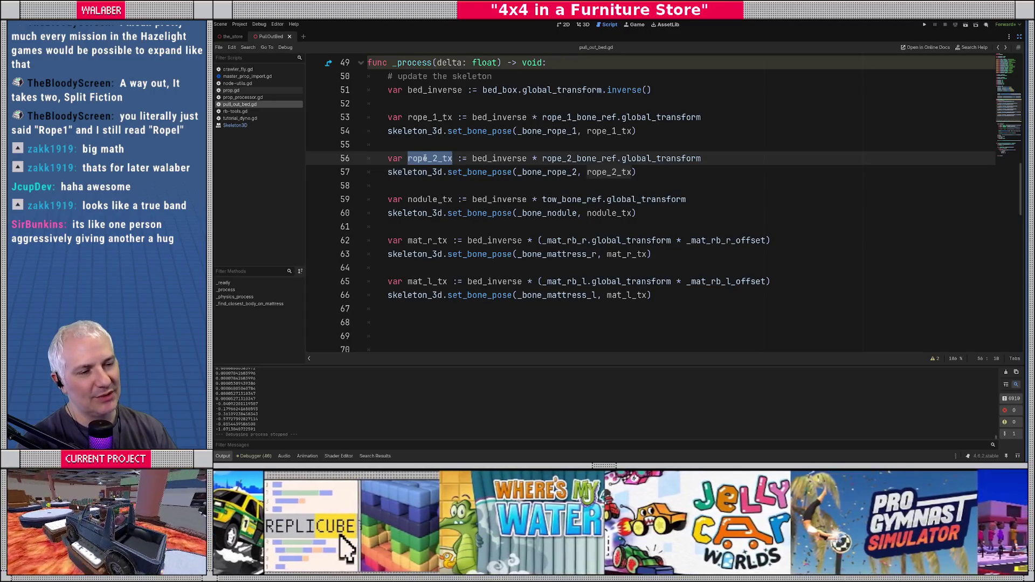
{"action": "left_click_drag", "start_coordinate": [406, 117], "coordinate": [473, 117]}
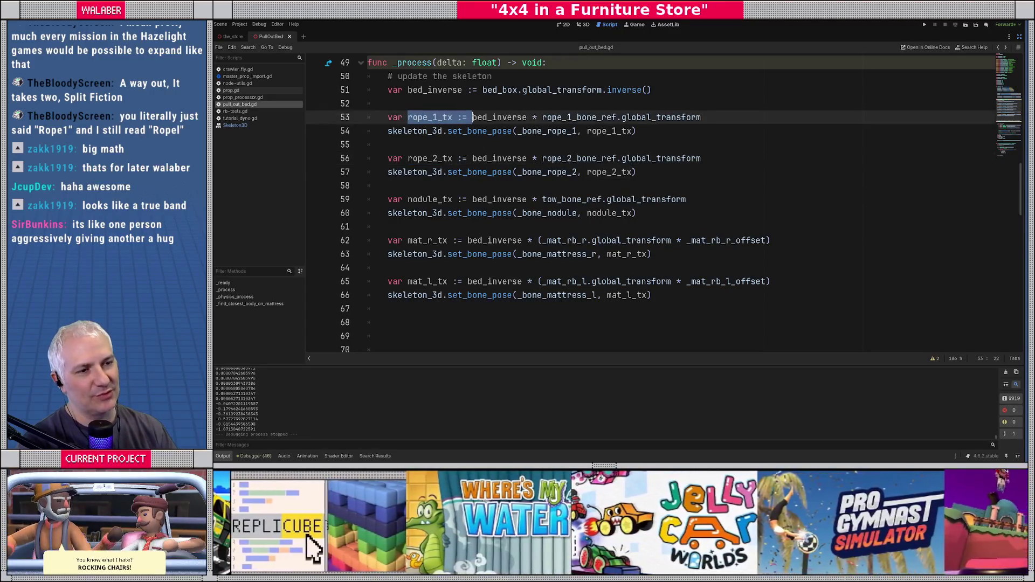
{"action": "left_click", "coordinate": [477, 145]}
{"action": "double_click", "coordinate": [489, 157]}
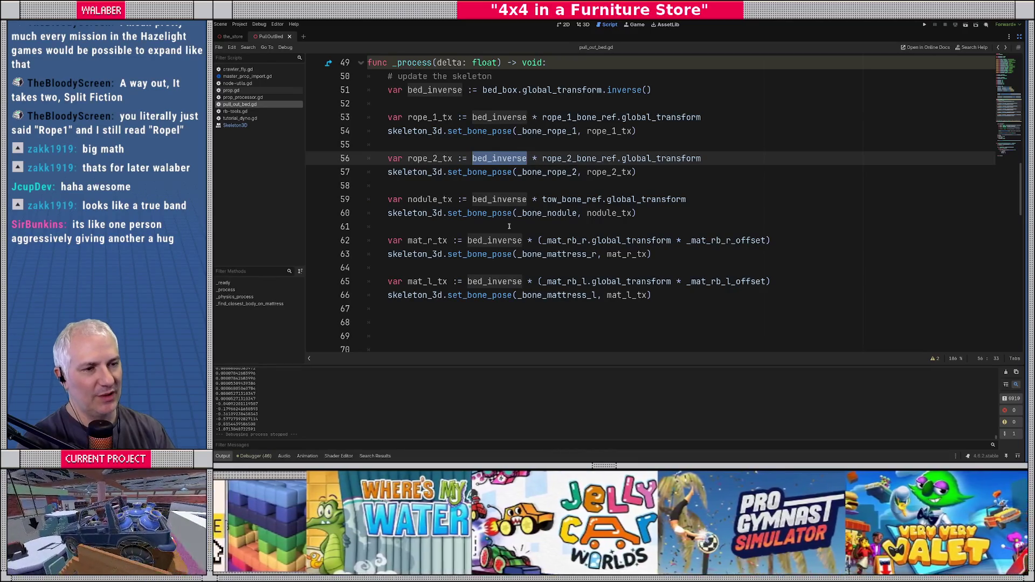
{"action": "type", "text": "rop"}
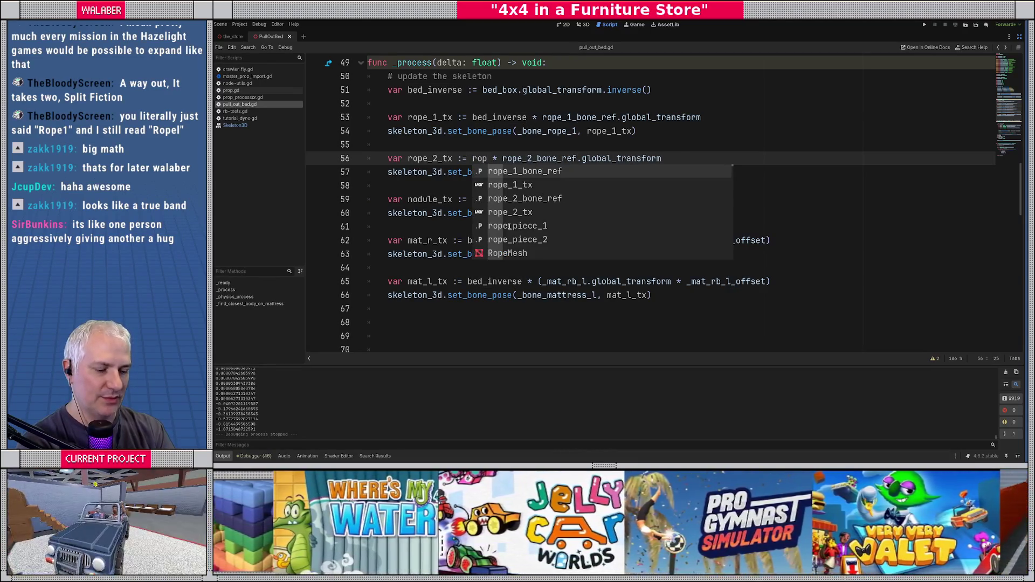
{"action": "type", "text": "e_1_"}
{"action": "key", "text": "Return"}
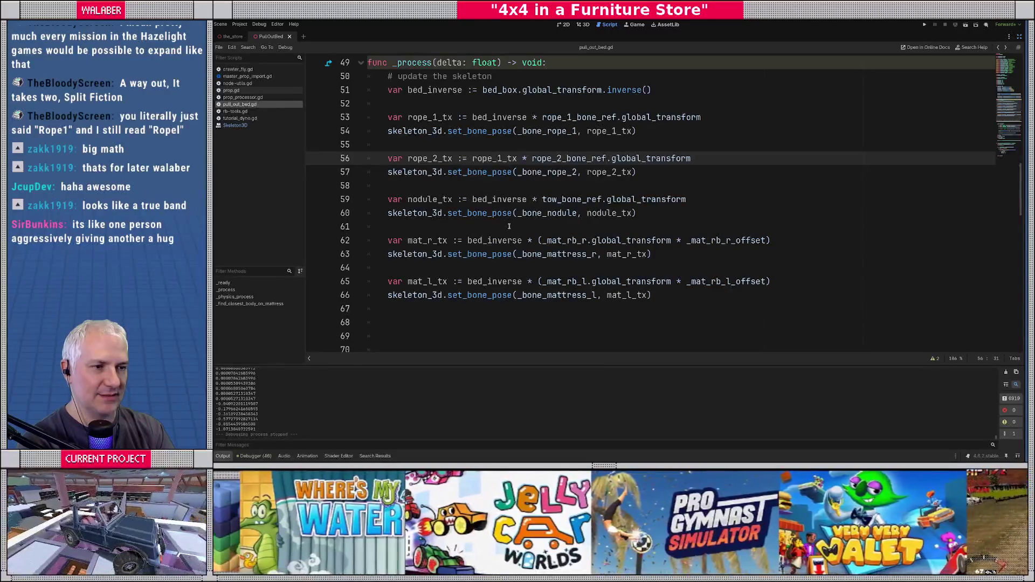
{"action": "type", "text": ".inv"}
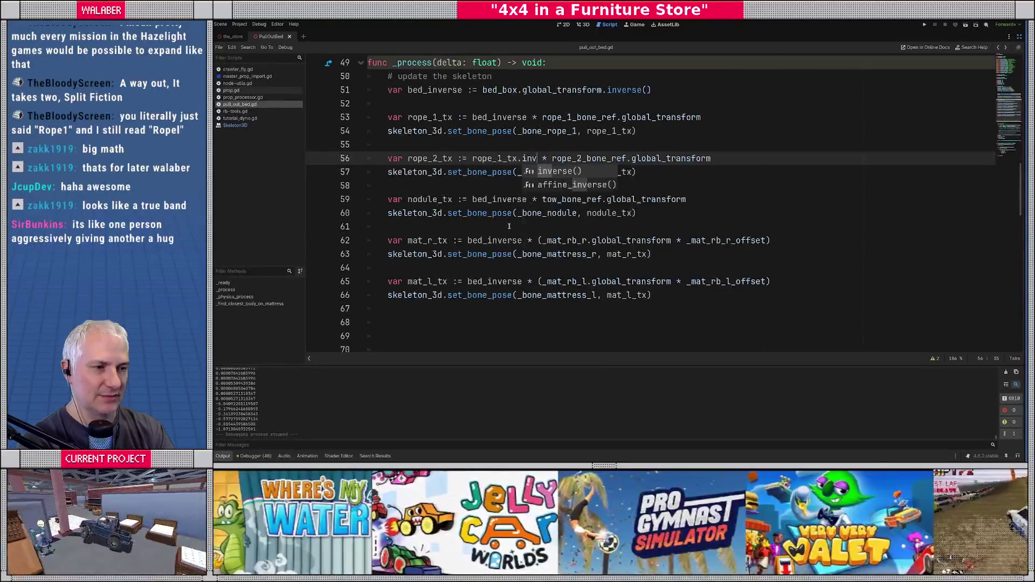
{"action": "key", "text": "Return"}
Replace bed_inverse on line 59 with rope_2_tx.inverse(), save the script and run the game.
{"action": "double_click", "coordinate": [501, 199]}
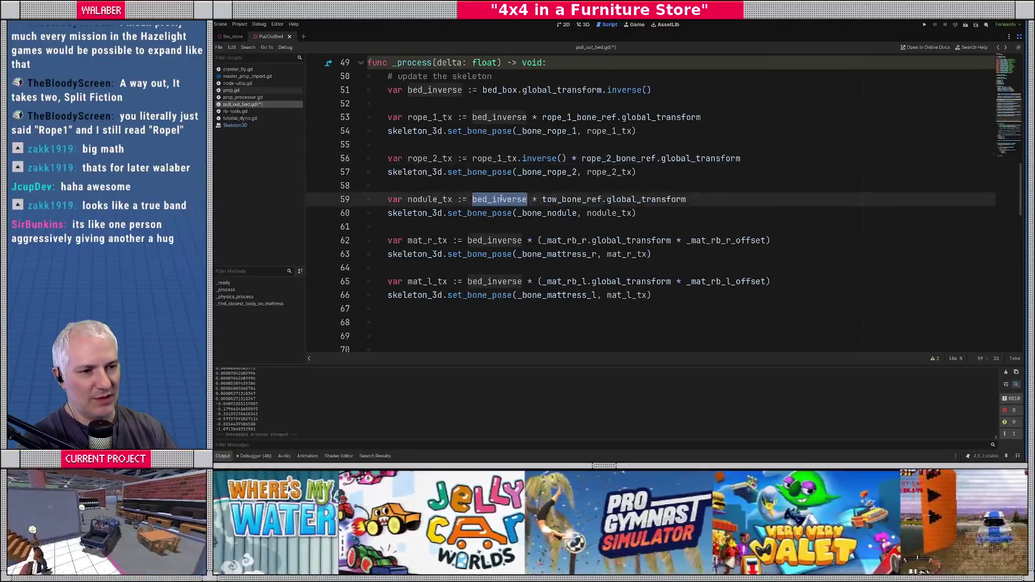
{"action": "type", "text": "rope_2_tx.inv"}
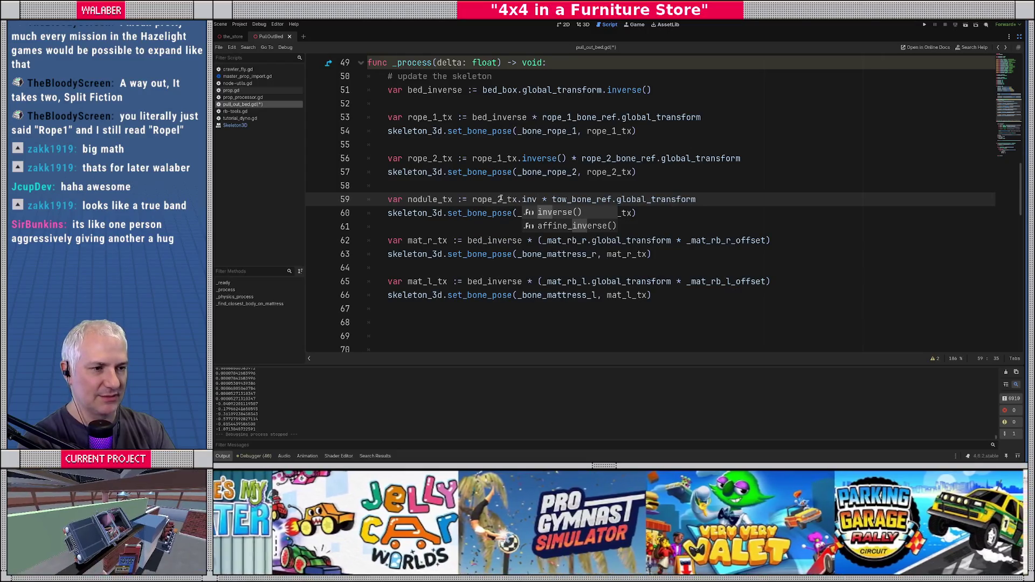
{"action": "key", "text": "Return"}
{"action": "key", "text": "ctrl+s"}
{"action": "key", "text": "F5"}
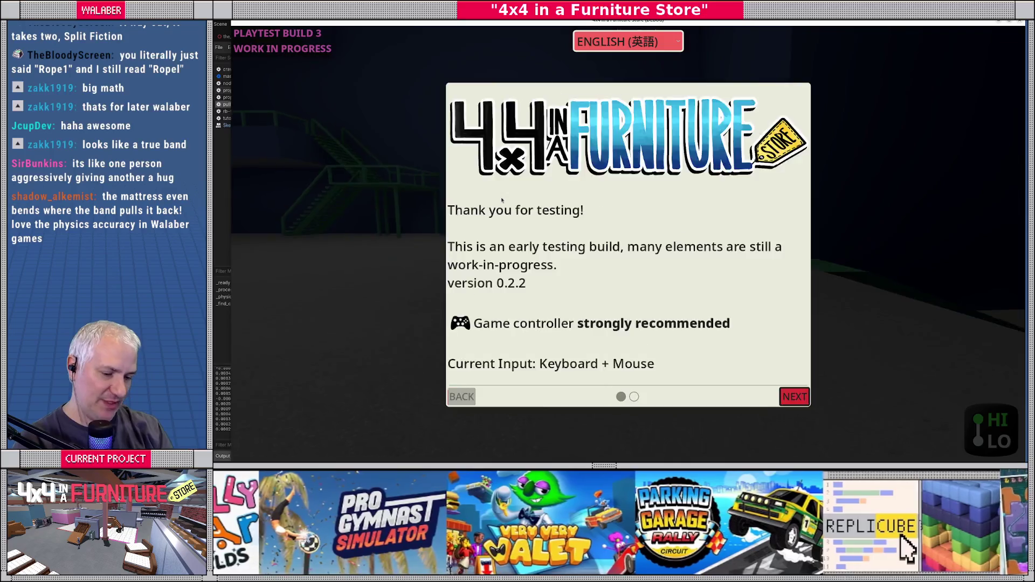
Skip the welcome dialog and teleport to Shelving with the ts command, then test-drive and quit to the editor.
{"action": "left_click", "coordinate": [793, 396]}
{"action": "type", "text": "ts 5"}
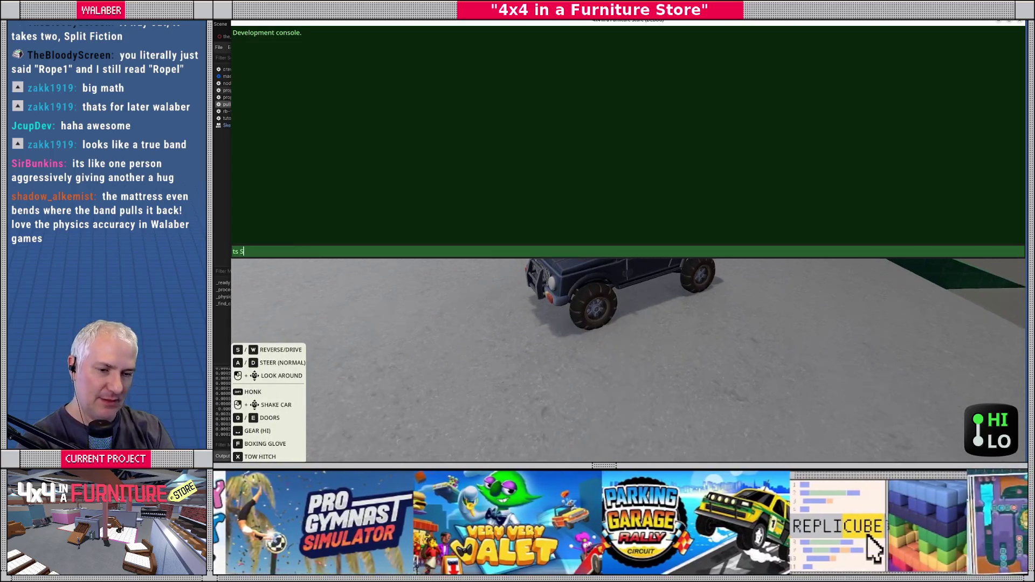
{"action": "type", "text": "elving"}
{"action": "key", "text": "Return"}
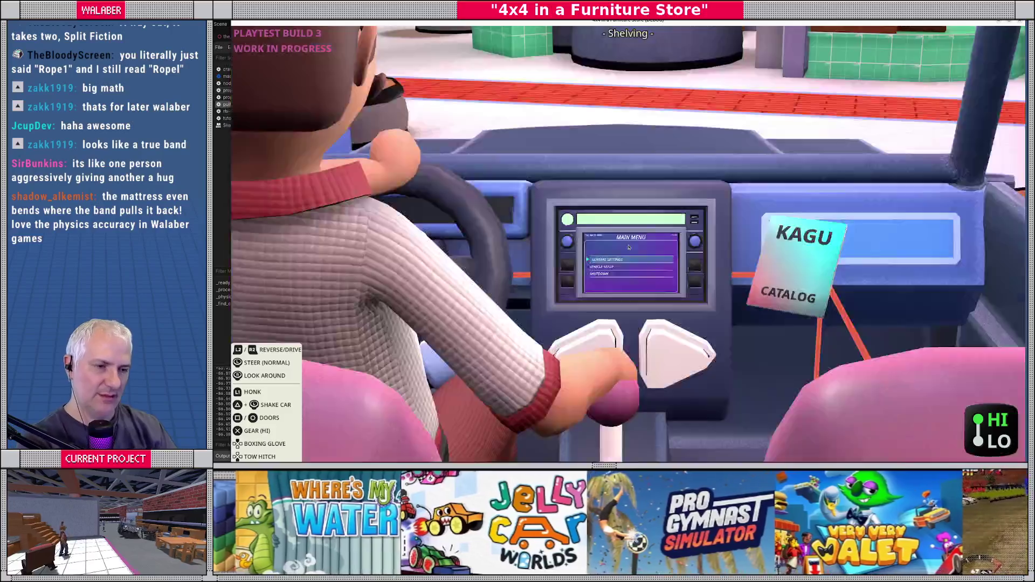
{"action": "key", "text": "F8"}
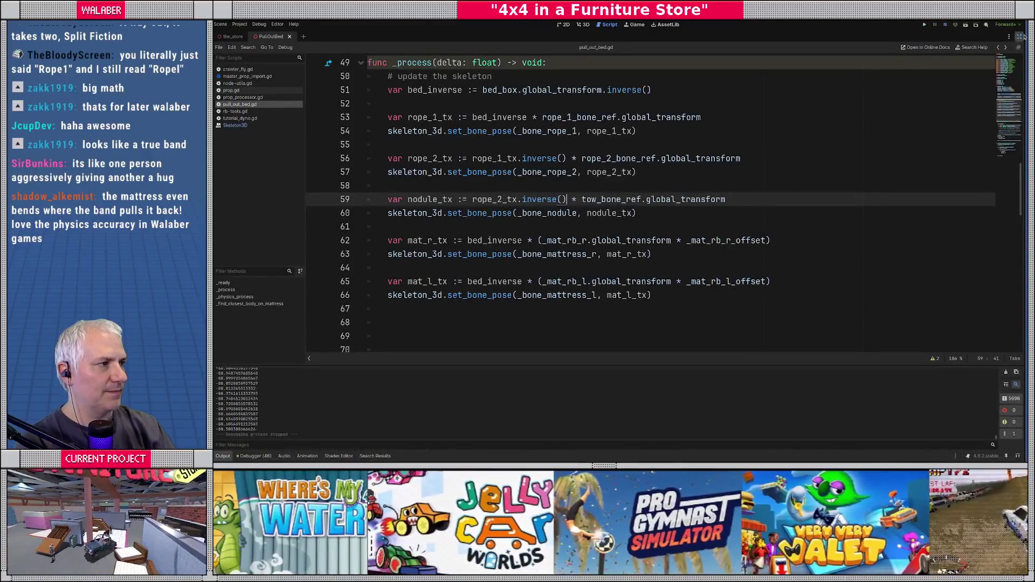
Inspect the bed's 3D scene from top view with both MattressAttach markers selected, undoing a trial move.
{"action": "left_click", "coordinate": [1017, 38]}
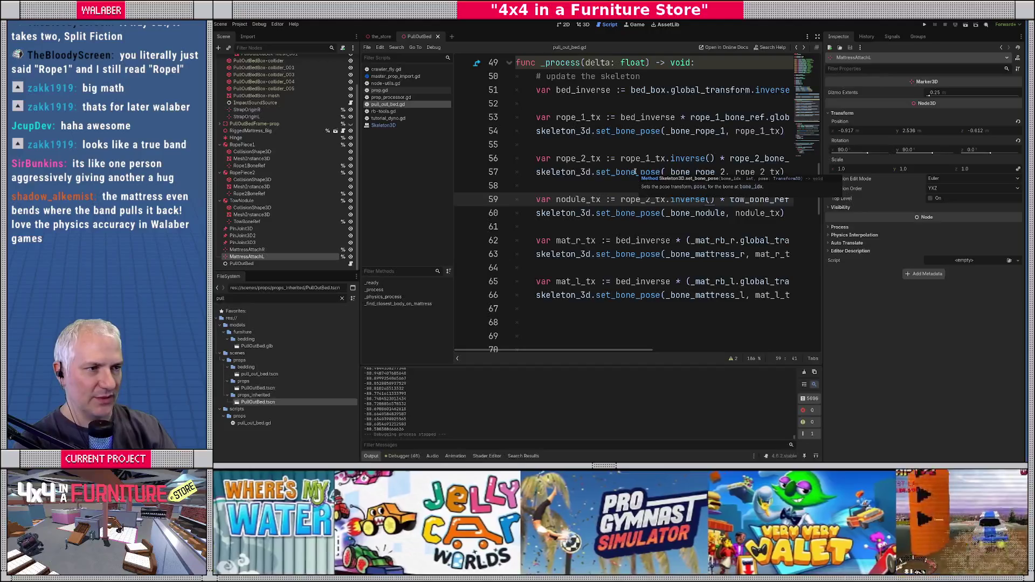
{"action": "left_click", "coordinate": [586, 26]}
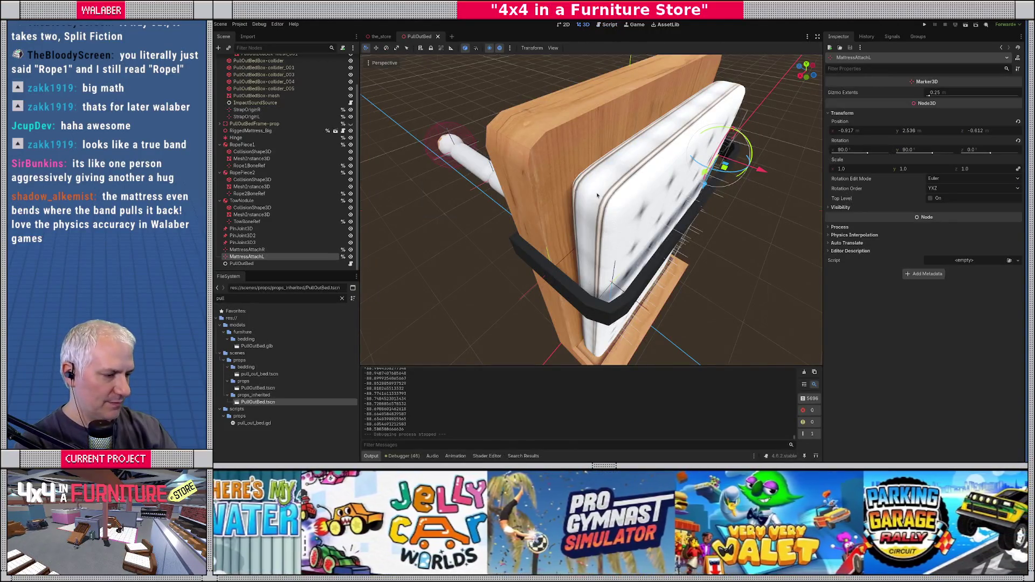
{"action": "key", "text": "KP_7"}
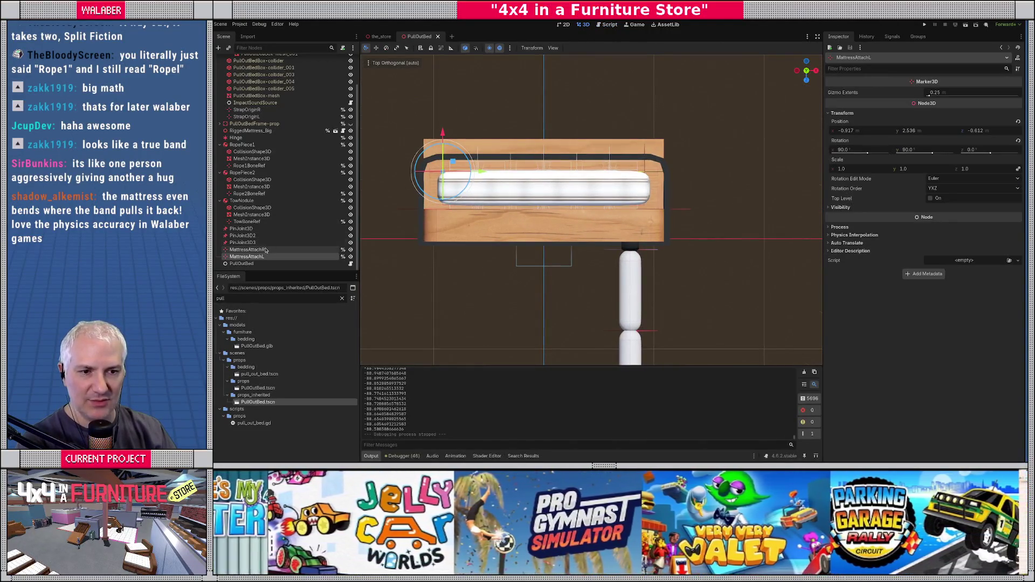
{"action": "left_click", "coordinate": [266, 249], "text": "shift"}
{"action": "scroll", "coordinate": [530, 199], "scroll_direction": "up", "scroll_amount": 4}
{"action": "left_click_drag", "start_coordinate": [526, 198], "coordinate": [527, 193]}
{"action": "key", "text": "ctrl+z"}
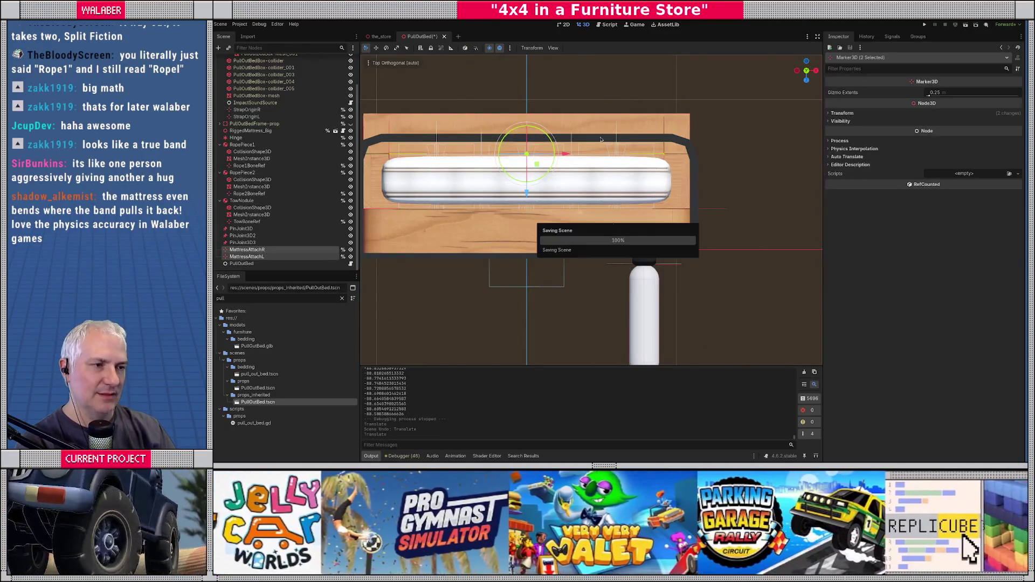
Return to the script with side panels hidden, placing the cursor on blank line 58.
{"action": "left_click", "coordinate": [609, 26]}
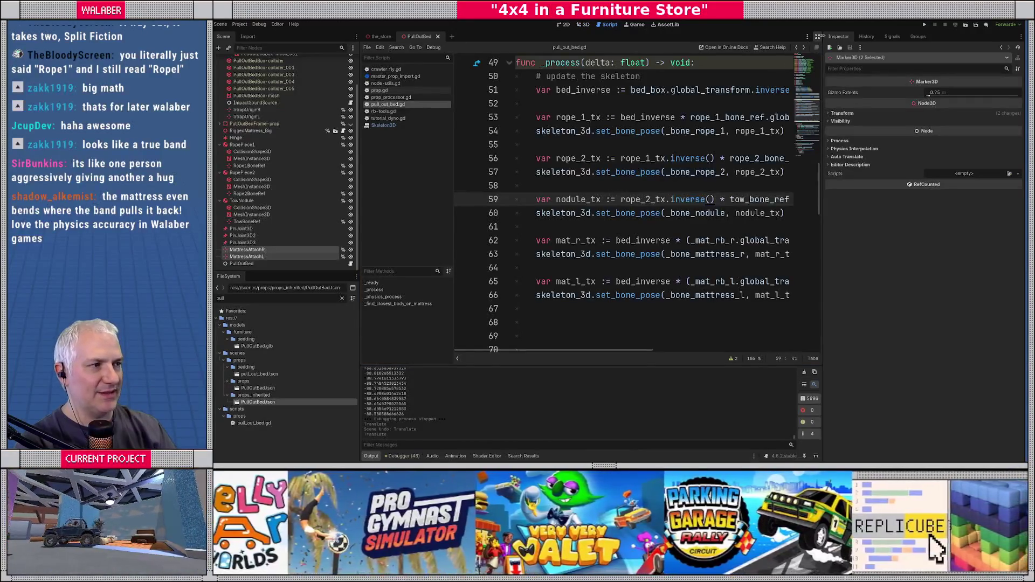
{"action": "left_click", "coordinate": [818, 37]}
{"action": "left_click", "coordinate": [428, 186]}
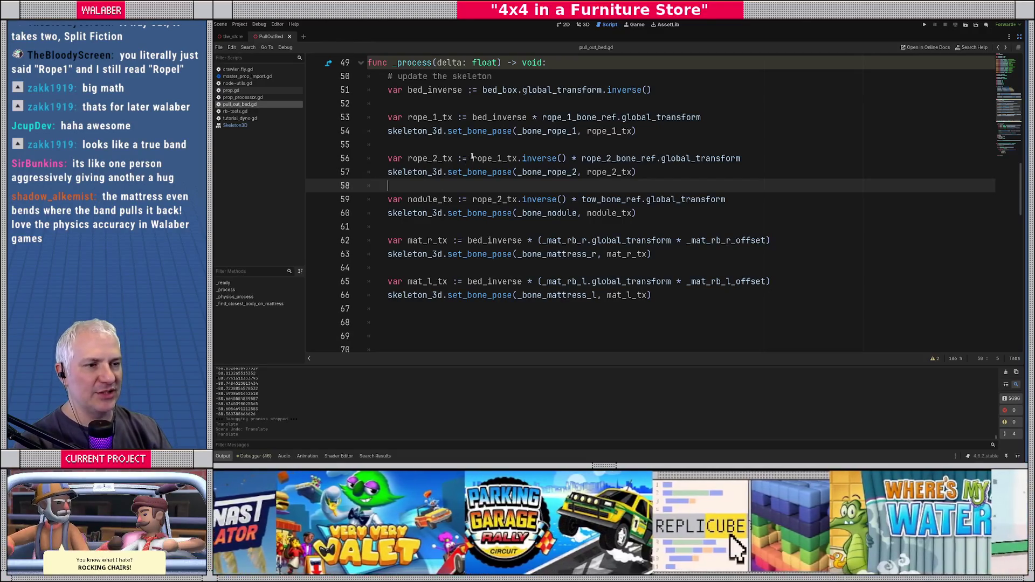
Make line 56 use rope_1_bone_ref.global_transform.inverse() instead of rope_1_tx.inverse().
{"action": "left_click_drag", "start_coordinate": [543, 117], "coordinate": [723, 119]}
{"action": "key", "text": "ctrl+c"}
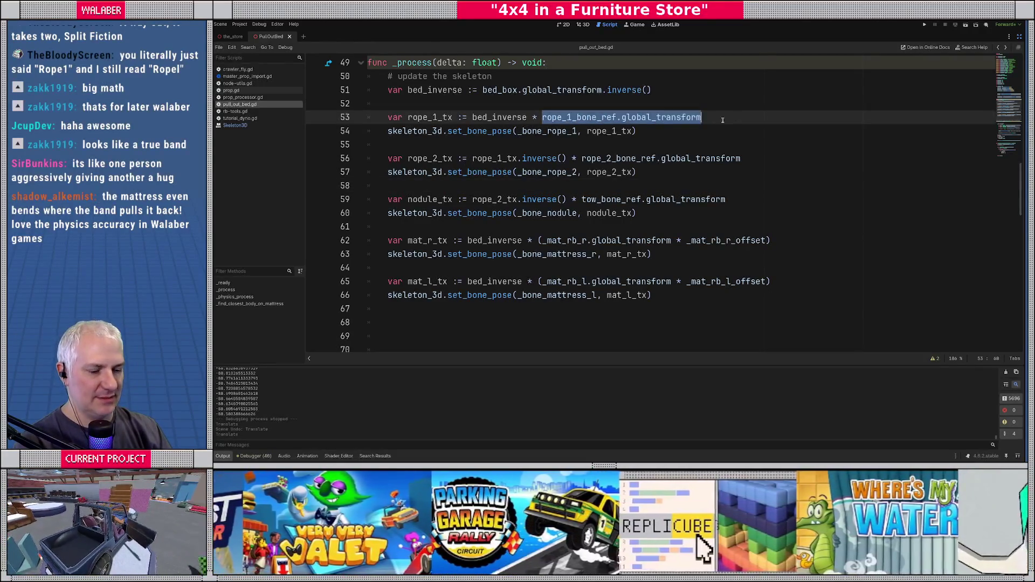
{"action": "left_click_drag", "start_coordinate": [472, 159], "coordinate": [567, 158]}
{"action": "key", "text": "ctrl+v"}
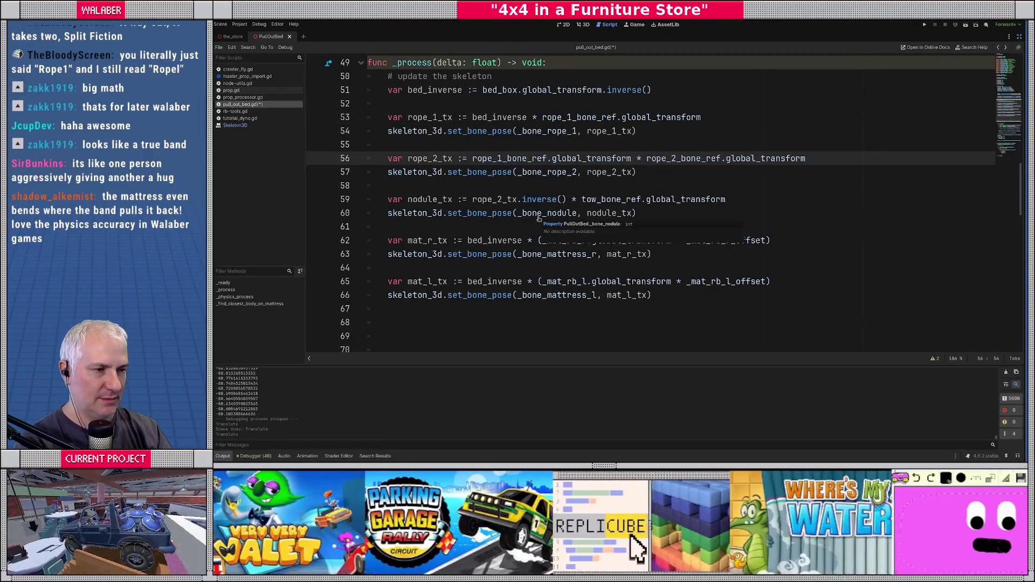
{"action": "type", "text": ".inver"}
{"action": "key", "text": "Return"}
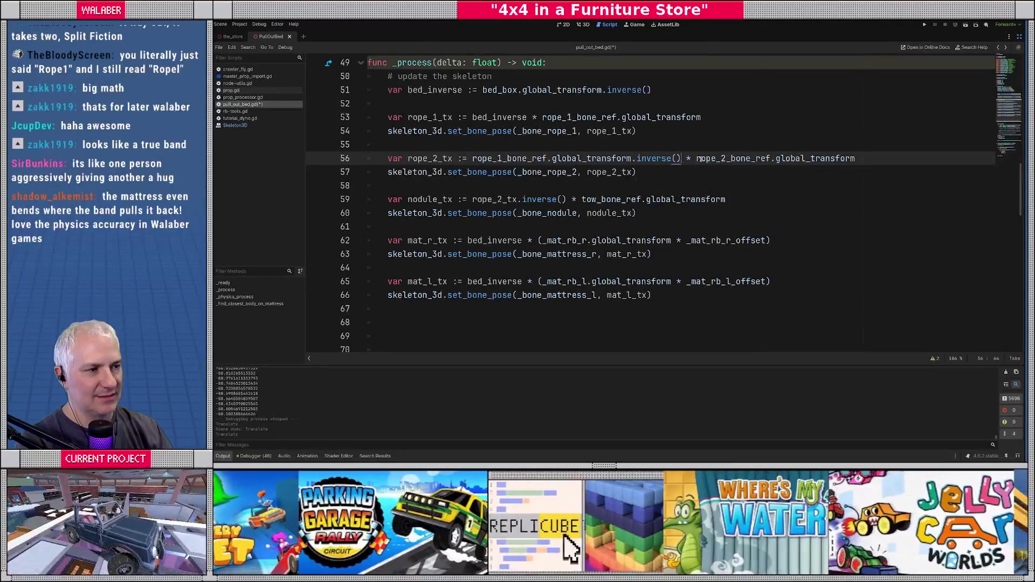
Make line 59 use rope_2_bone_ref.global_transform.inverse(), then run the game.
{"action": "left_click", "coordinate": [889, 159], "text": "shift"}
{"action": "left_click_drag", "start_coordinate": [472, 200], "coordinate": [558, 200]}
{"action": "type", "text": "rope_2_bone_ref.global_transform"}
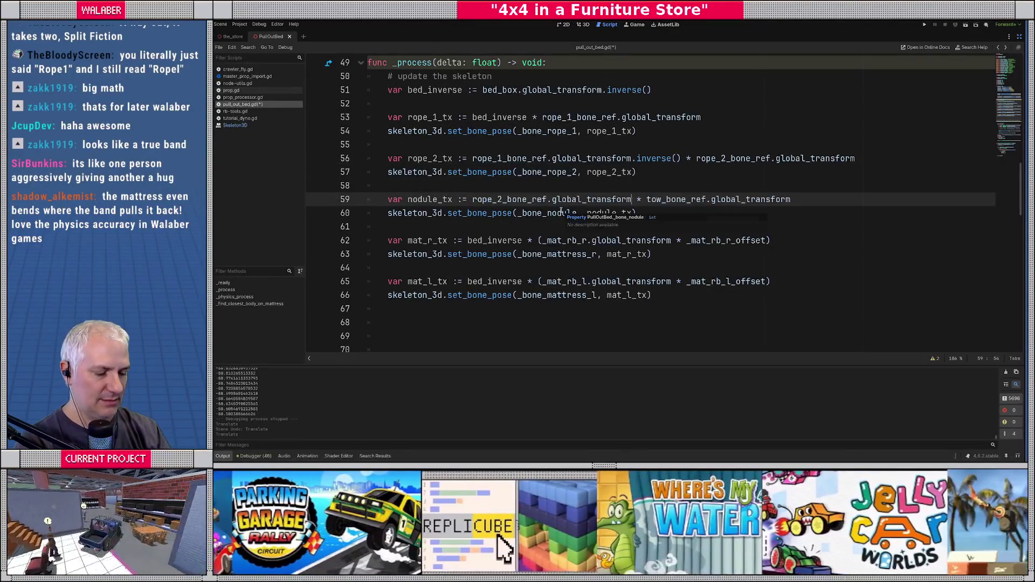
{"action": "type", "text": ".inve"}
{"action": "key", "text": "Return"}
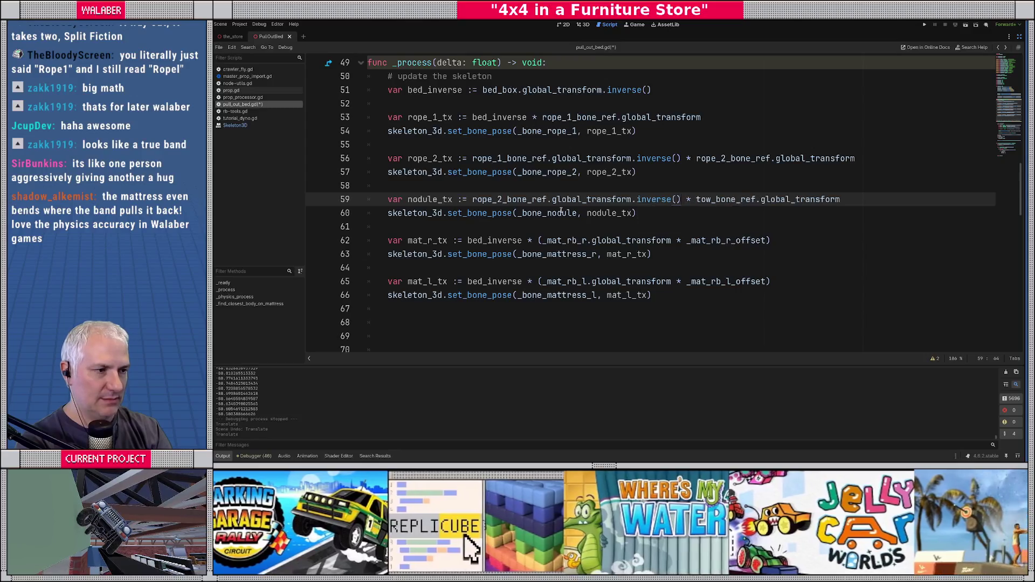
{"action": "key", "text": "F5"}
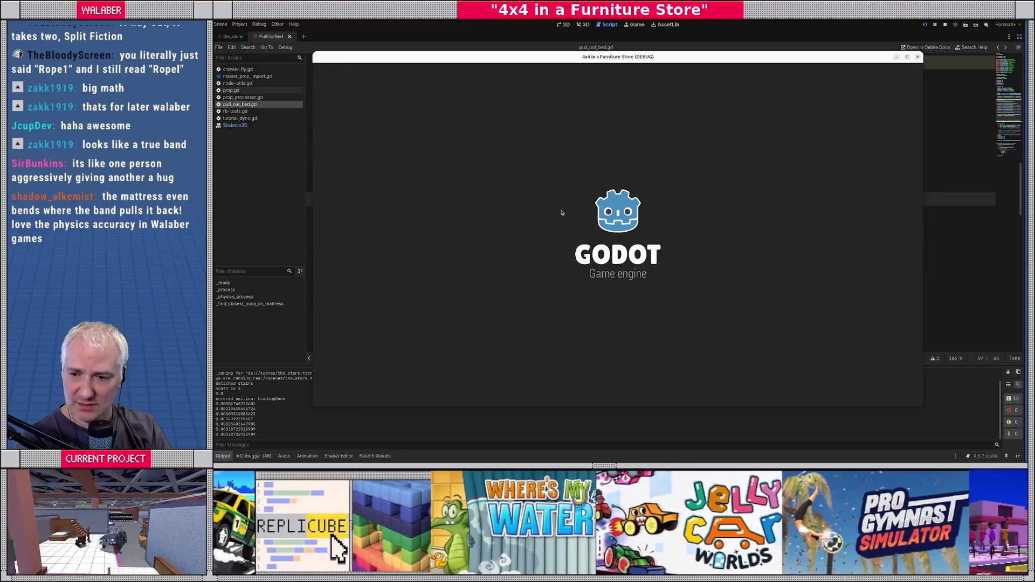
Enter 'ts' in the dev console to teleport the jeep to Shelving for a retest.
{"action": "key", "text": "grave"}
{"action": "type", "text": "ts S"}
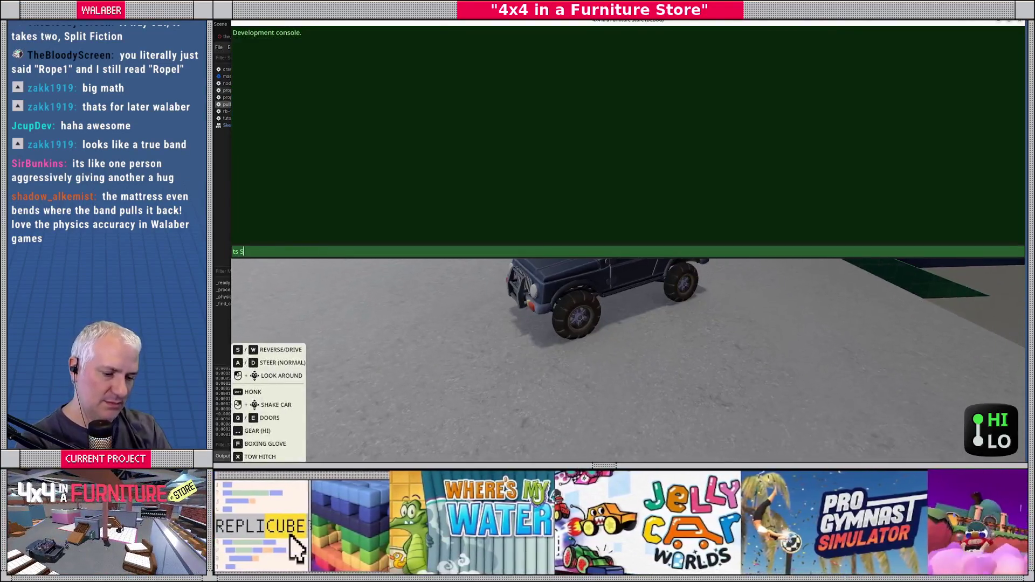
{"action": "key", "text": "Return"}
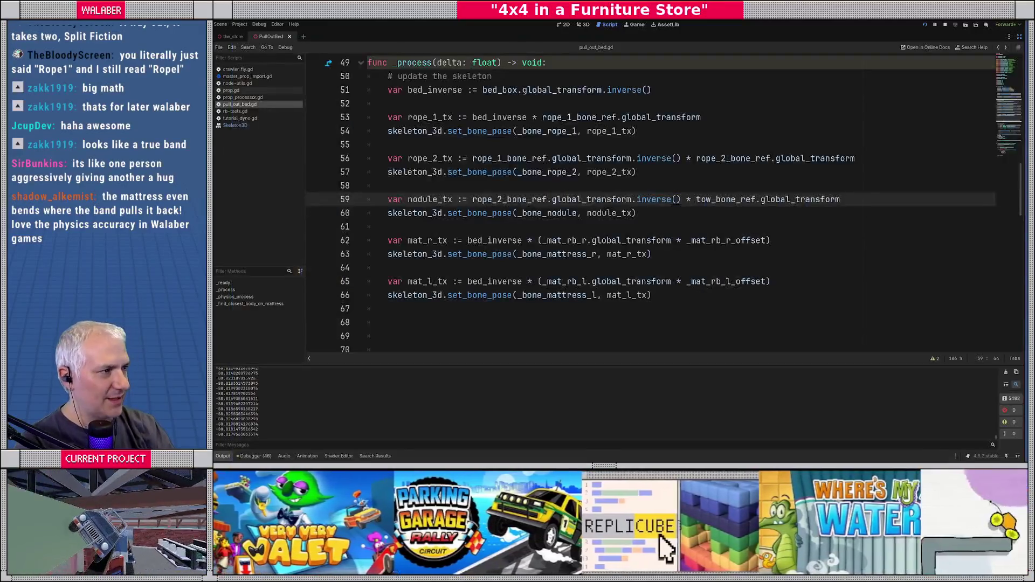
In the 3D view, delete the mesh instances under TowNodule, RopePiece2 and RopePiece1.
{"action": "left_click", "coordinate": [1020, 36]}
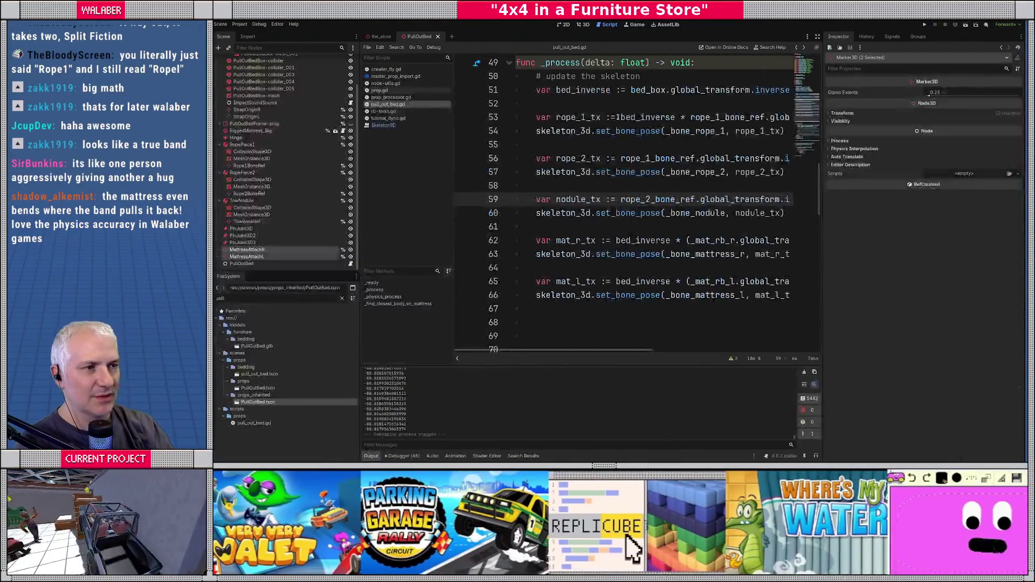
{"action": "left_click", "coordinate": [582, 25]}
{"action": "left_click_drag", "start_coordinate": [694, 218], "coordinate": [595, 169]}
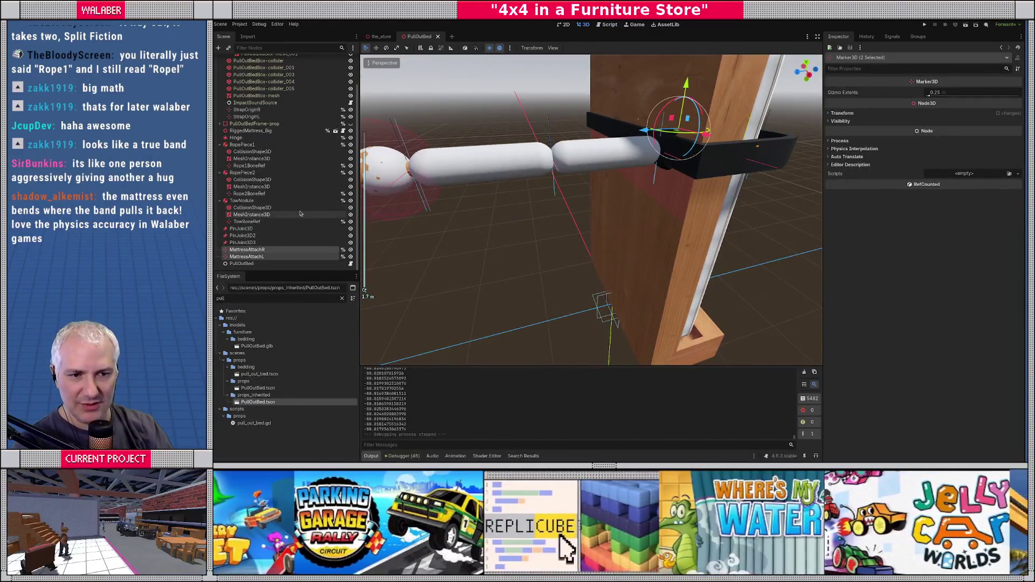
{"action": "left_click", "coordinate": [253, 214]}
{"action": "key", "text": "Delete"}
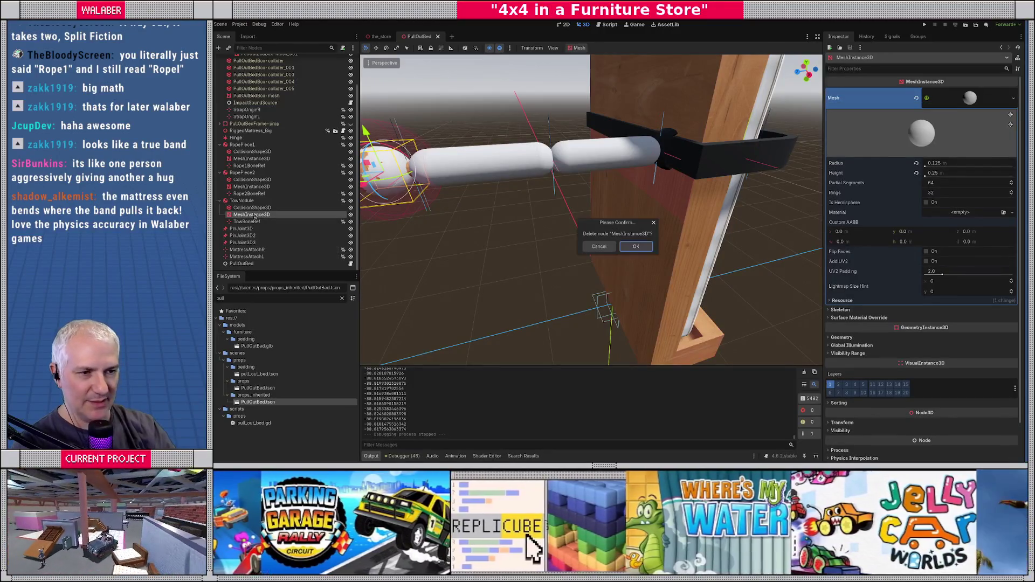
{"action": "key", "text": "Return"}
{"action": "left_click", "coordinate": [248, 194]}
{"action": "key", "text": "Delete"}
{"action": "key", "text": "Return"}
{"action": "left_click", "coordinate": [248, 173]}
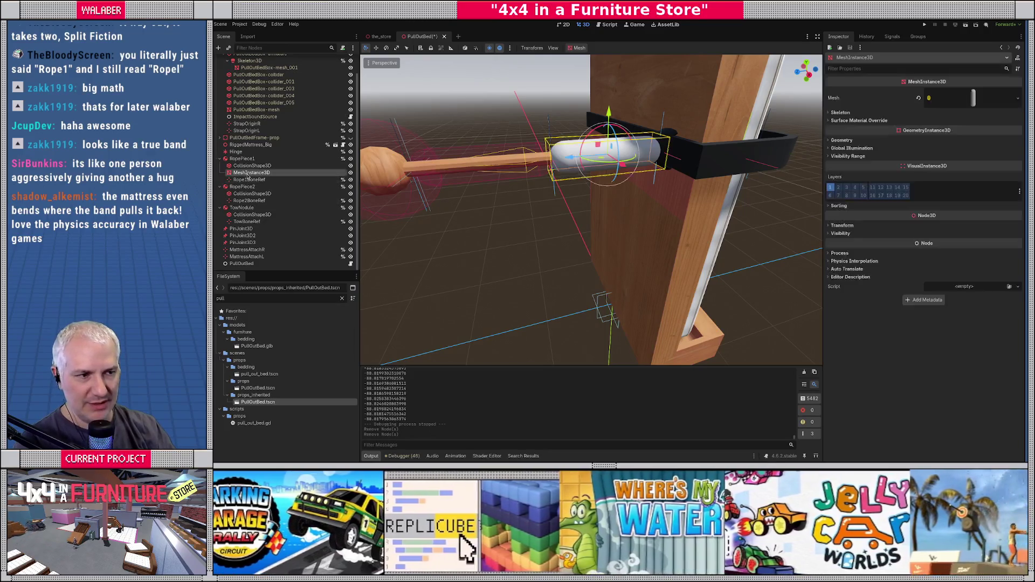
{"action": "key", "text": "Delete"}
{"action": "key", "text": "Return"}
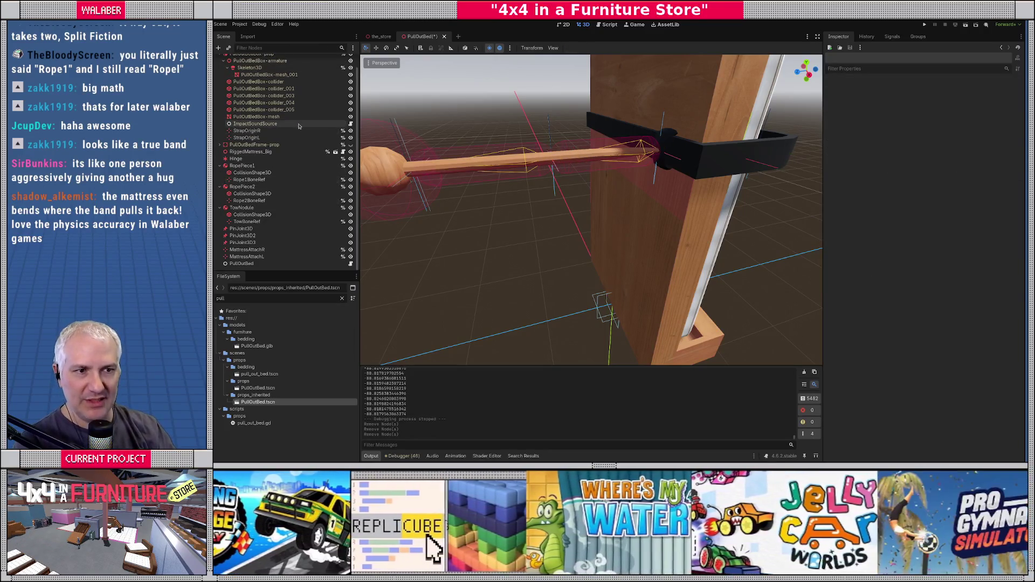
Hide the bed frame from view and save the scene.
{"action": "scroll", "coordinate": [270, 129], "scroll_direction": "up", "scroll_amount": 2}
{"action": "left_click", "coordinate": [350, 158]}
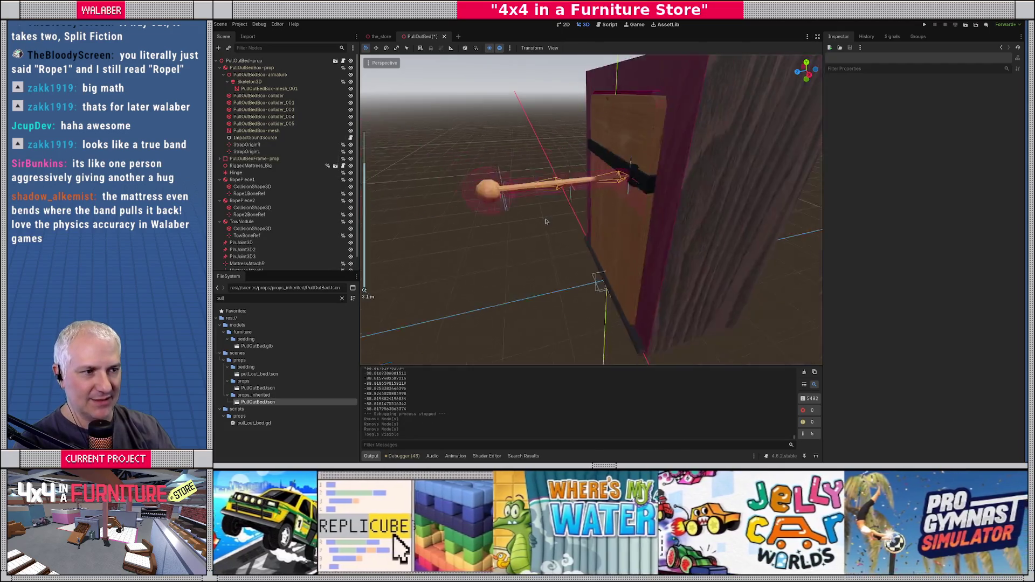
{"action": "scroll", "coordinate": [568, 243], "scroll_direction": "down", "scroll_amount": 5}
{"action": "key", "text": "ctrl+s"}
Collapse the skeleton and bed box nodes in the scene tree and orbit to a front view of the bed.
{"action": "mouse_move", "coordinate": [568, 244]}
{"action": "left_mouse_down"}
{"action": "mouse_move", "coordinate": [527, 230]}
{"action": "mouse_move", "coordinate": [539, 240]}
{"action": "left_mouse_up"}
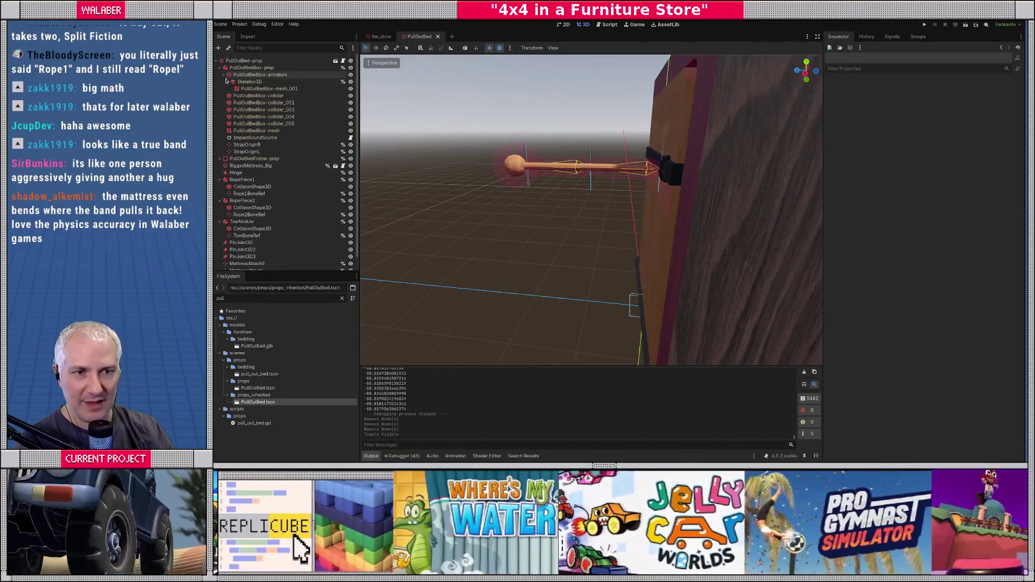
{"action": "left_click", "coordinate": [242, 82]}
{"action": "left_click", "coordinate": [223, 75]}
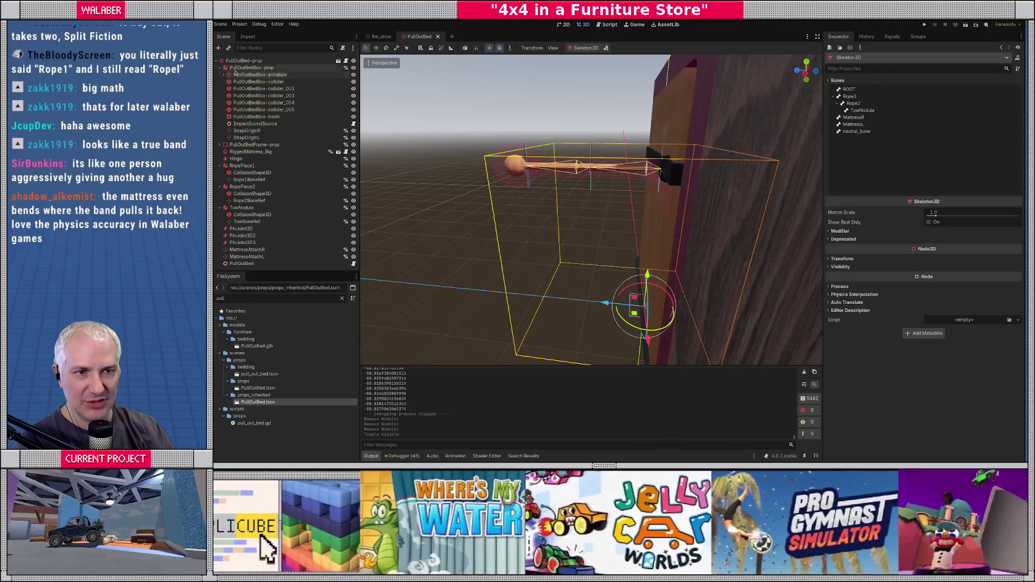
{"action": "left_click", "coordinate": [237, 67]}
{"action": "left_click", "coordinate": [220, 68]}
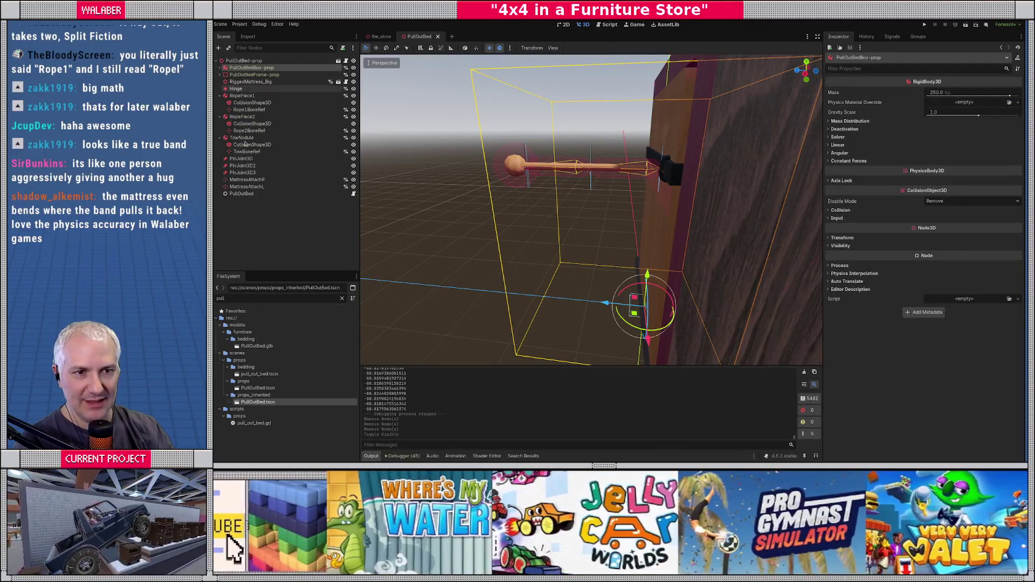
{"action": "left_click", "coordinate": [522, 231]}
{"action": "scroll", "coordinate": [521, 231], "scroll_direction": "up", "scroll_amount": 2}
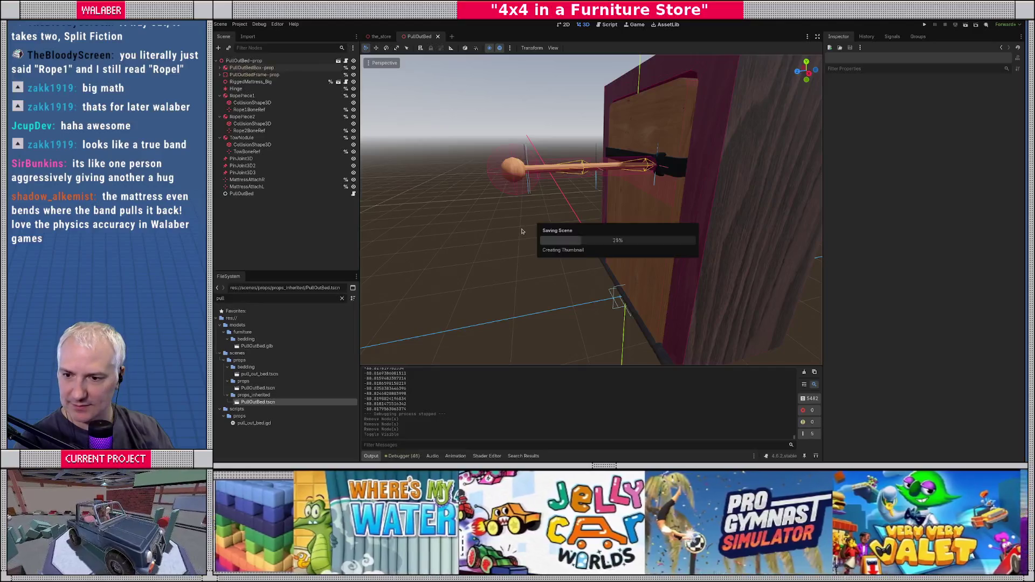
{"action": "mouse_move", "coordinate": [538, 238]}
{"action": "left_mouse_down"}
{"action": "mouse_move", "coordinate": [695, 218]}
{"action": "mouse_move", "coordinate": [645, 214]}
{"action": "mouse_move", "coordinate": [696, 226]}
{"action": "mouse_move", "coordinate": [604, 247]}
{"action": "left_mouse_up"}
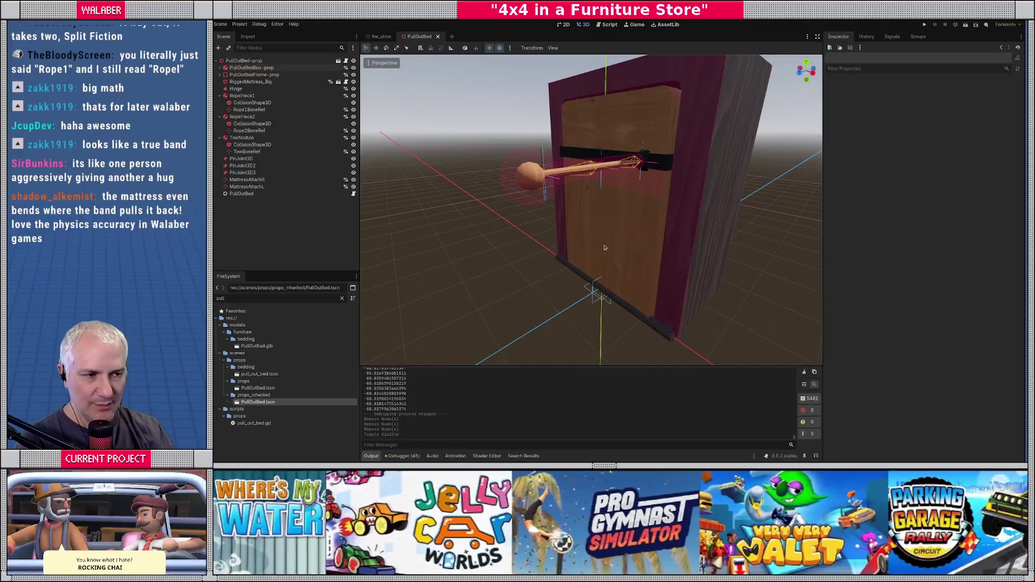
Set the tow ball collision sphere's radius to 0.15 (via 0.2) and save the scene.
{"action": "left_click", "coordinate": [510, 183]}
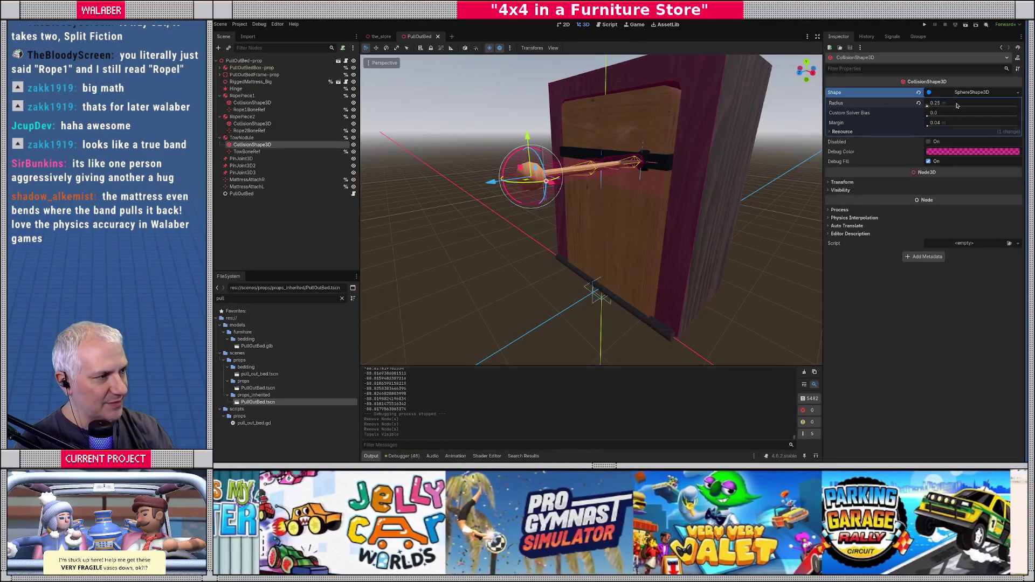
{"action": "left_click", "coordinate": [957, 106]}
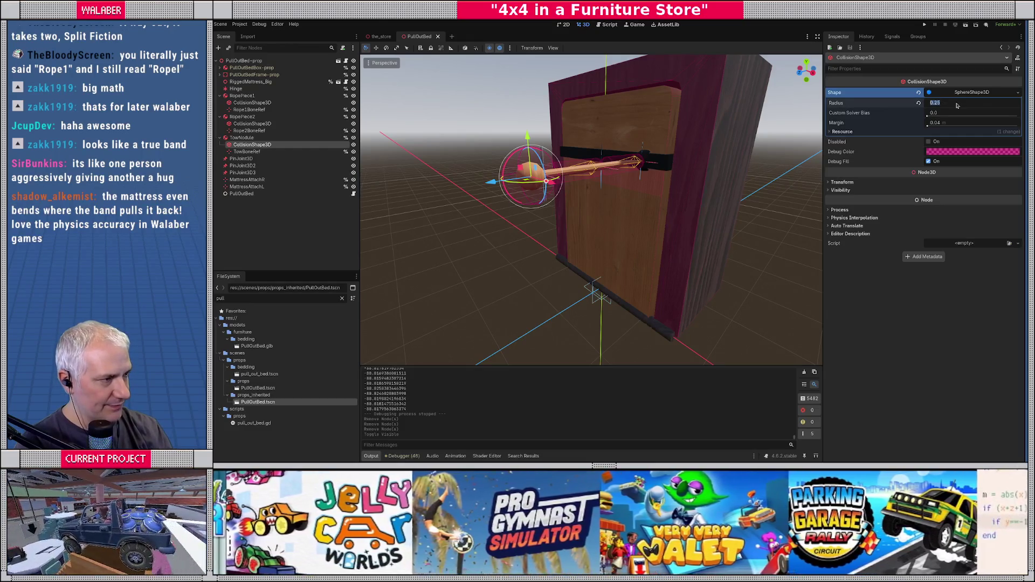
{"action": "type", "text": "0.2"}
{"action": "key", "text": "Return"}
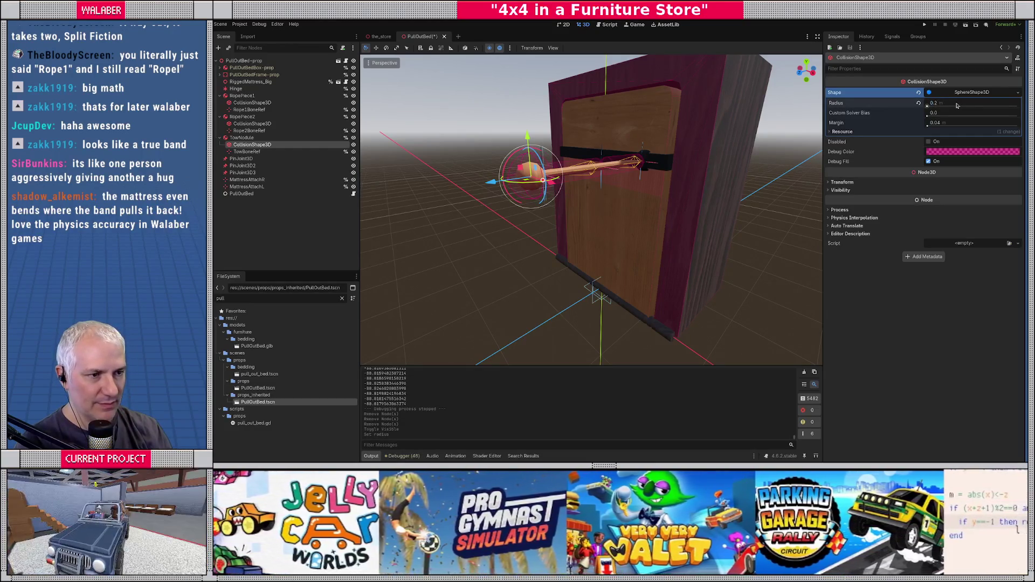
{"action": "left_click", "coordinate": [957, 106]}
{"action": "type", "text": "5"}
{"action": "key", "text": "Return"}
{"action": "left_click", "coordinate": [965, 106]}
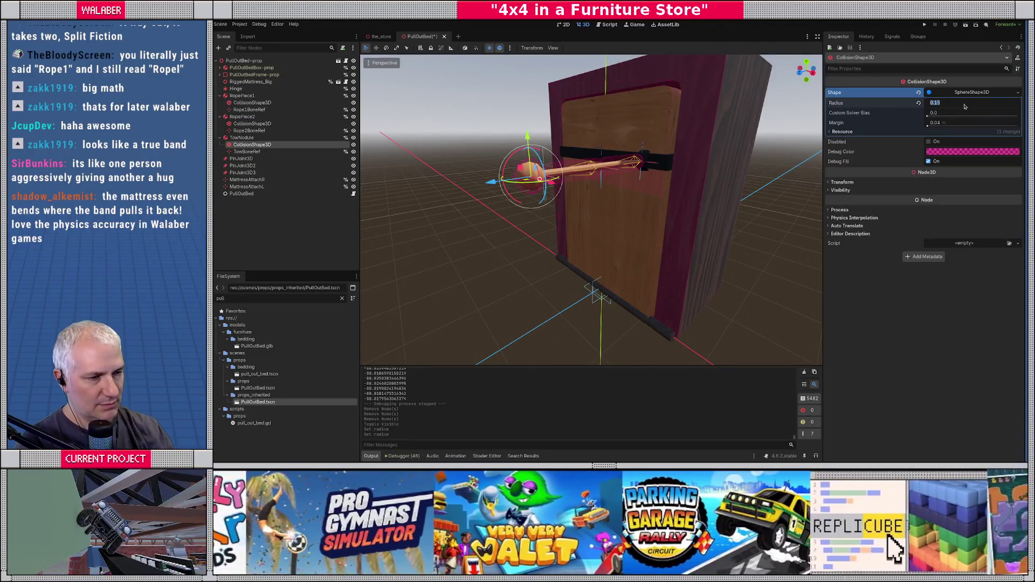
{"action": "left_click", "coordinate": [556, 226]}
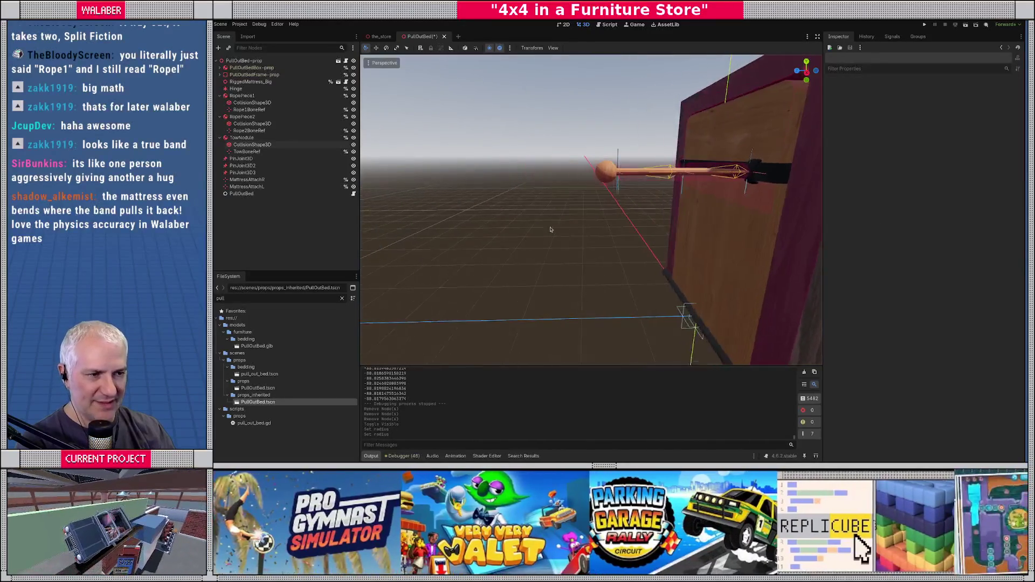
{"action": "scroll", "coordinate": [615, 205], "scroll_direction": "down", "scroll_amount": 5}
{"action": "key", "text": "ctrl+s"}
Switch to Blender, show the model in solid shading in Object Mode, and select the strap-and-rope mesh.
{"action": "mouse_move", "coordinate": [626, 259]}
{"action": "left_mouse_down"}
{"action": "mouse_move", "coordinate": [604, 256]}
{"action": "mouse_move", "coordinate": [647, 254]}
{"action": "mouse_move", "coordinate": [676, 161]}
{"action": "left_mouse_up"}
{"action": "scroll", "coordinate": [676, 162], "scroll_direction": "up", "scroll_amount": 4}
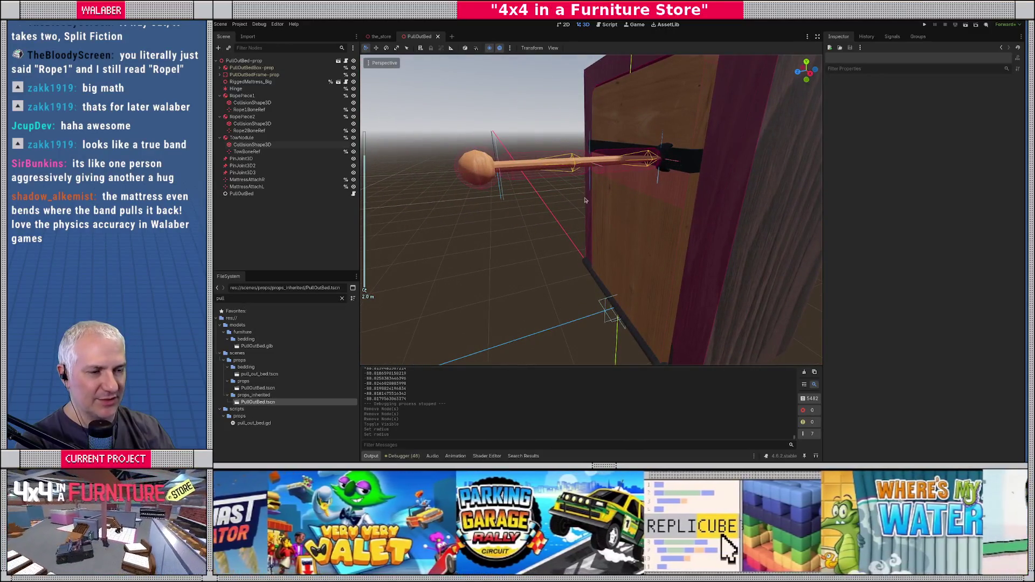
{"action": "key", "text": "alt+Tab"}
{"action": "mouse_move", "coordinate": [607, 255]}
{"action": "left_mouse_down"}
{"action": "mouse_move", "coordinate": [457, 241]}
{"action": "mouse_move", "coordinate": [537, 229]}
{"action": "left_mouse_up"}
{"action": "key", "text": "shift+z"}
{"action": "key", "text": "Tab"}
{"action": "left_click", "coordinate": [536, 227]}
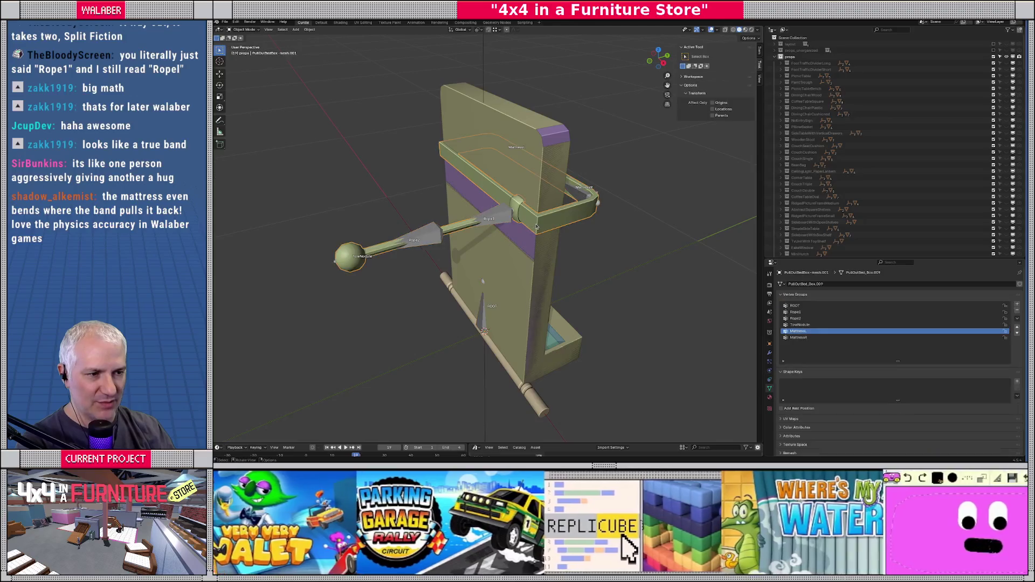
Remove the Wood092.001 slot and assign Signage_Black to the entire strap-and-rope mesh.
{"action": "left_click", "coordinate": [769, 398]}
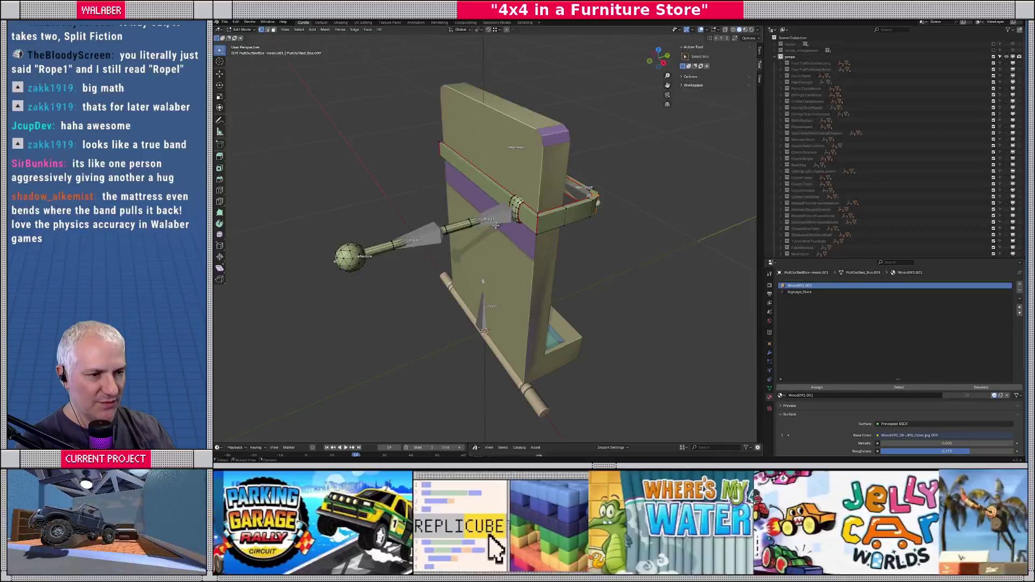
{"action": "left_click", "coordinate": [1020, 292]}
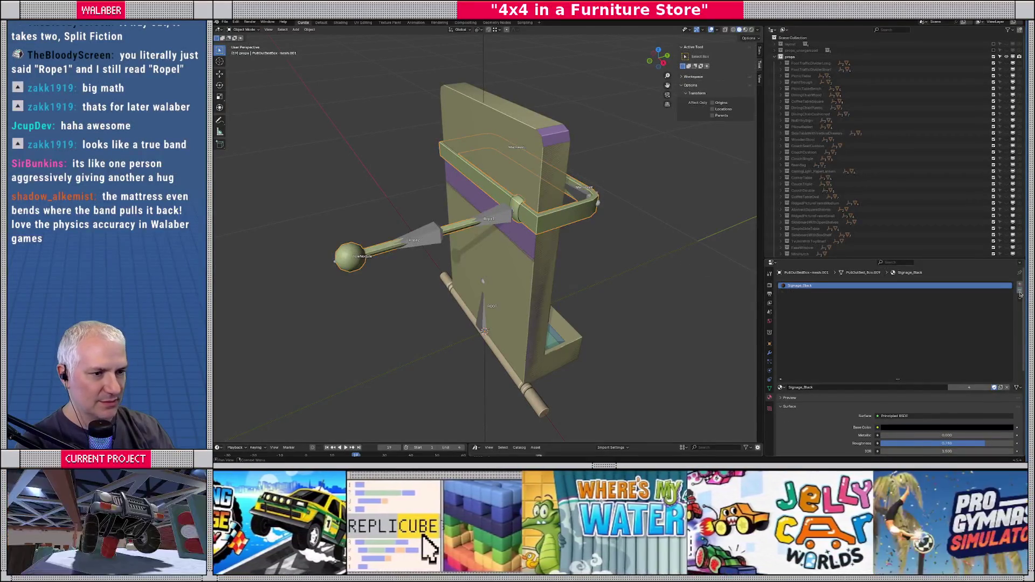
{"action": "key", "text": "Tab"}
{"action": "key", "text": "a"}
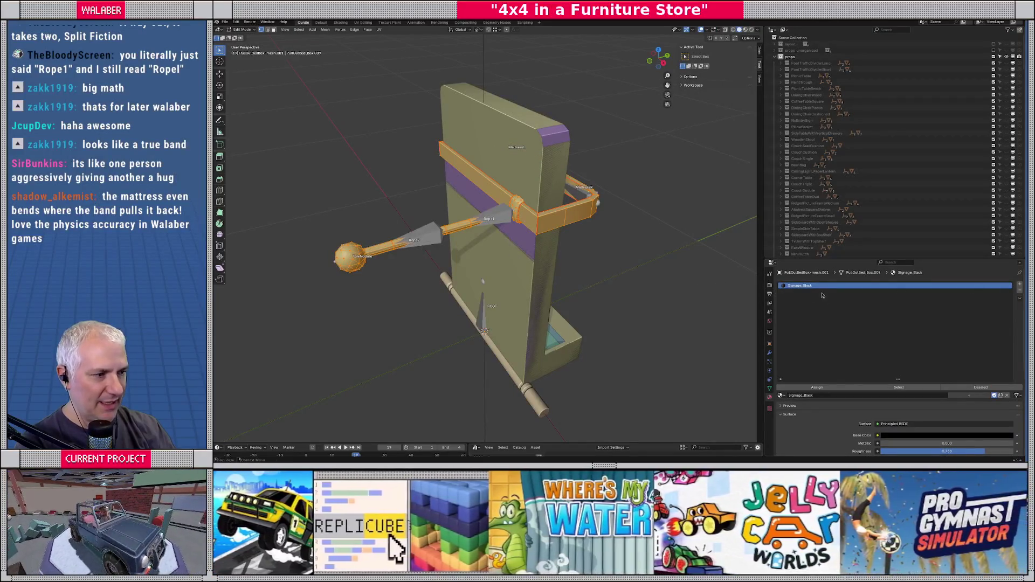
{"action": "left_click", "coordinate": [815, 387]}
{"action": "key", "text": "Tab"}
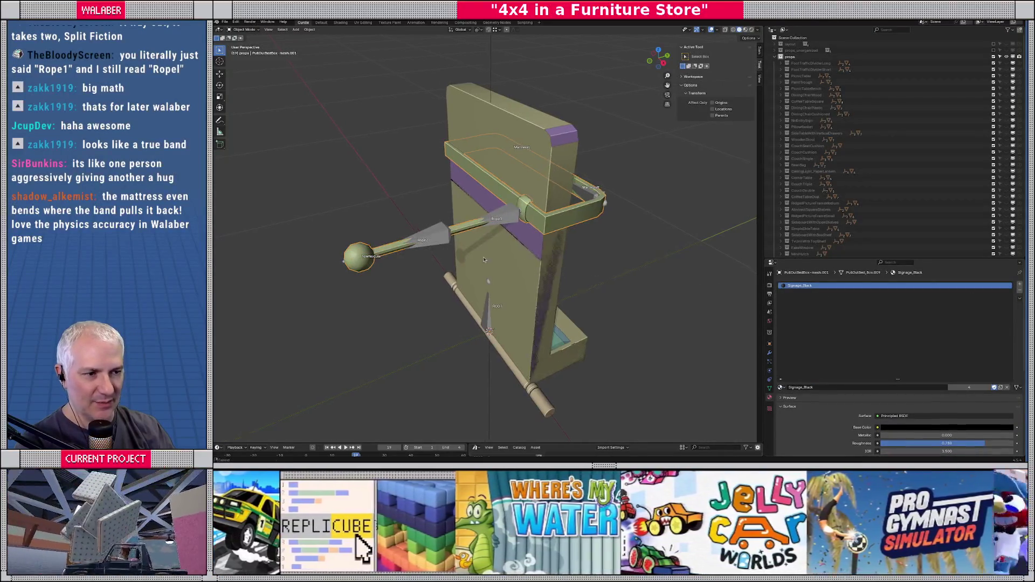
Unhide the mattress box with Alt+H and select the props collection, cancelling the File export menu.
{"action": "scroll", "coordinate": [776, 230], "scroll_direction": "down", "scroll_amount": 3}
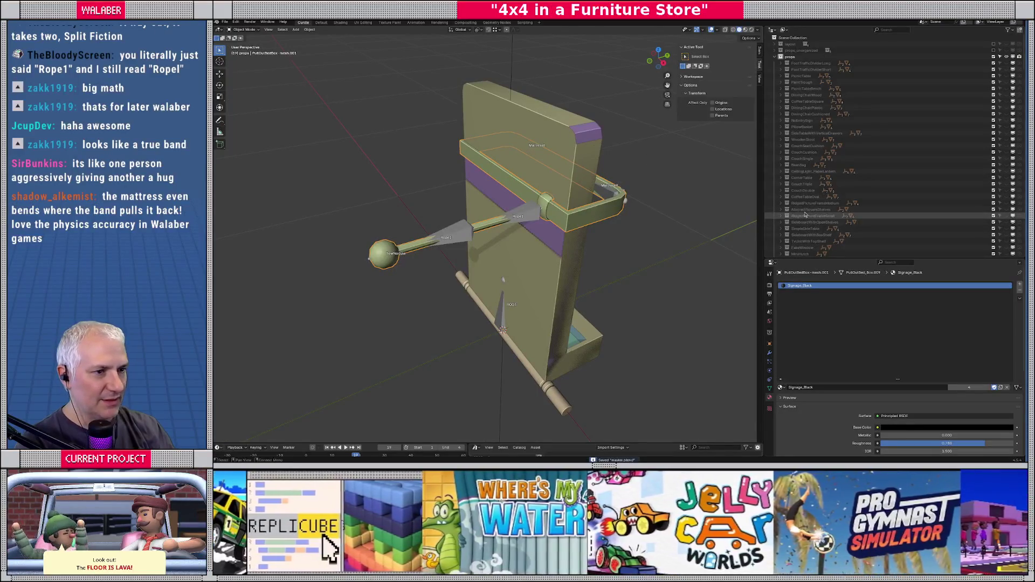
{"action": "key", "text": "alt+h"}
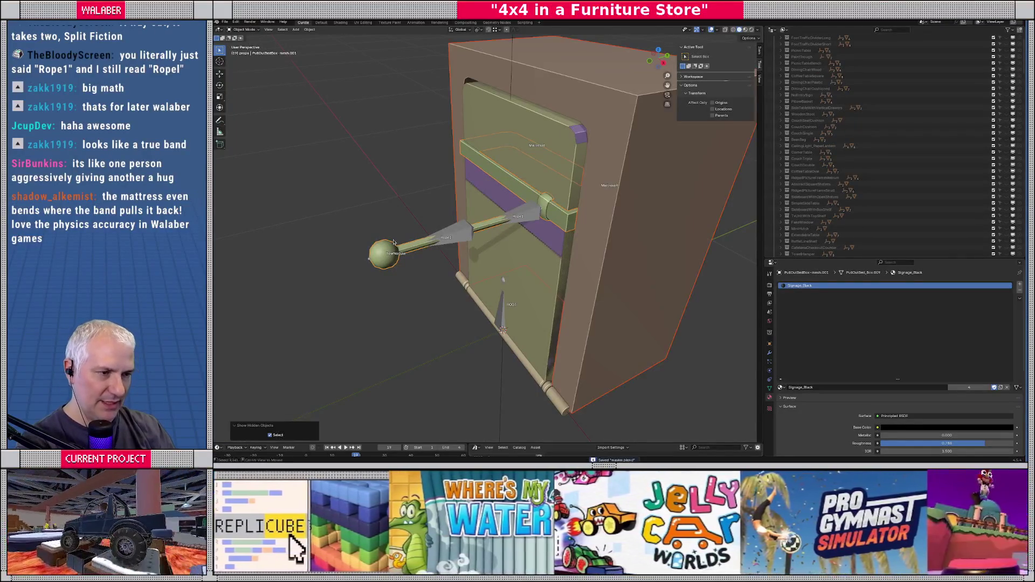
{"action": "scroll", "coordinate": [394, 242], "scroll_direction": "down", "scroll_amount": 3}
{"action": "scroll", "coordinate": [957, 163], "scroll_direction": "up", "scroll_amount": 3}
{"action": "left_click", "coordinate": [790, 56]}
{"action": "left_click", "coordinate": [224, 22]}
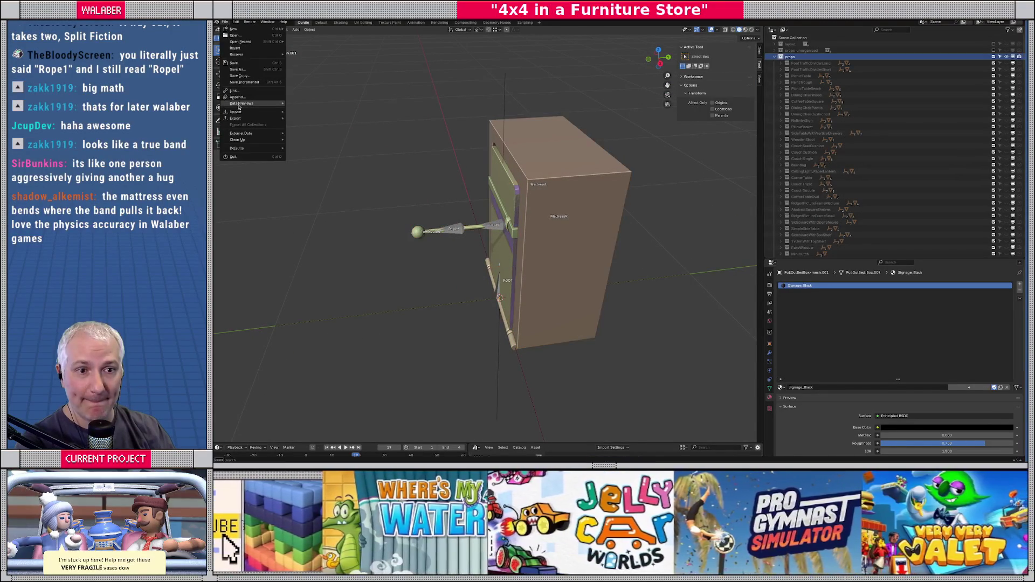
{"action": "mouse_move", "coordinate": [253, 118]}
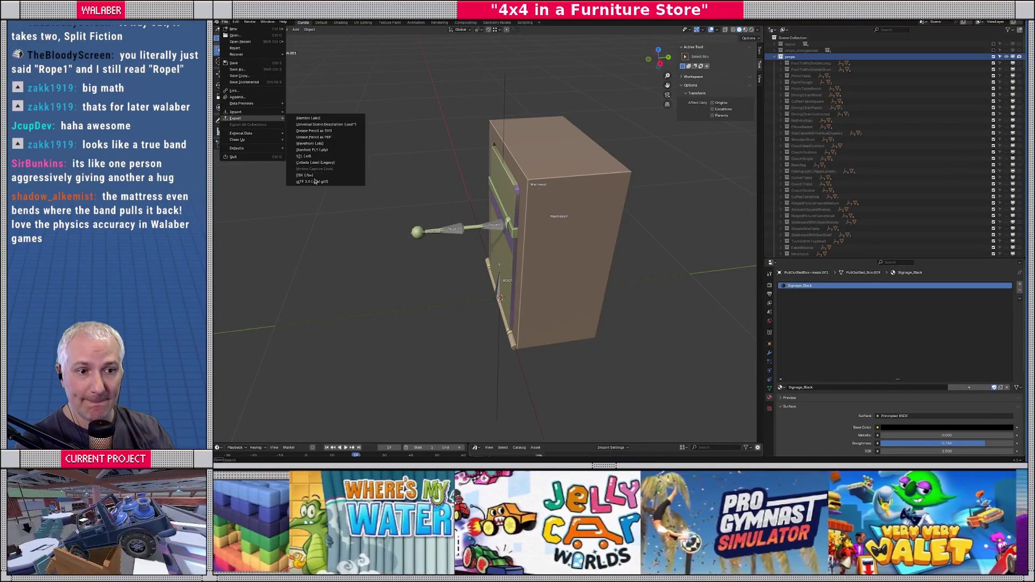
{"action": "key", "text": "Escape"}
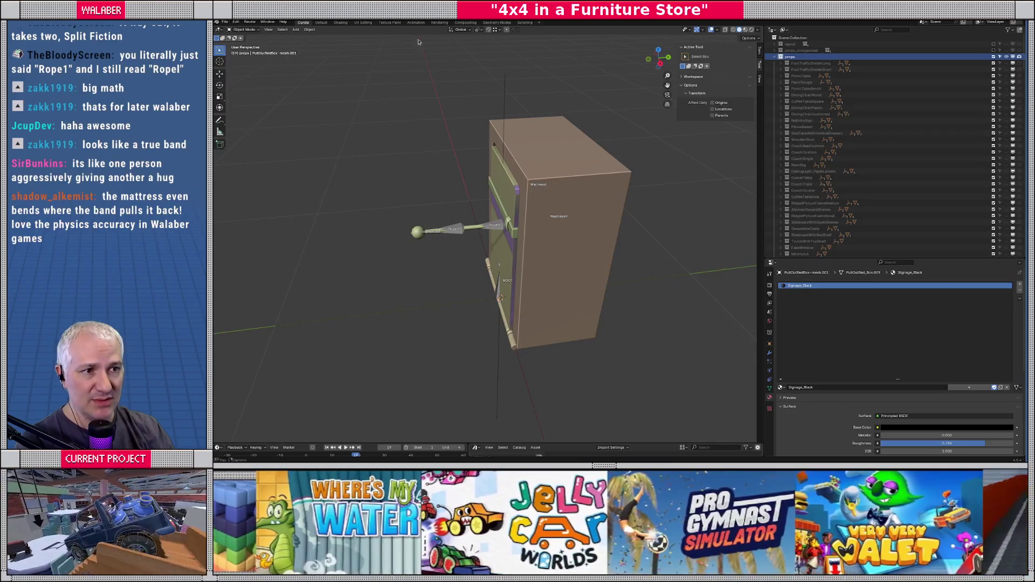
Frame the selected bed box and pick the tow ball in Edit Mode.
{"action": "key", "text": "KP_Decimal"}
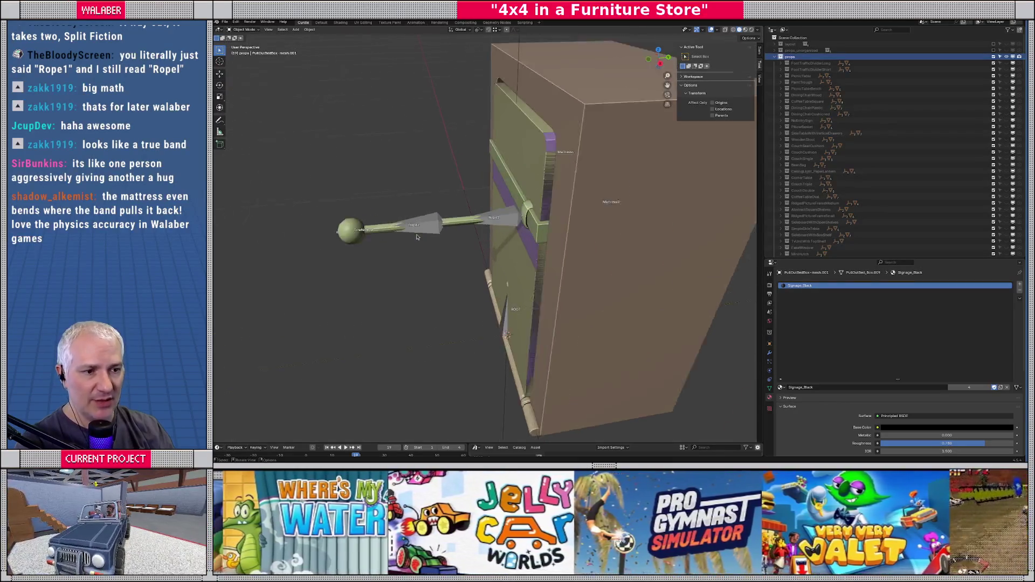
{"action": "key", "text": "Tab"}
{"action": "left_click", "coordinate": [406, 208]}
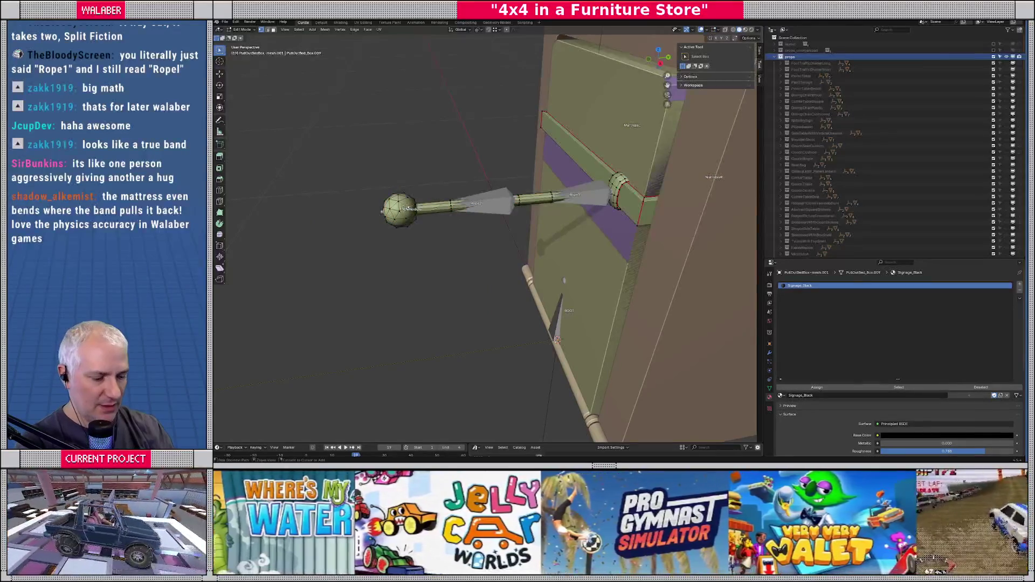
Give the linked rope and tow-ball geometry the DrawerHandleMetal material, then view it in Material Preview in Object Mode.
{"action": "key", "text": "ctrl+l"}
{"action": "left_click", "coordinate": [836, 387]}
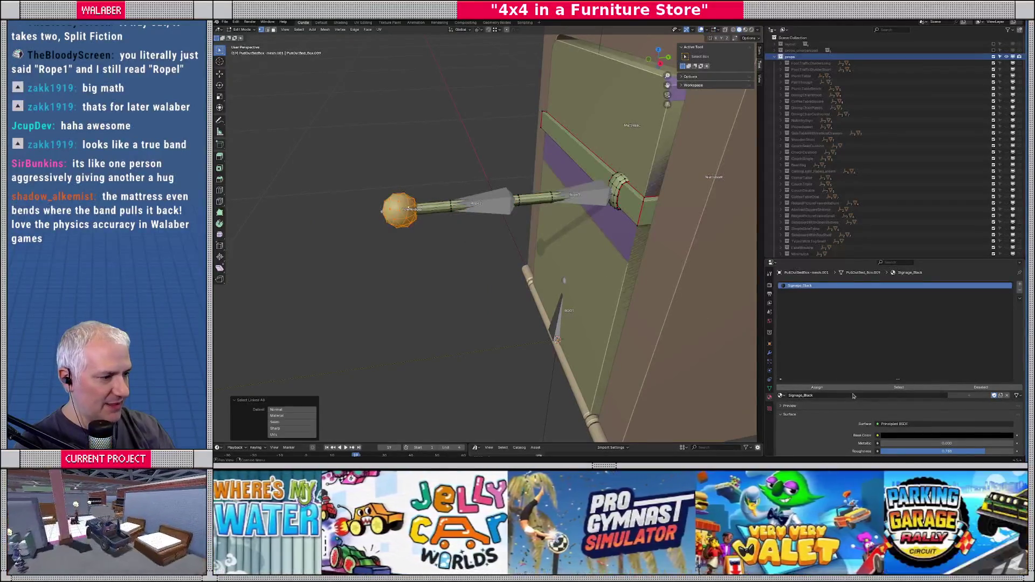
{"action": "left_click", "coordinate": [781, 395]}
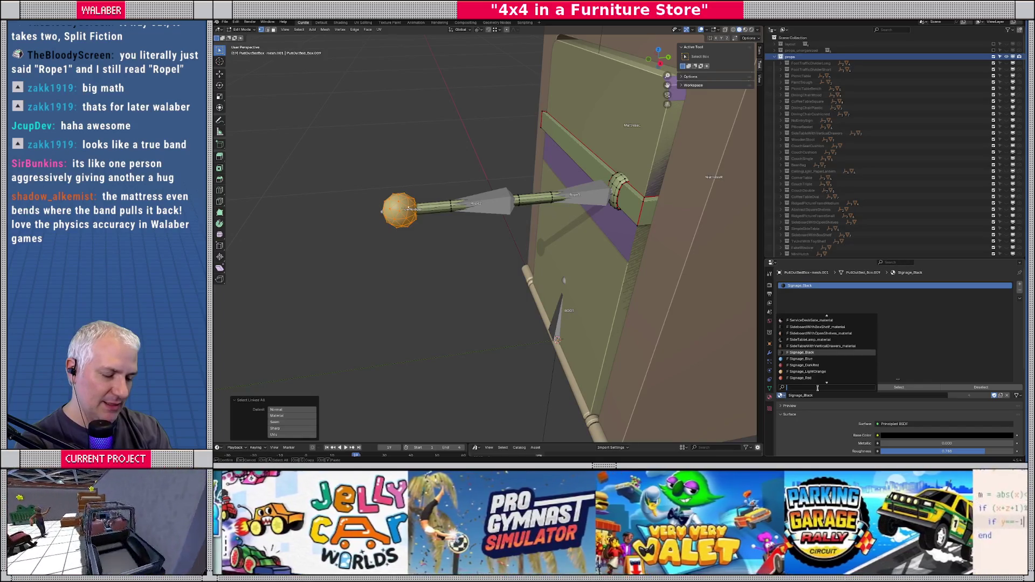
{"action": "type", "text": "sh"}
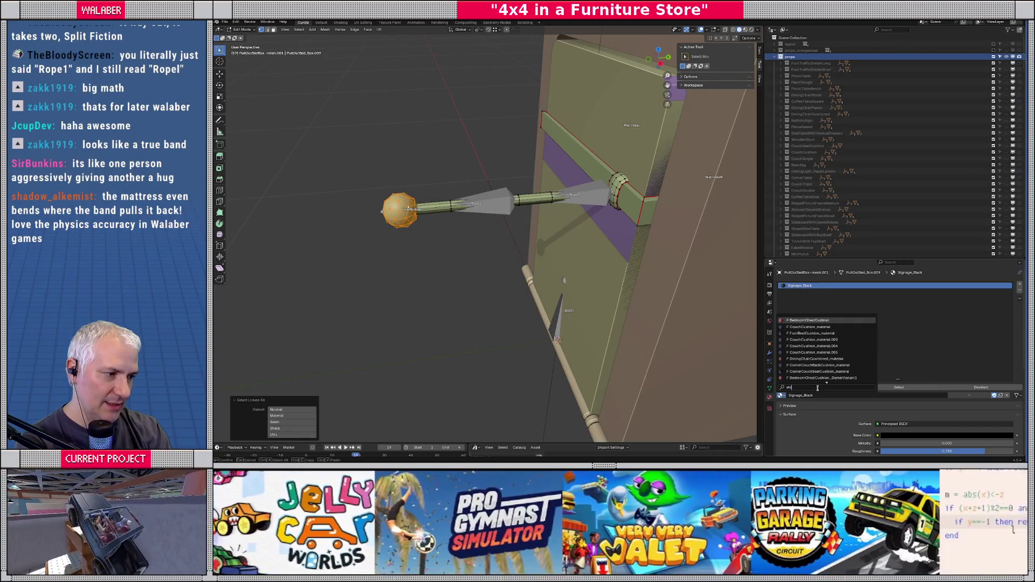
{"action": "type", "text": "iny"}
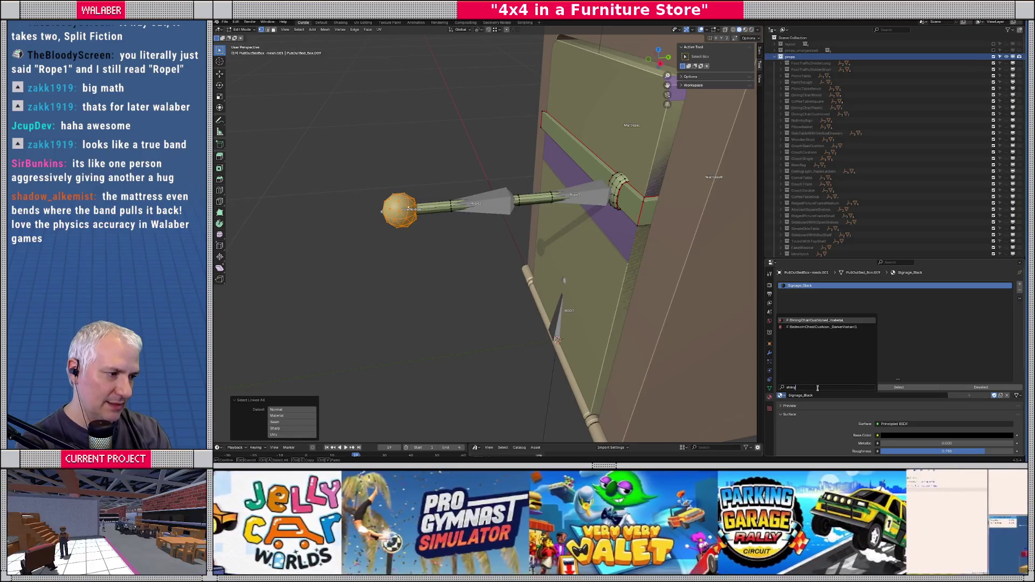
{"action": "key", "text": "BackSpace"}
{"action": "key", "text": "BackSpace"}
{"action": "key", "text": "BackSpace"}
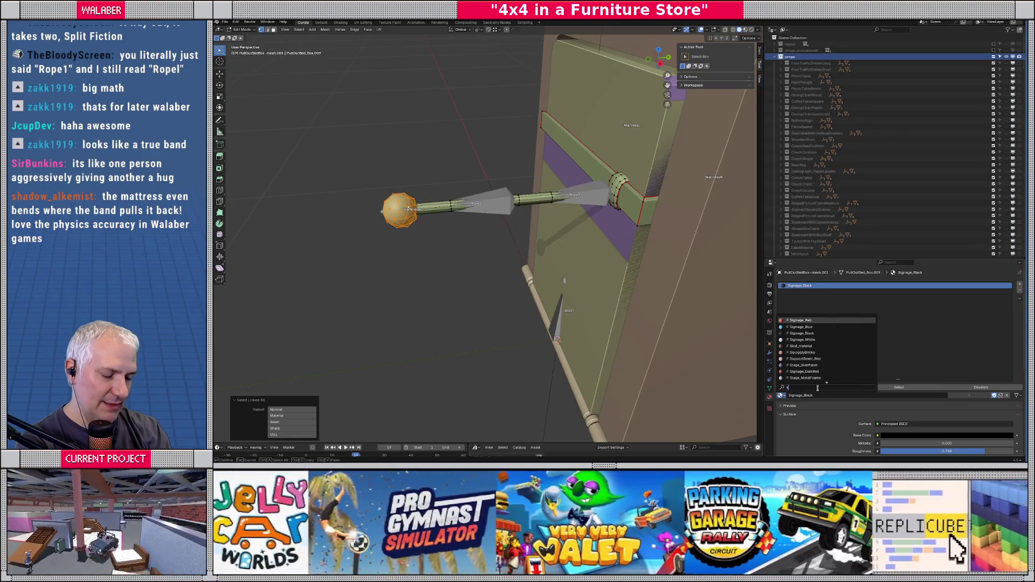
{"action": "key", "text": "BackSpace"}
{"action": "type", "text": "metal"}
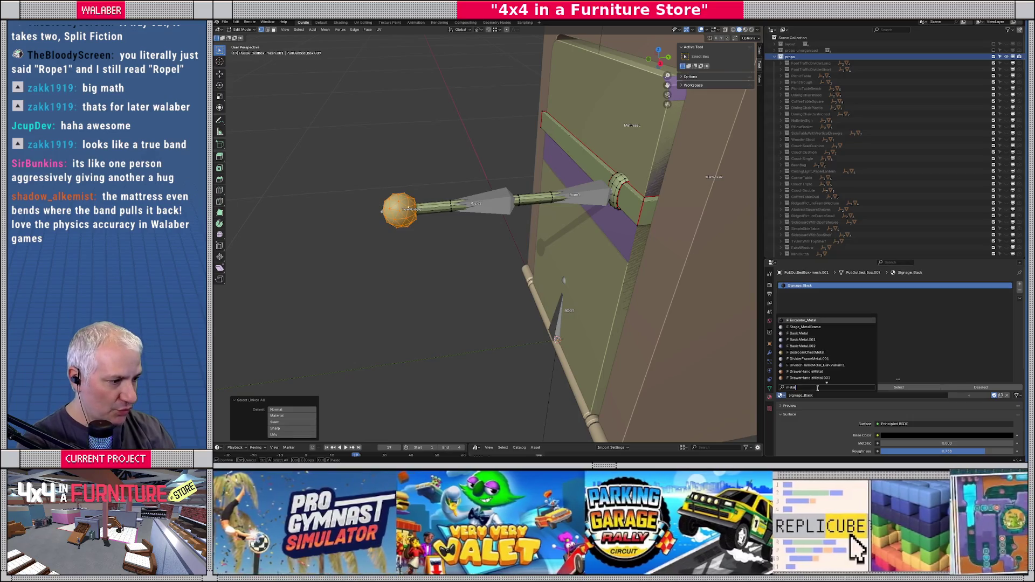
{"action": "left_click", "coordinate": [809, 372]}
{"action": "key", "text": "Tab"}
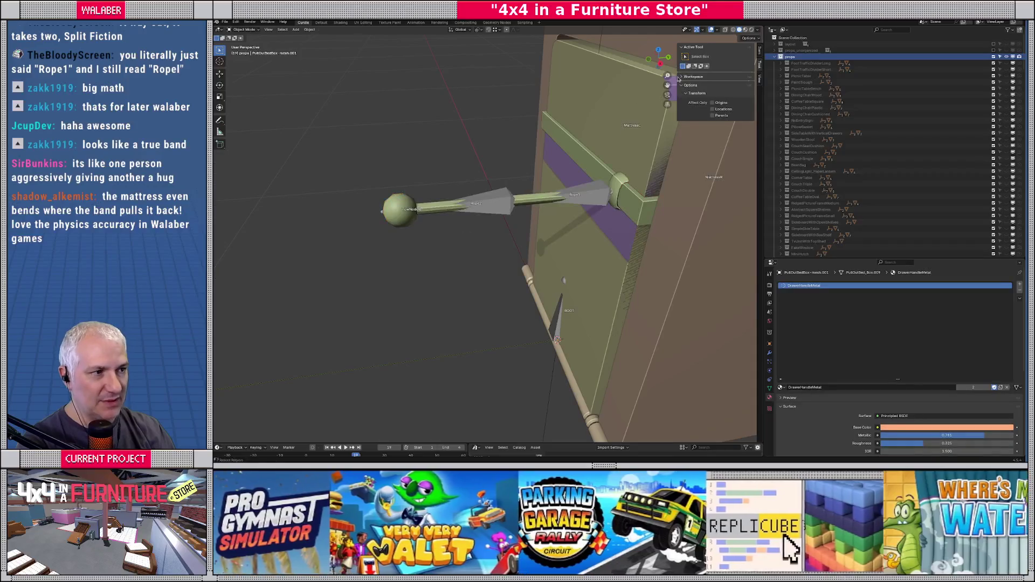
{"action": "left_click", "coordinate": [746, 31]}
Inspect the bed in Solid shading, export it over props.gltf as glTF 2.0, and switch to Godot.
{"action": "mouse_move", "coordinate": [469, 189]}
{"action": "left_mouse_down"}
{"action": "mouse_move", "coordinate": [486, 189]}
{"action": "mouse_move", "coordinate": [458, 190]}
{"action": "mouse_move", "coordinate": [528, 225]}
{"action": "mouse_move", "coordinate": [551, 215]}
{"action": "left_mouse_up"}
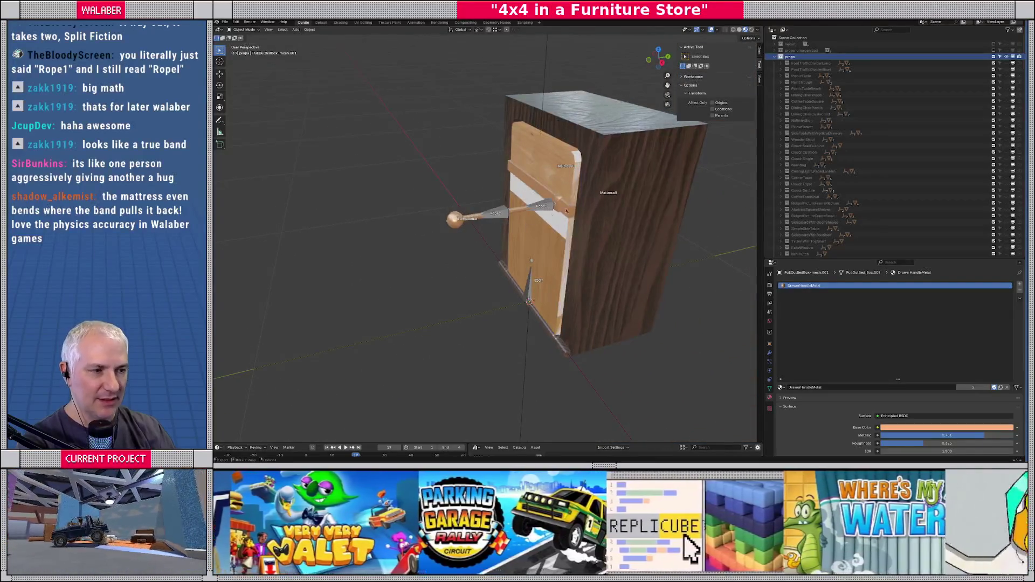
{"action": "left_click", "coordinate": [739, 30]}
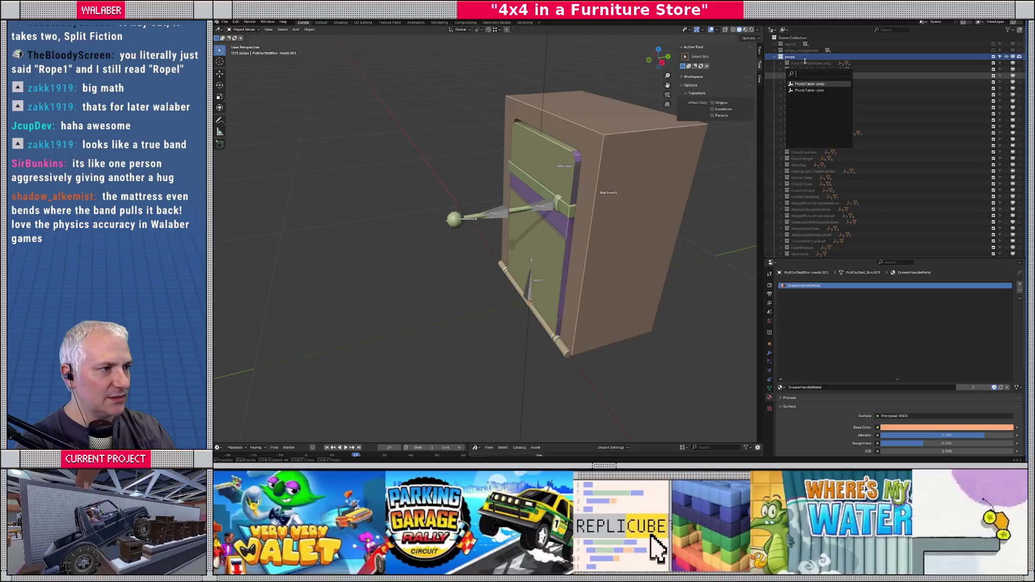
{"action": "left_click", "coordinate": [224, 22]}
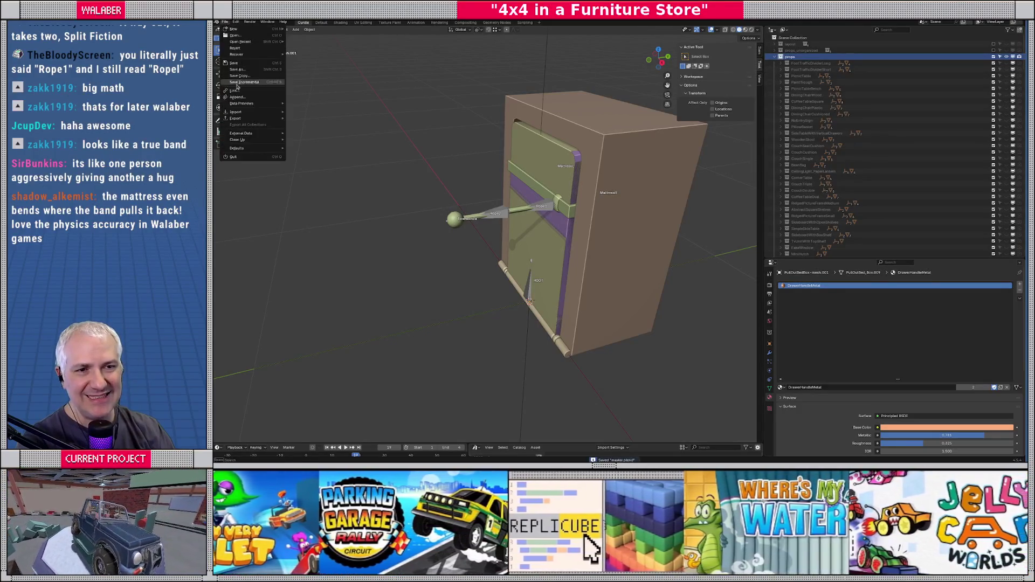
{"action": "left_click", "coordinate": [311, 182]}
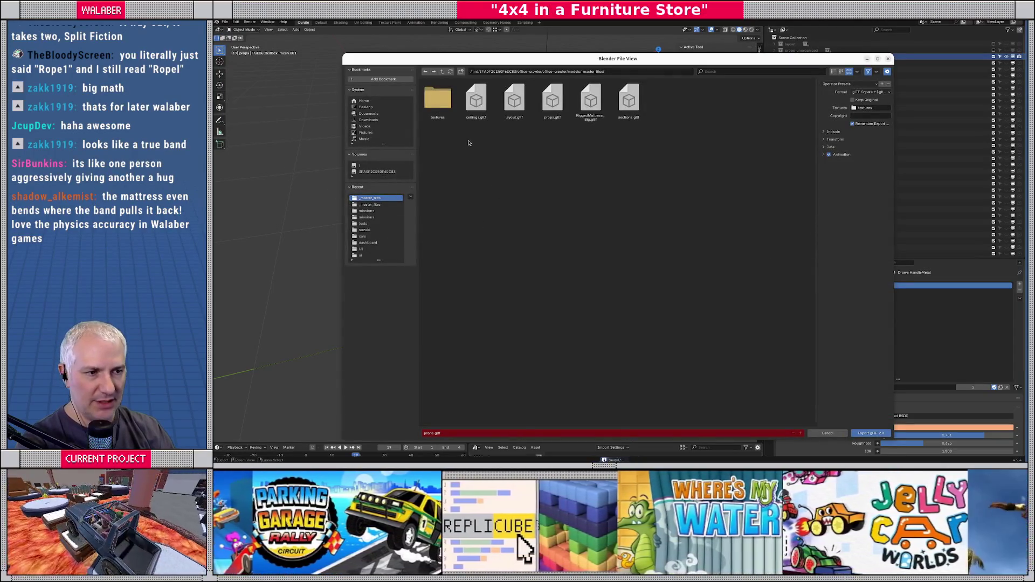
{"action": "double_click", "coordinate": [552, 102]}
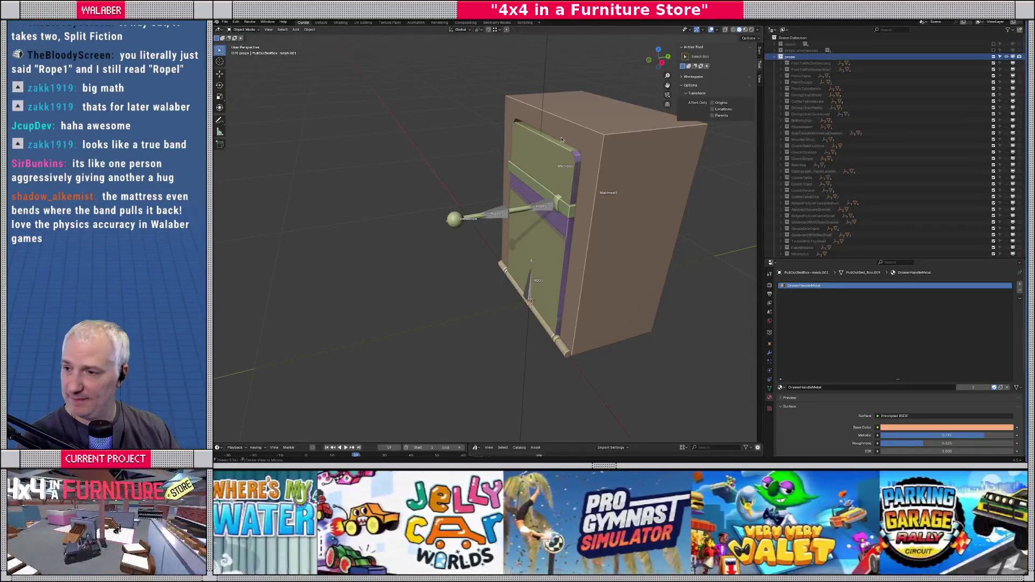
{"action": "key", "text": "alt+Tab"}
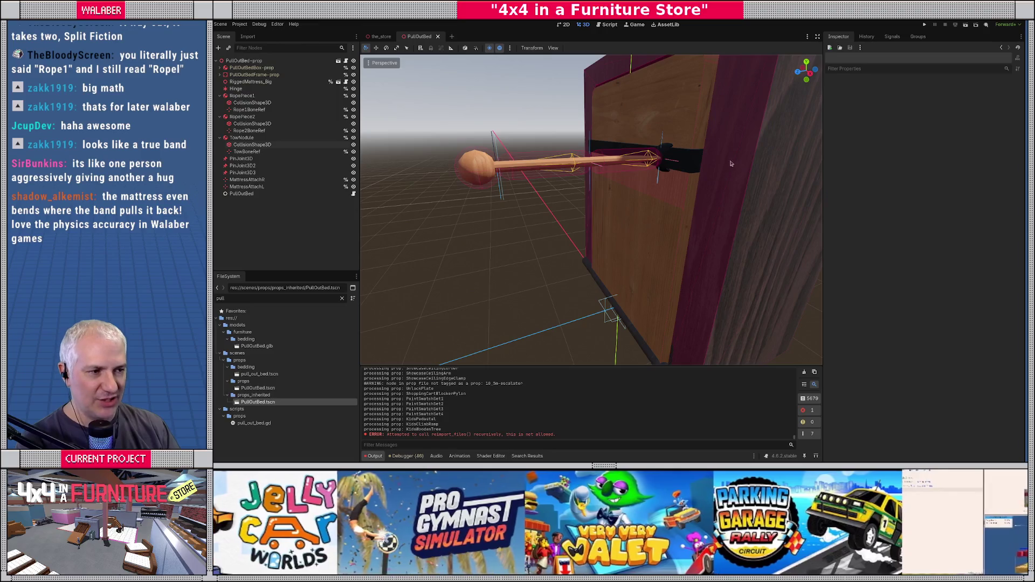
Open the PullOutBed scene in Godot and inspect the reimported rope and bed from several angles.
{"action": "left_click_drag", "start_coordinate": [609, 189], "coordinate": [561, 162]}
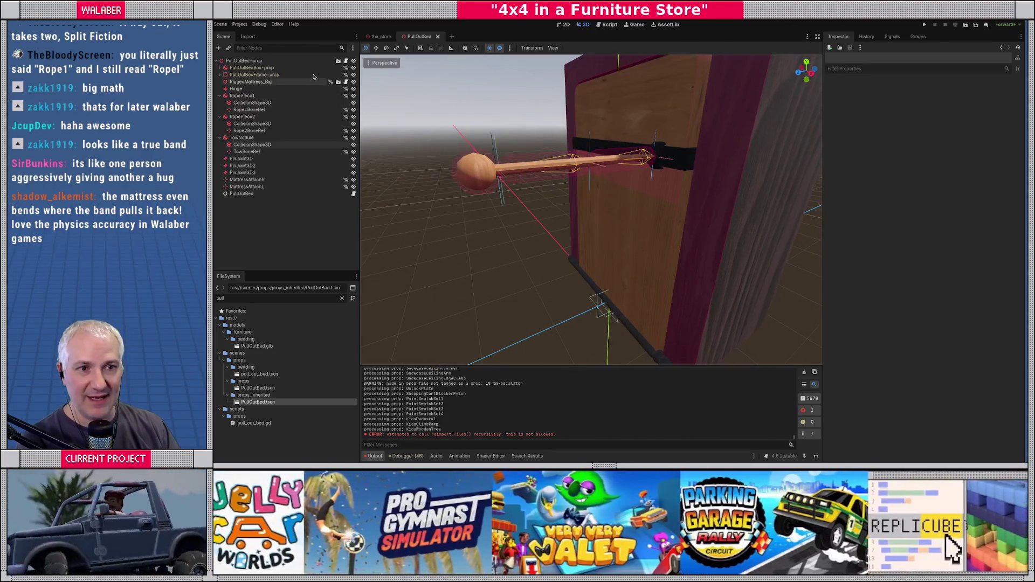
{"action": "left_click", "coordinate": [338, 61]}
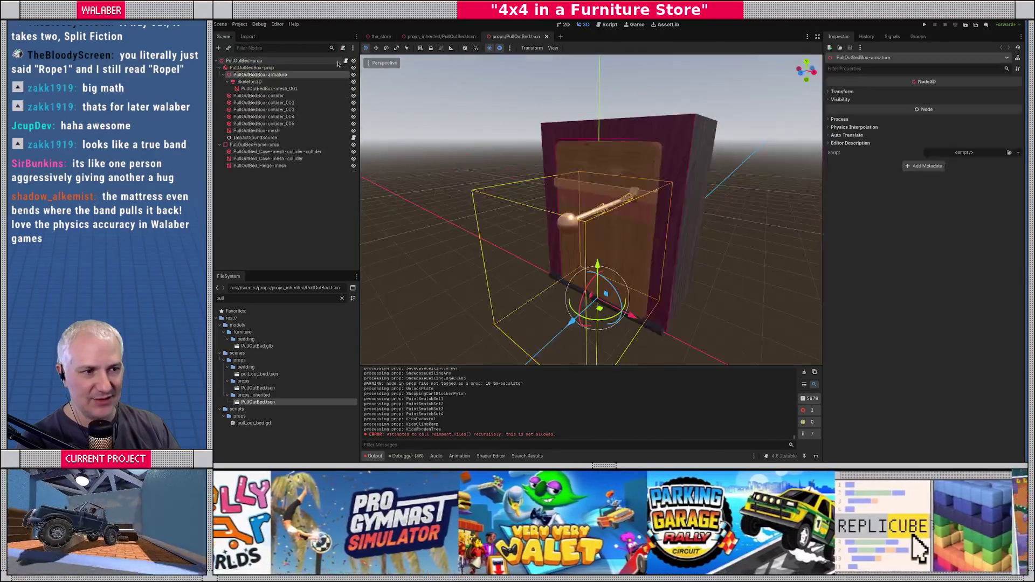
{"action": "scroll", "coordinate": [590, 213], "scroll_direction": "up", "scroll_amount": 5}
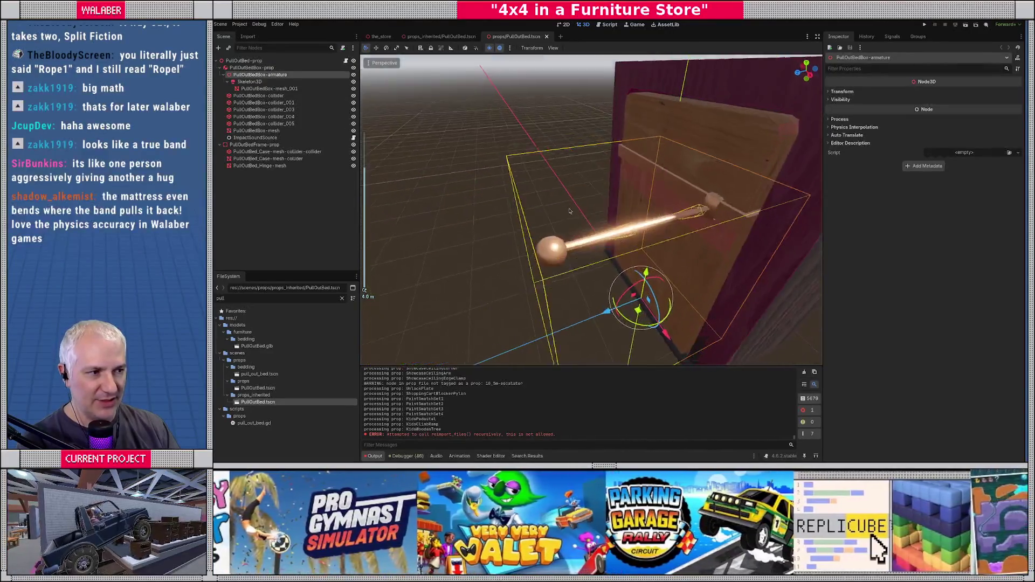
{"action": "scroll", "coordinate": [569, 210], "scroll_direction": "up", "scroll_amount": 5}
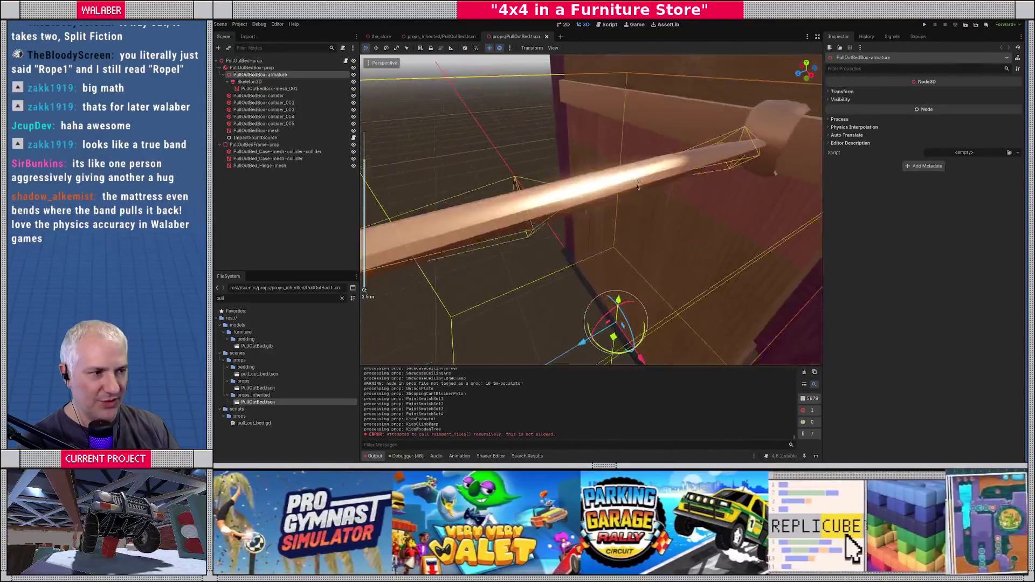
{"action": "scroll", "coordinate": [669, 178], "scroll_direction": "down", "scroll_amount": 2}
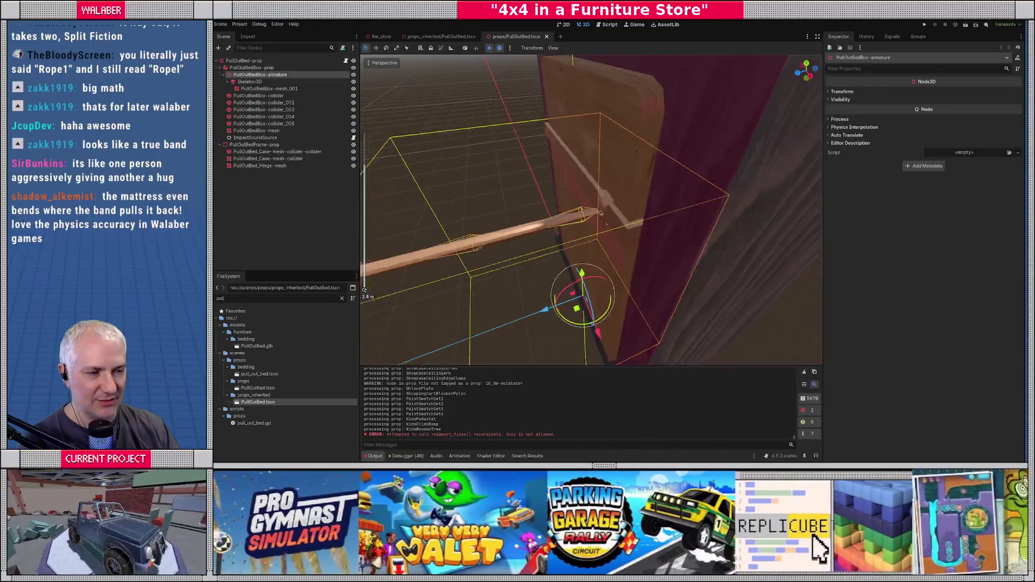
{"action": "left_click_drag", "start_coordinate": [619, 197], "coordinate": [609, 193]}
{"action": "scroll", "coordinate": [598, 200], "scroll_direction": "down", "scroll_amount": 3}
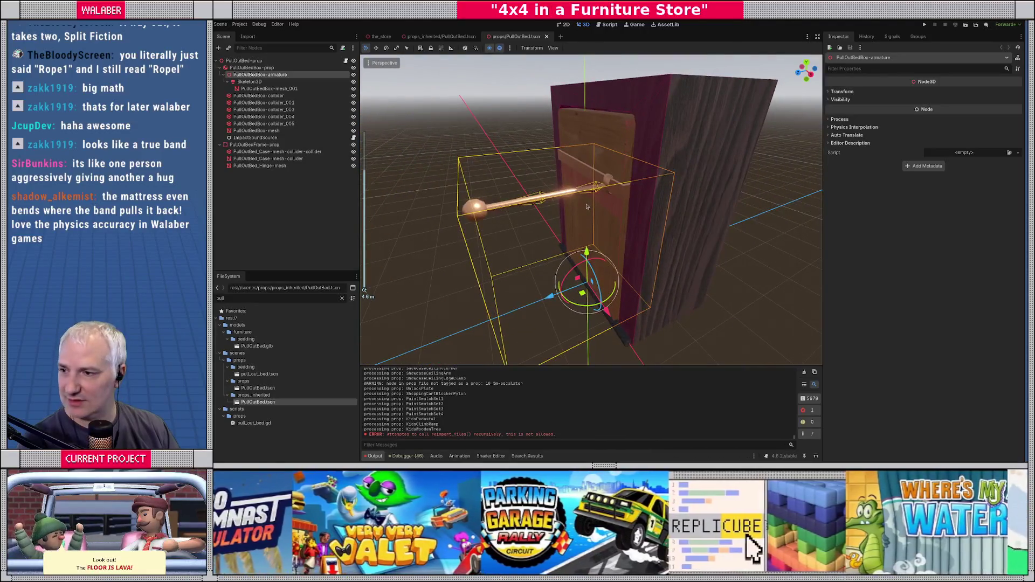
{"action": "key", "text": "alt+Tab"}
{"action": "left_click_drag", "start_coordinate": [606, 216], "coordinate": [589, 225]}
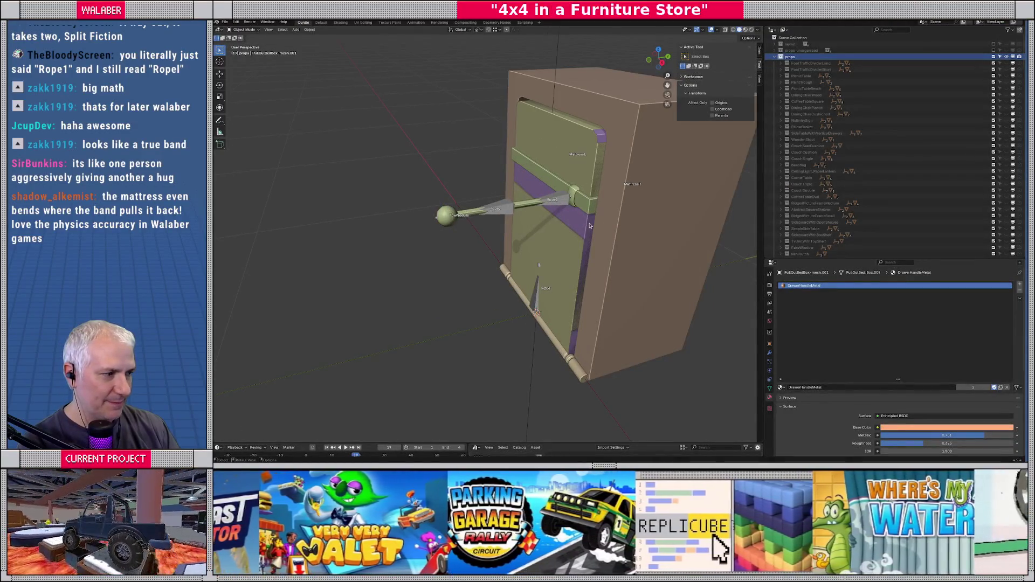
Add a second material slot with DrawerHandleMetal to the mattress band object.
{"action": "left_click", "coordinate": [587, 211]}
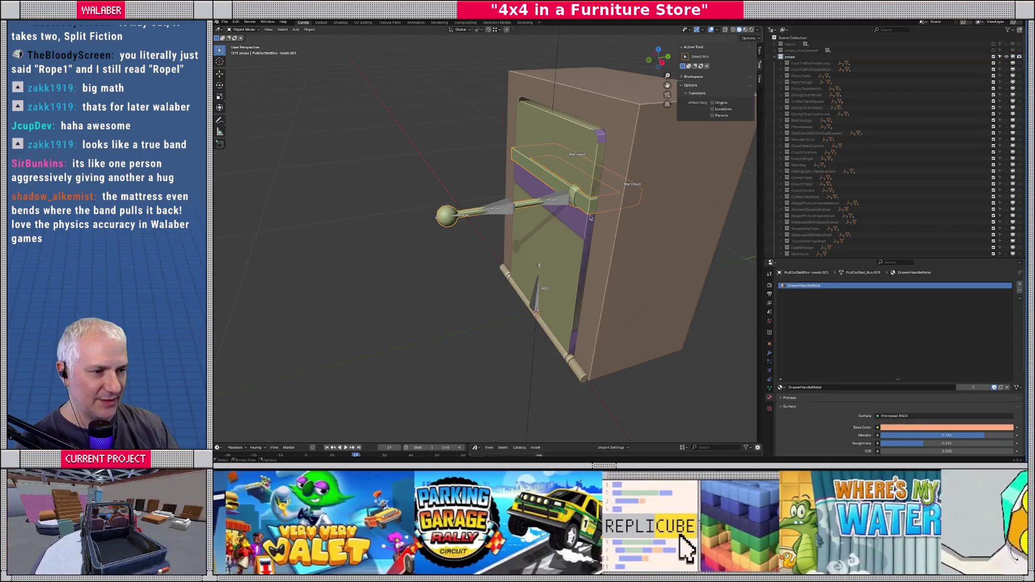
{"action": "left_click", "coordinate": [1020, 286]}
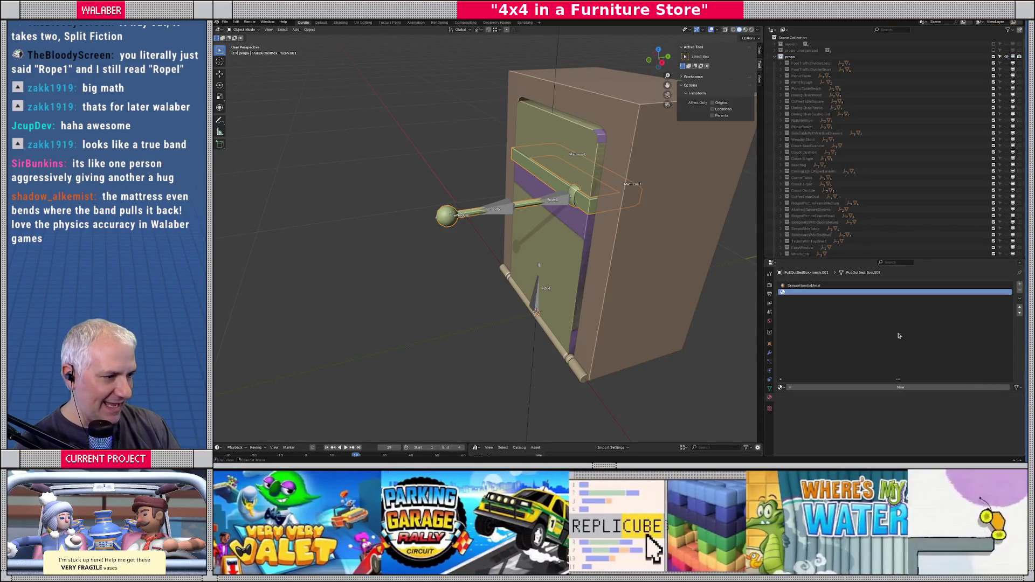
{"action": "left_click", "coordinate": [780, 387]}
{"action": "type", "text": "blu"}
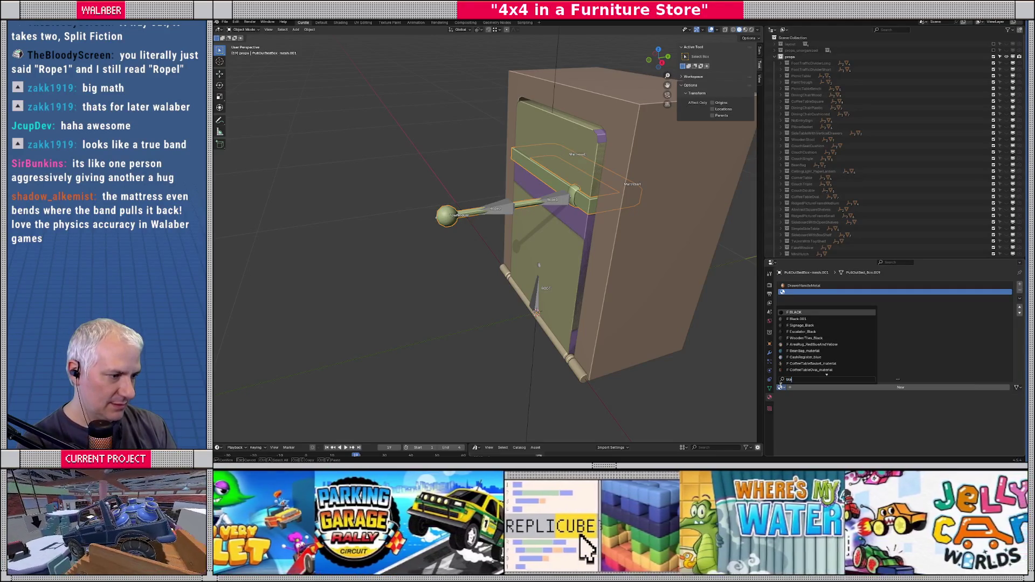
{"action": "key", "text": "BackSpace"}
{"action": "key", "text": "BackSpace"}
{"action": "key", "text": "BackSpace"}
{"action": "type", "text": "dark"}
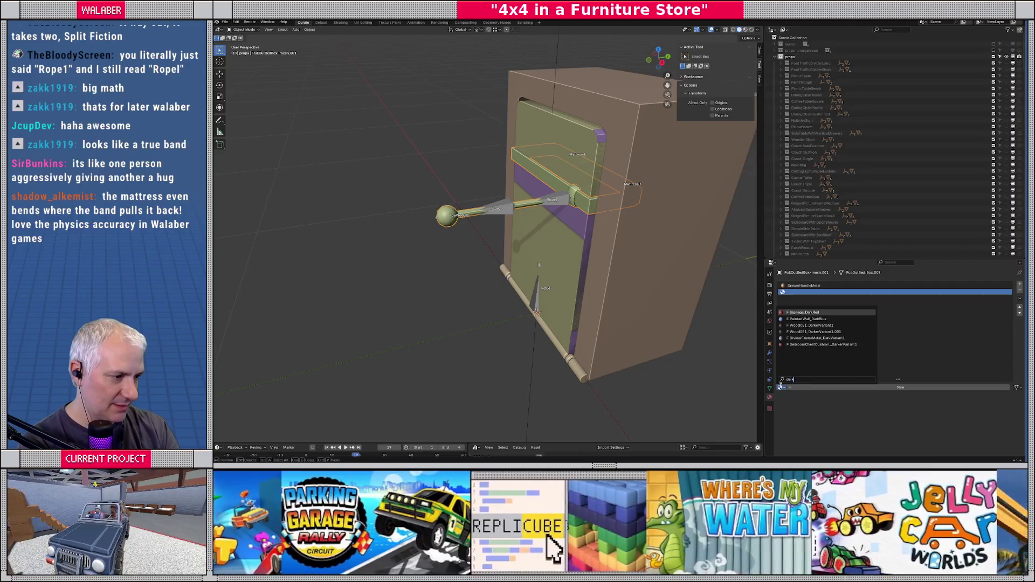
{"action": "key", "text": "BackSpace"}
{"action": "key", "text": "BackSpace"}
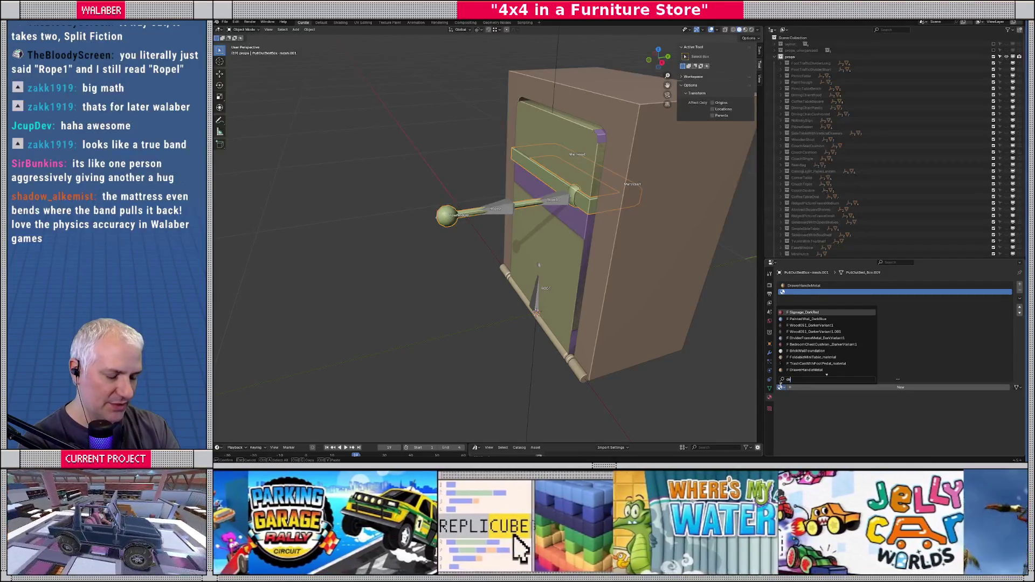
{"action": "left_click", "coordinate": [805, 370]}
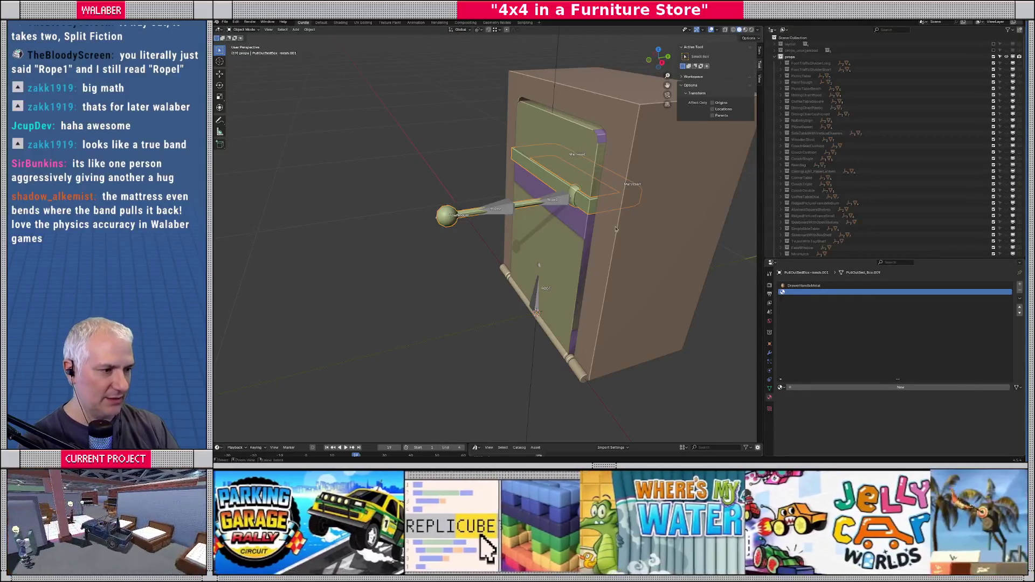
Give PullOutBed_Box.009 a DrawerHandleMetal slot beside Signage_Black in Edit Mode, then save master.blend.
{"action": "left_click", "coordinate": [582, 246]}
{"action": "key", "text": "Tab"}
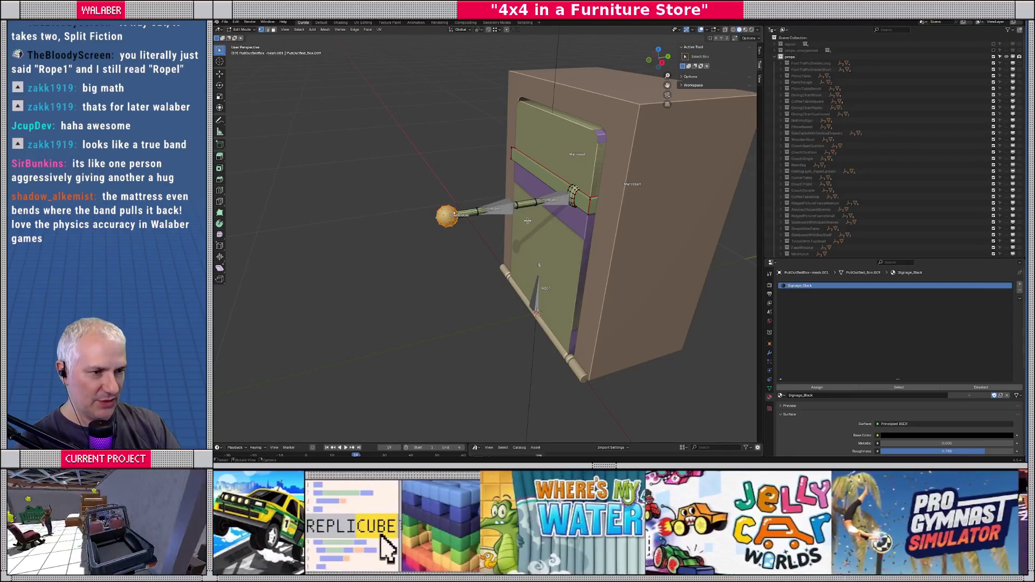
{"action": "left_click", "coordinate": [1019, 285]}
{"action": "left_click", "coordinate": [780, 396]}
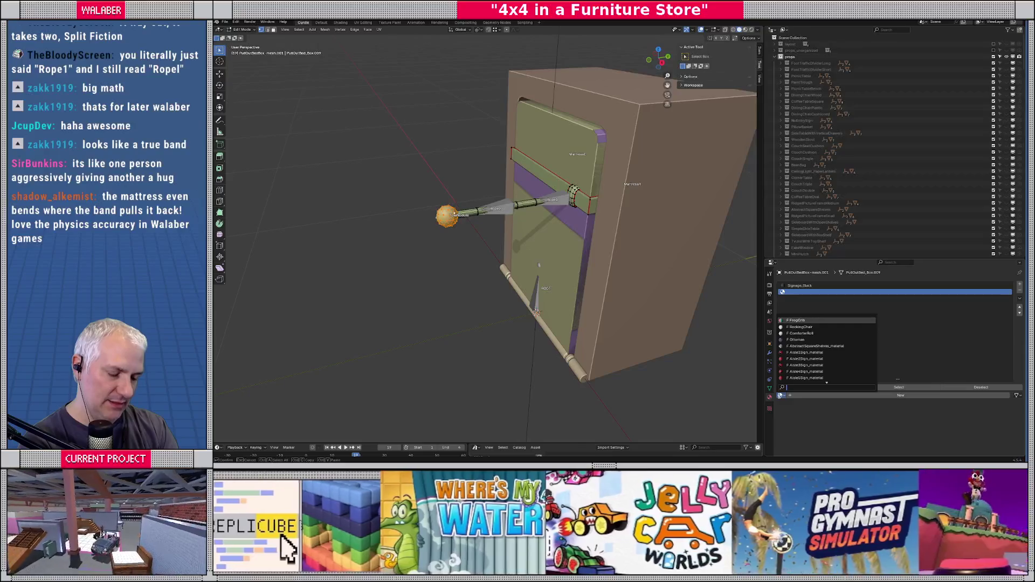
{"action": "type", "text": "han"}
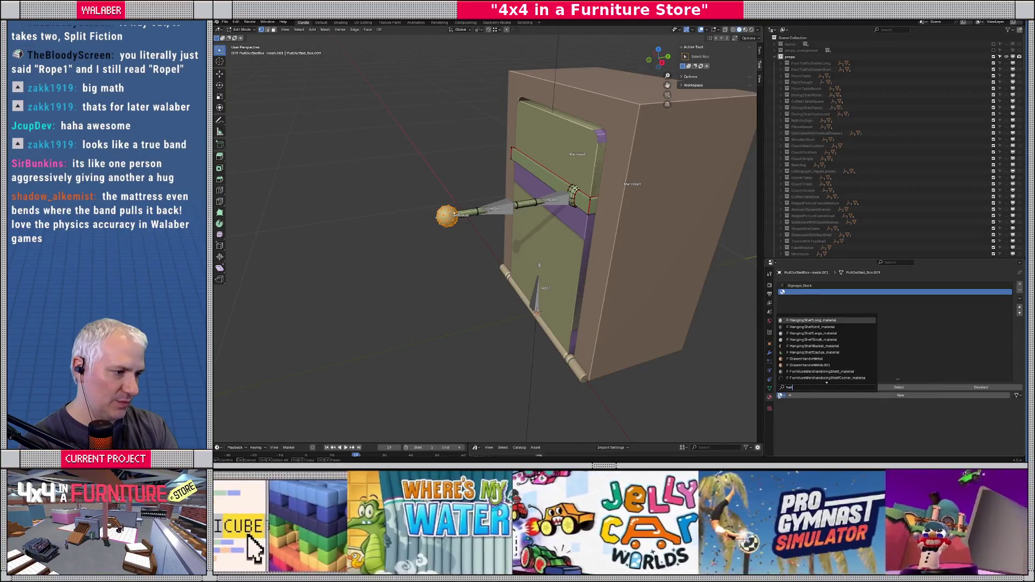
{"action": "type", "text": "d"}
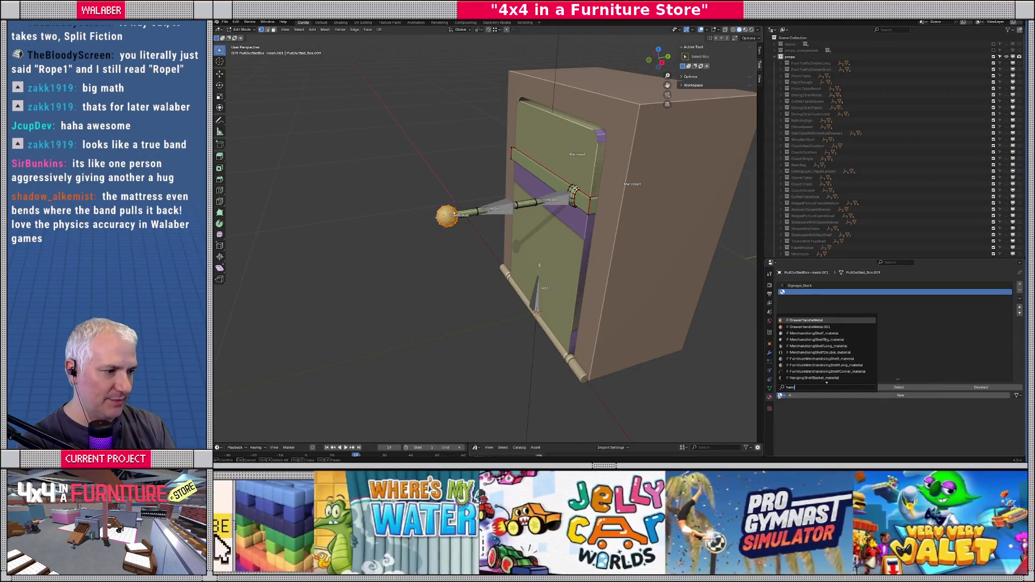
{"action": "key", "text": "Return"}
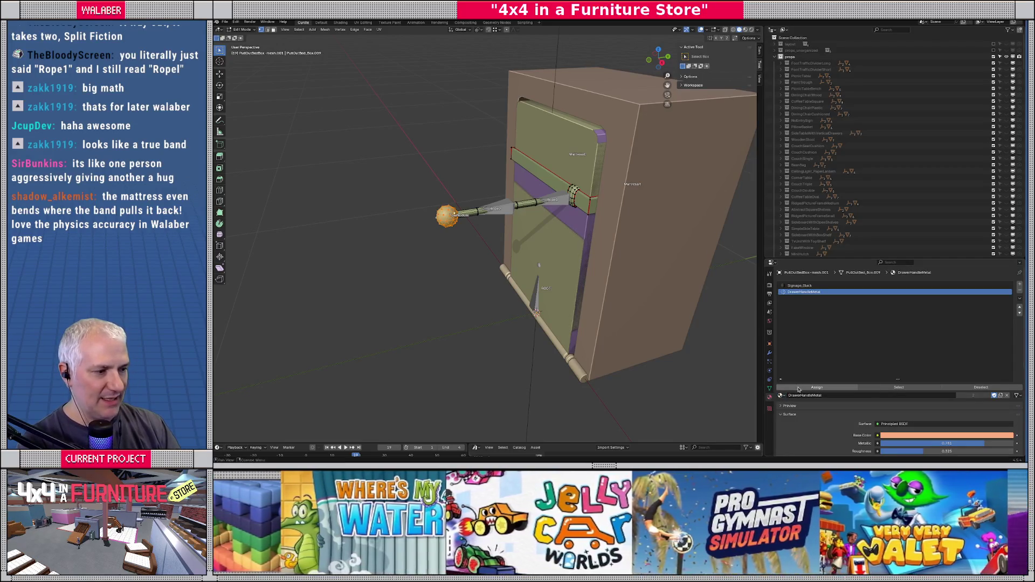
{"action": "key", "text": "l"}
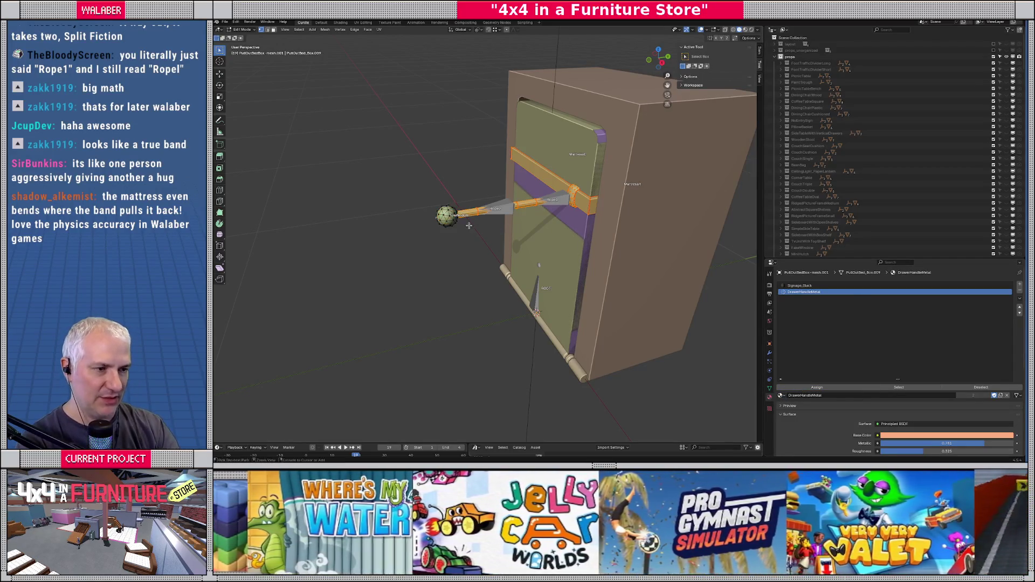
{"action": "left_click", "coordinate": [802, 285]}
{"action": "key", "text": "Tab"}
{"action": "key", "text": "ctrl+s"}
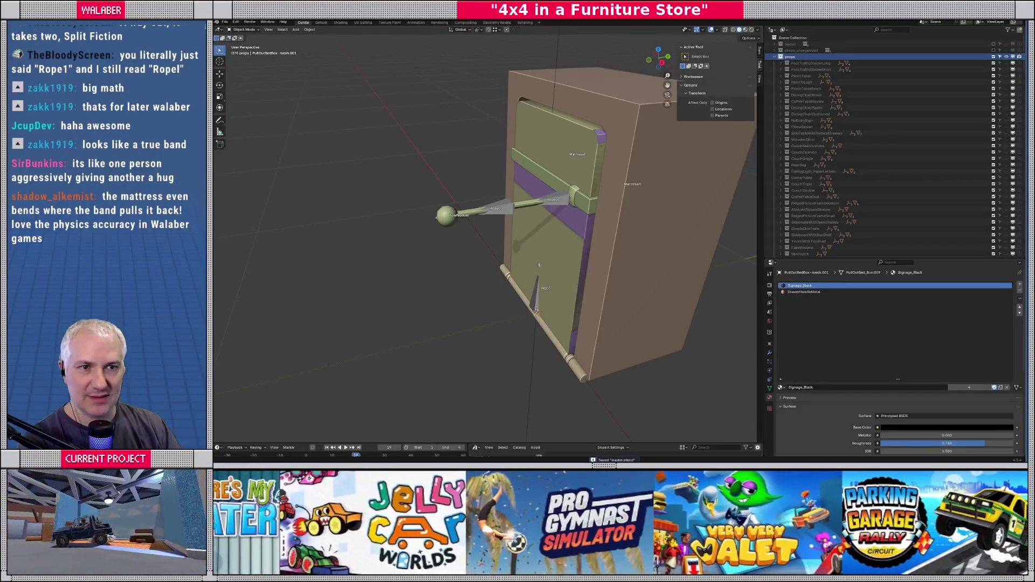
{"action": "left_click", "coordinate": [225, 22]}
Re-export the props as props.gltf in glTF 2.0, save master.blend, and switch to Godot.
{"action": "mouse_move", "coordinate": [237, 119]}
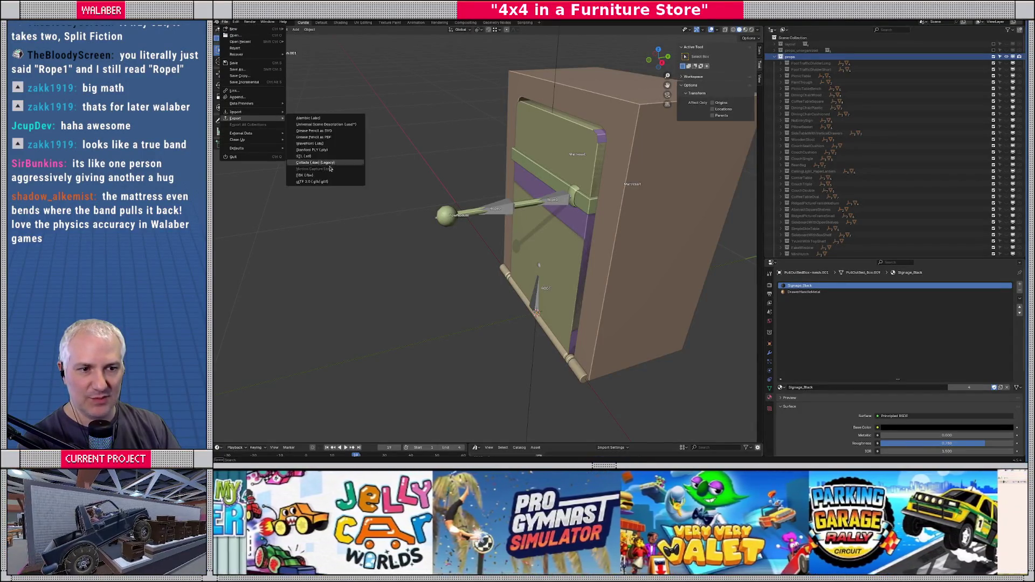
{"action": "left_click", "coordinate": [322, 182]}
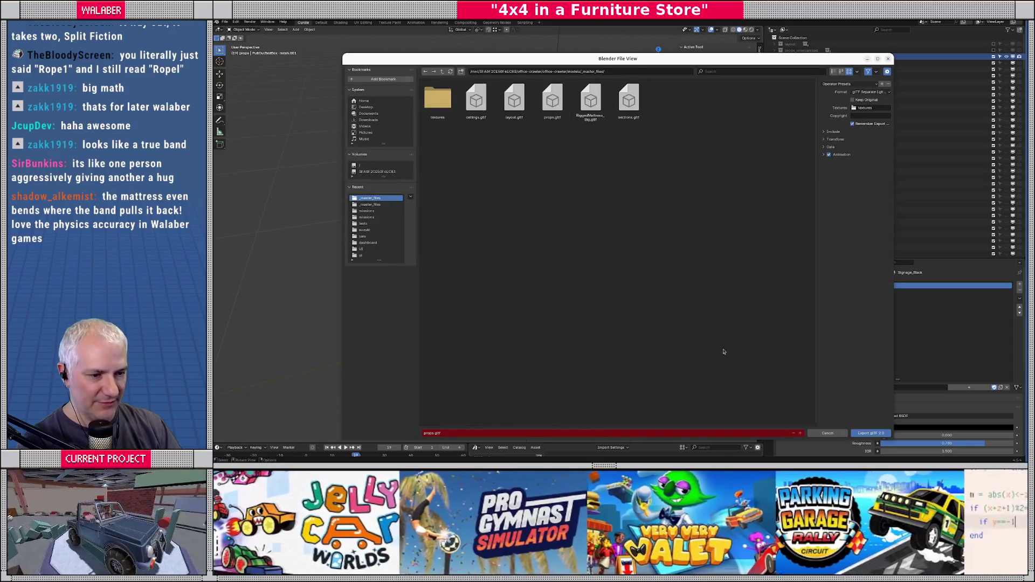
{"action": "left_click", "coordinate": [864, 431]}
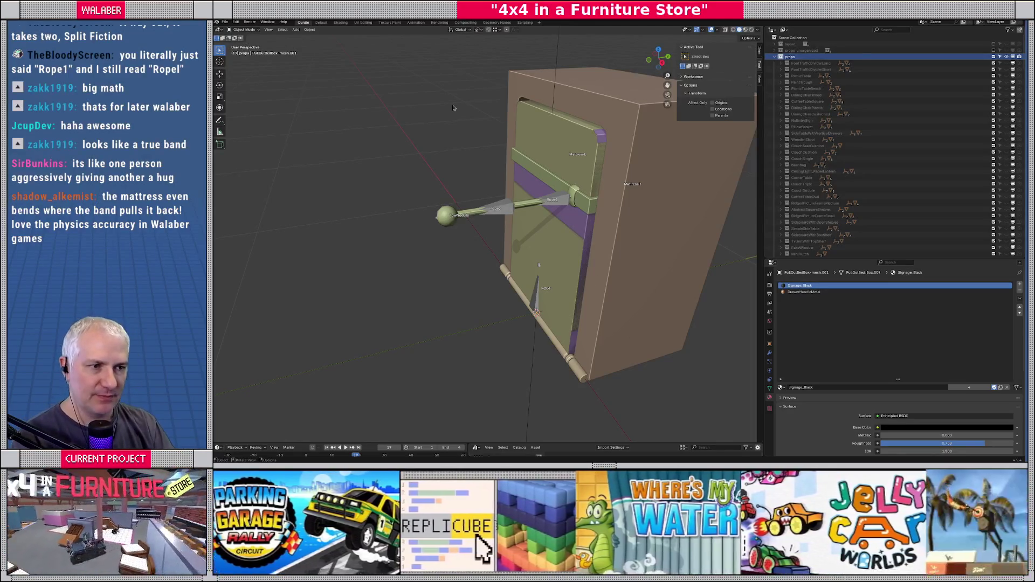
{"action": "left_click_drag", "start_coordinate": [563, 248], "coordinate": [551, 244]}
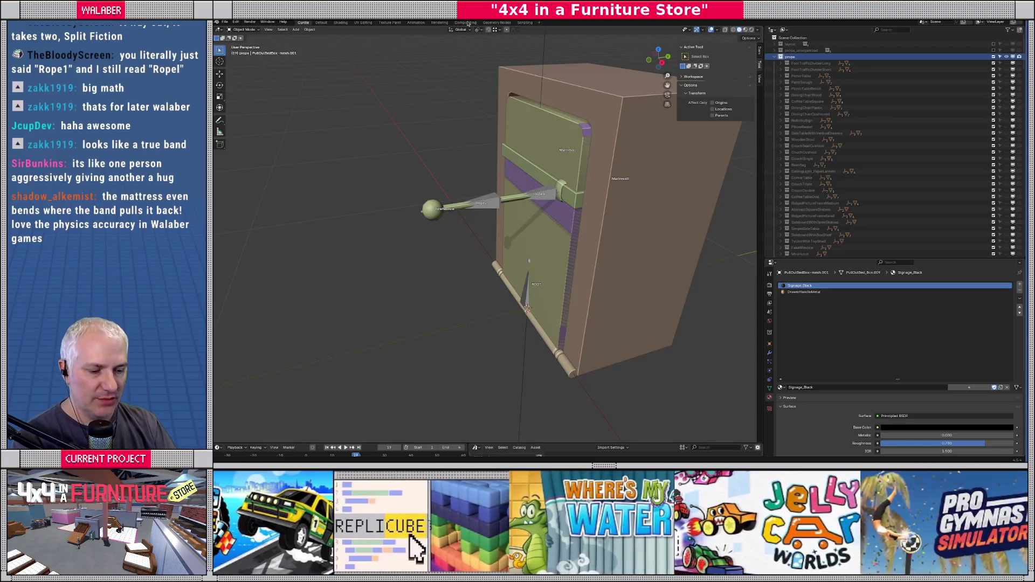
{"action": "key", "text": "ctrl+s"}
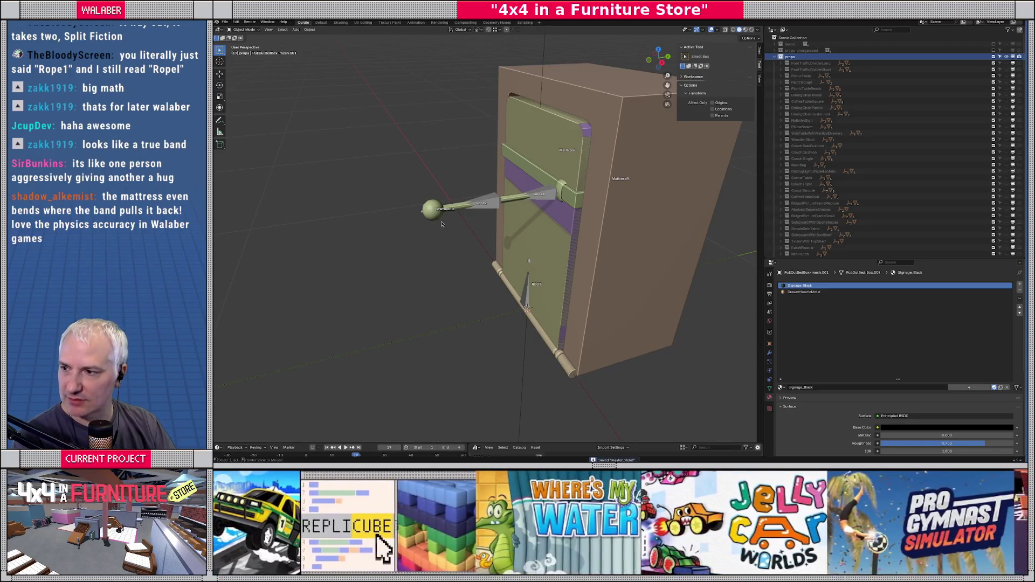
{"action": "key", "text": "alt+Tab"}
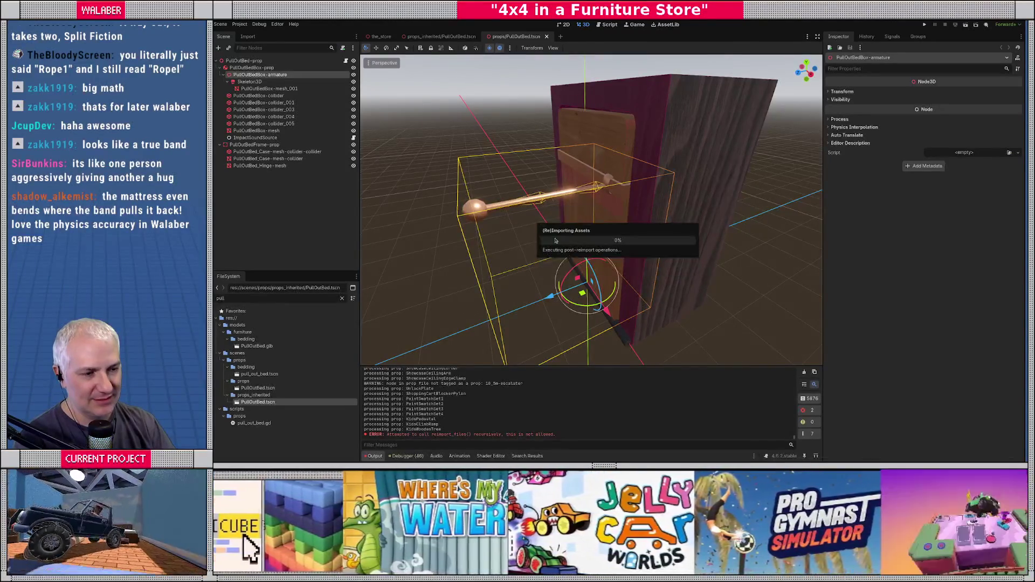
Reopen the PullOutBed.tscn scene and orbit around the reimported bed box.
{"action": "left_click", "coordinate": [547, 36]}
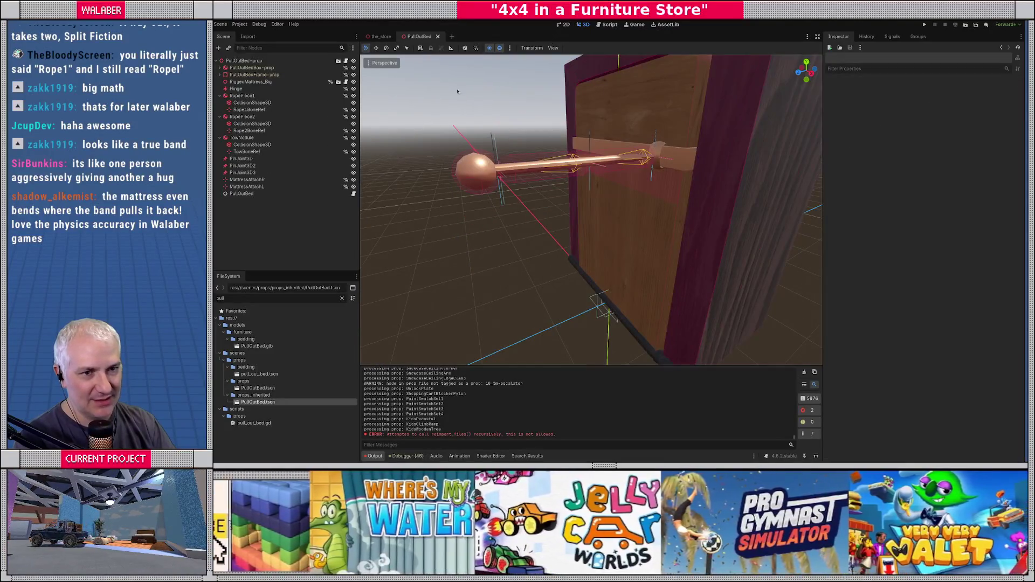
{"action": "left_click", "coordinate": [338, 60]}
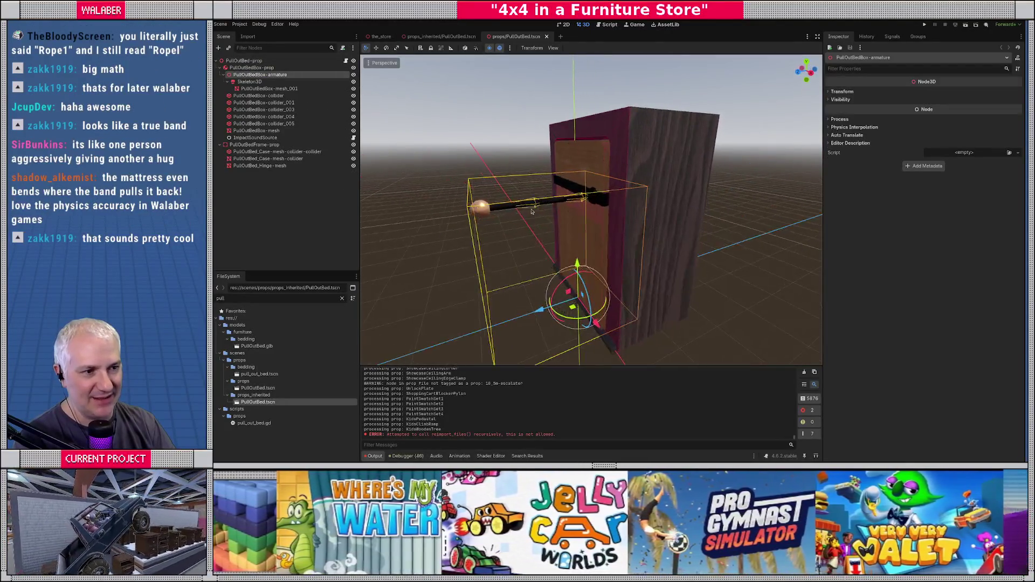
{"action": "mouse_move", "coordinate": [555, 205]}
{"action": "left_mouse_down"}
{"action": "mouse_move", "coordinate": [589, 179]}
{"action": "mouse_move", "coordinate": [566, 228]}
{"action": "left_mouse_up"}
{"action": "scroll", "coordinate": [566, 228], "scroll_direction": "down", "scroll_amount": 3}
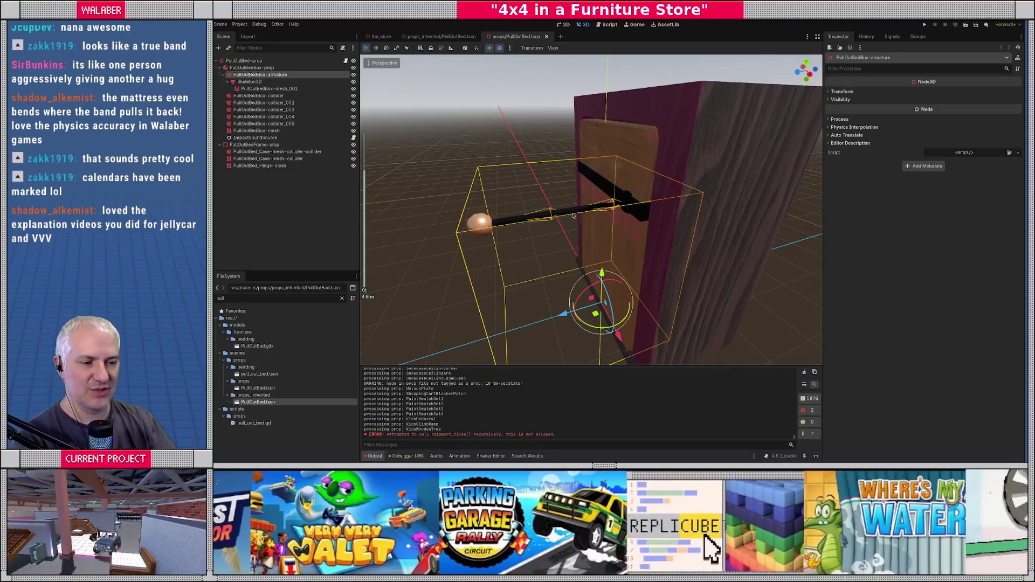
{"action": "left_click_drag", "start_coordinate": [454, 199], "coordinate": [506, 212]}
{"action": "scroll", "coordinate": [506, 212], "scroll_direction": "down", "scroll_amount": 4}
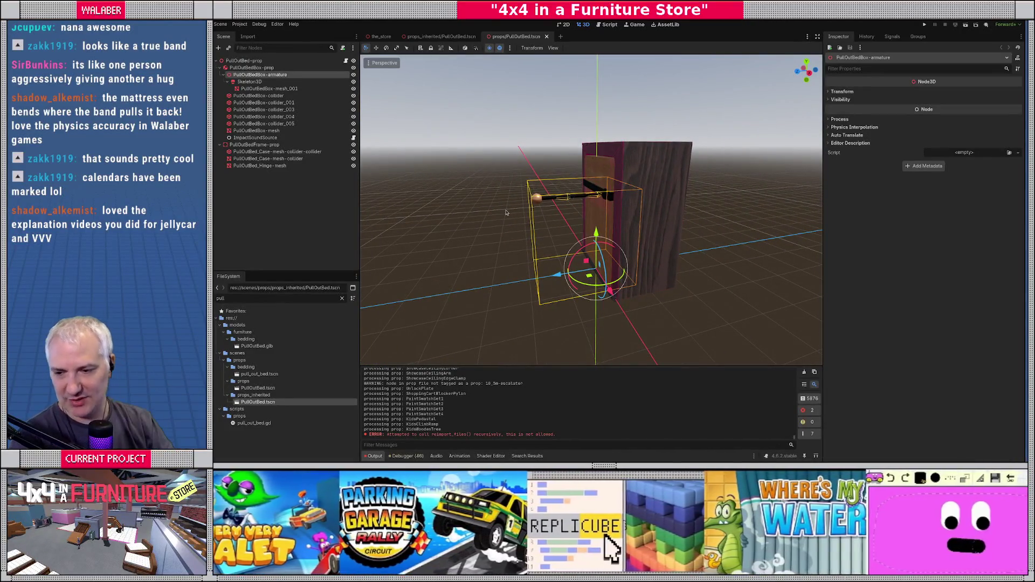
{"action": "mouse_move", "coordinate": [506, 212]}
{"action": "left_mouse_down"}
{"action": "mouse_move", "coordinate": [617, 225]}
{"action": "mouse_move", "coordinate": [539, 216]}
{"action": "left_mouse_up"}
{"action": "scroll", "coordinate": [616, 225], "scroll_direction": "up", "scroll_amount": 3}
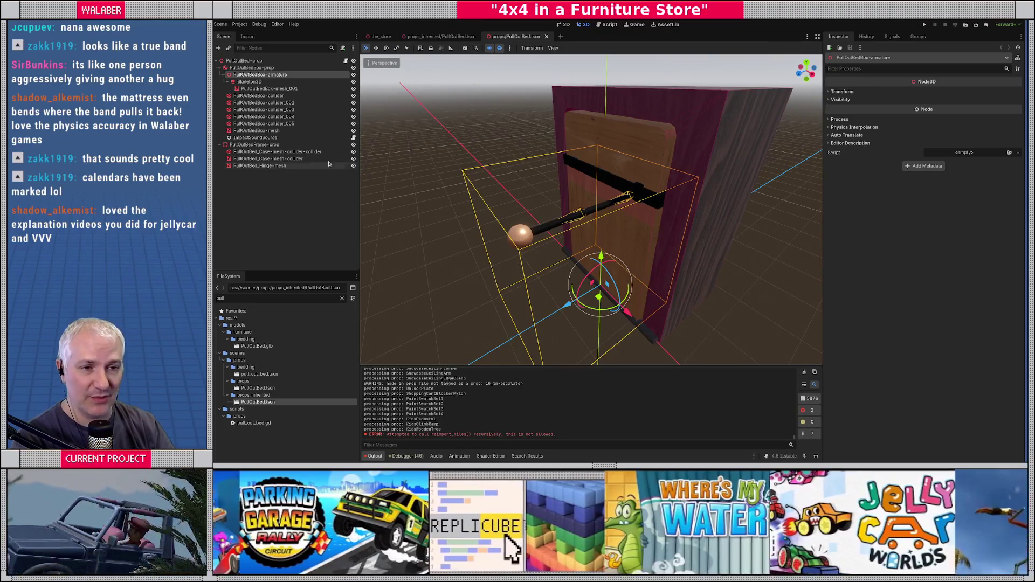
Collapse the armature node, close the PullOutBed tab, and review the bed in the_store scene.
{"action": "left_click", "coordinate": [224, 75]}
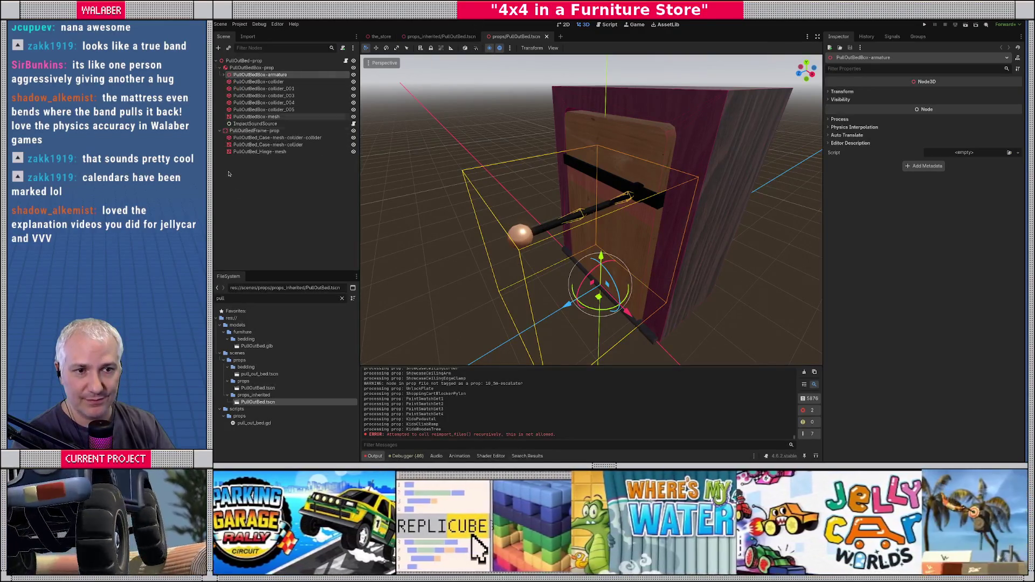
{"action": "left_click", "coordinate": [254, 182]}
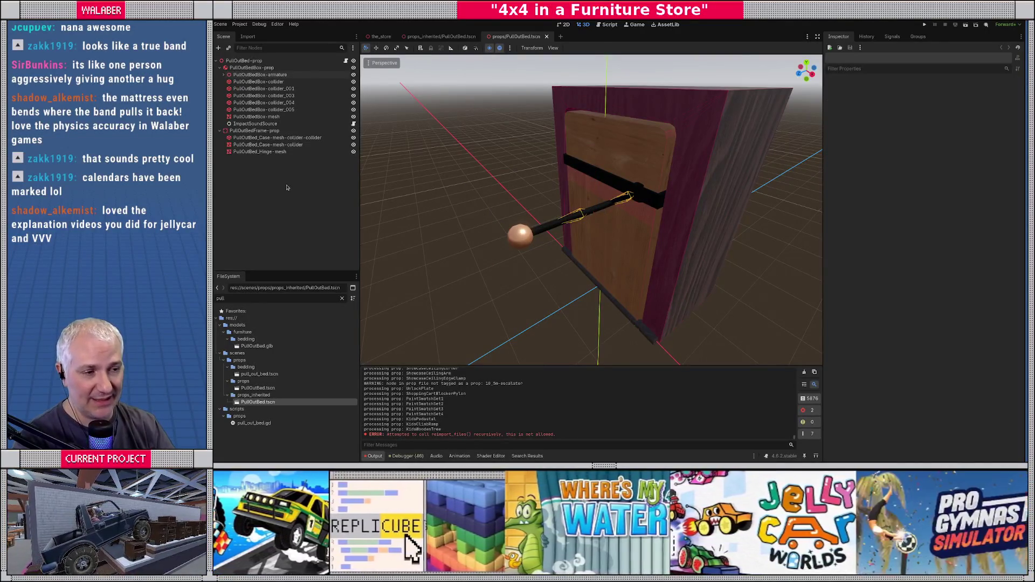
{"action": "scroll", "coordinate": [568, 179], "scroll_direction": "down", "scroll_amount": 3}
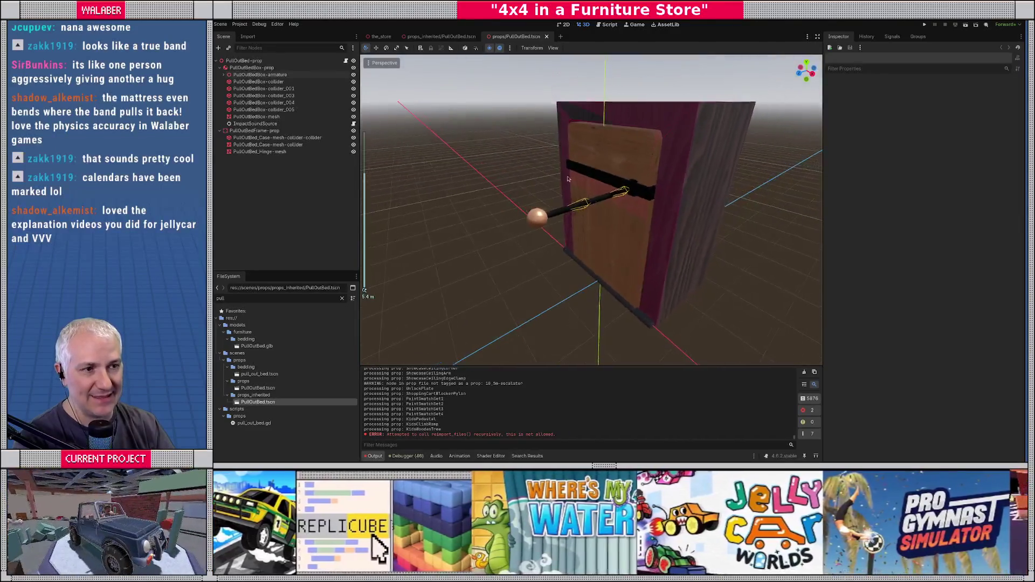
{"action": "left_click", "coordinate": [546, 37]}
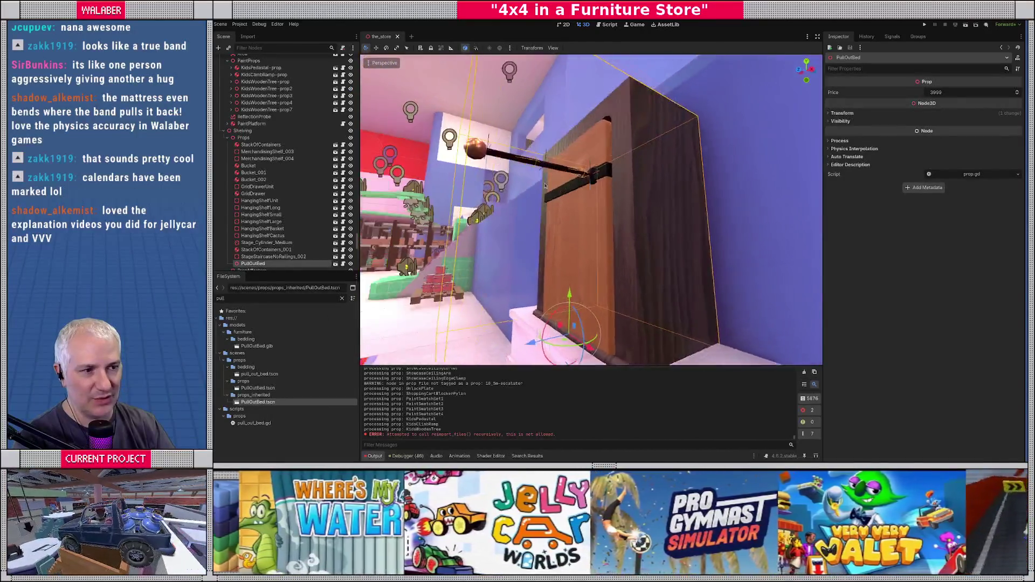
{"action": "scroll", "coordinate": [629, 246], "scroll_direction": "down", "scroll_amount": 5}
{"action": "scroll", "coordinate": [629, 247], "scroll_direction": "down", "scroll_amount": 10}
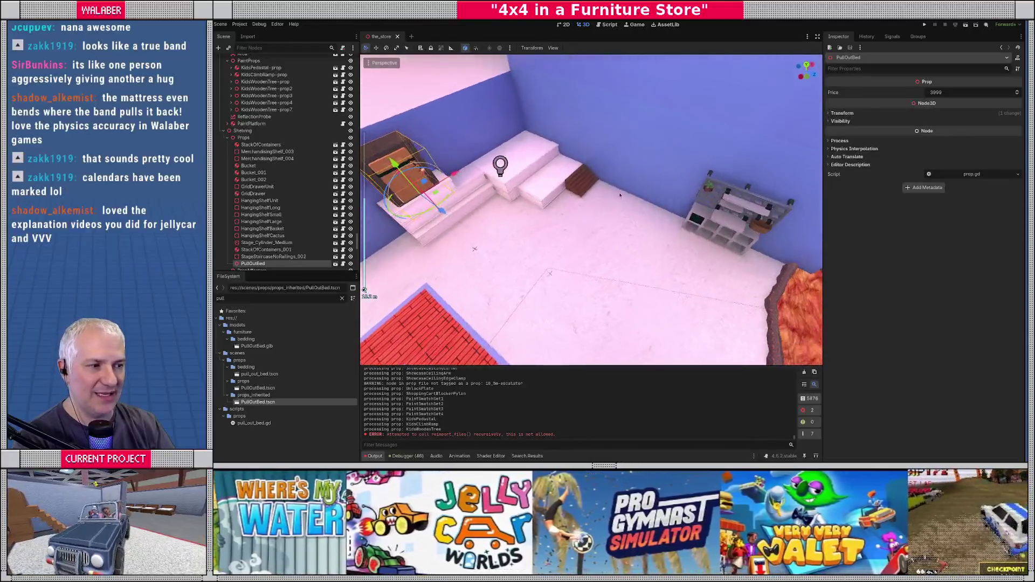
{"action": "left_click_drag", "start_coordinate": [619, 194], "coordinate": [597, 231]}
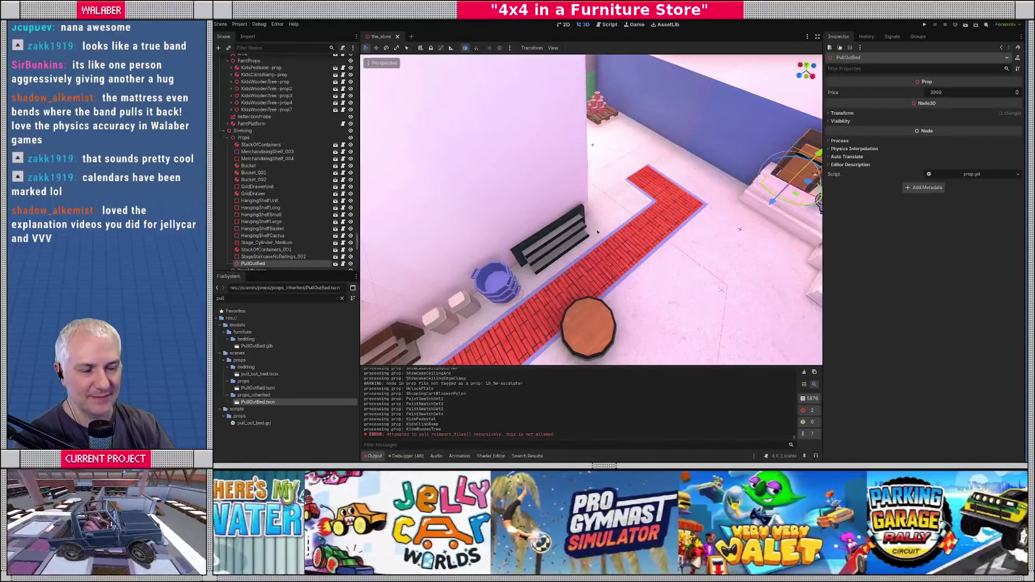
{"action": "key", "text": "alt+Tab"}
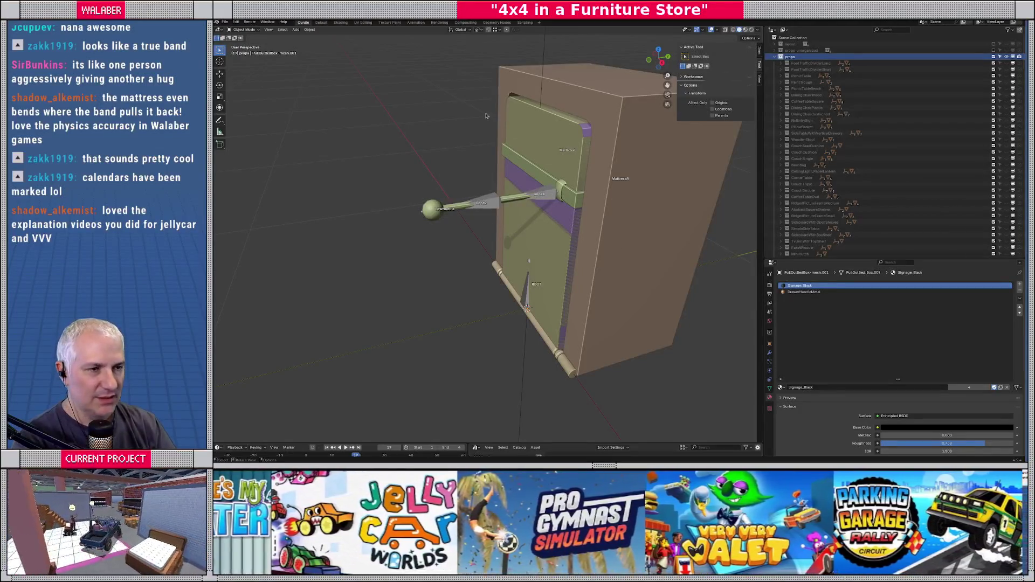
Exclude the props, ceilings, outdoor and sections collections to expose the store interior.
{"action": "left_click", "coordinate": [993, 57]}
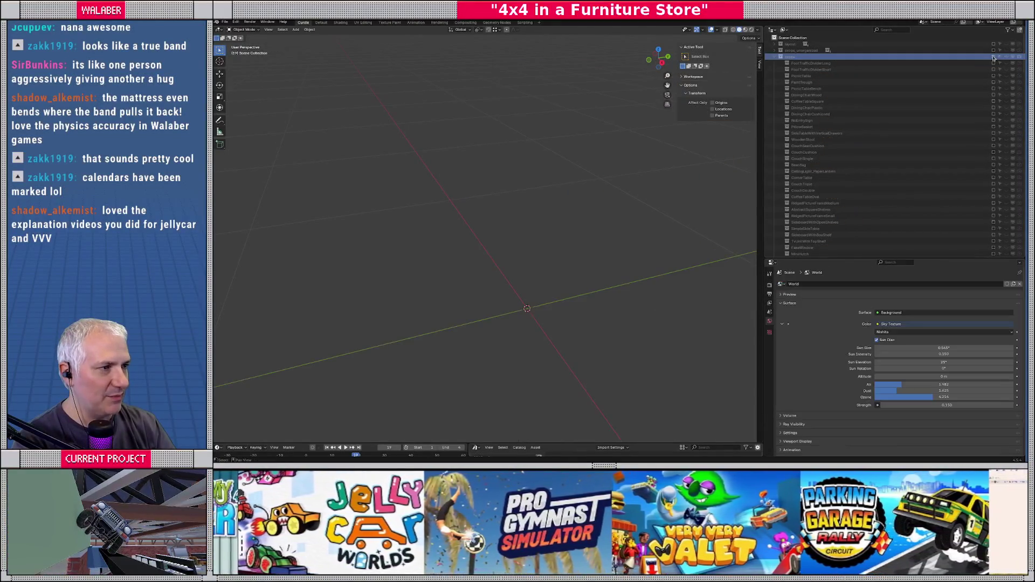
{"action": "left_click", "coordinate": [993, 44]}
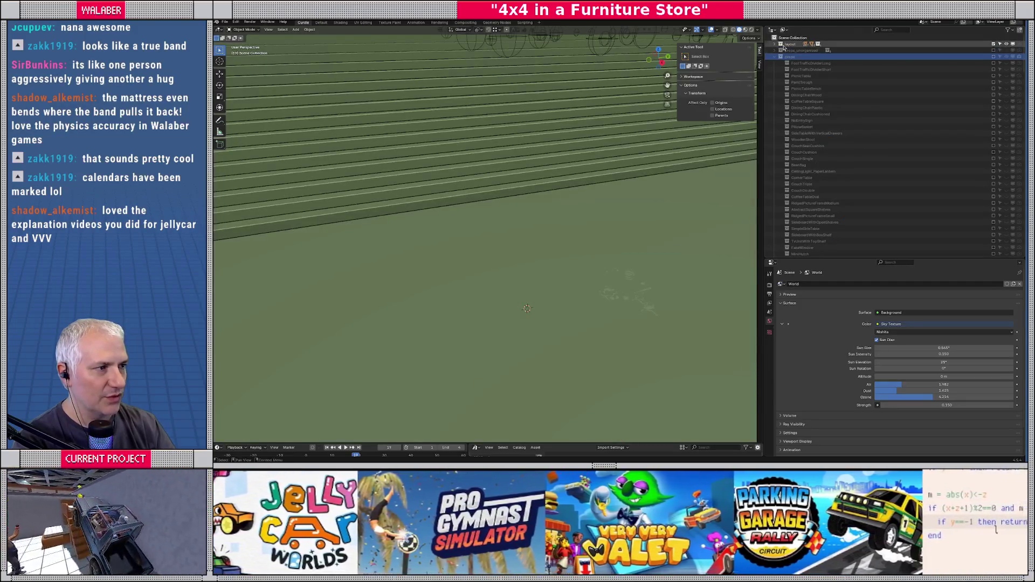
{"action": "left_click", "coordinate": [775, 44]}
{"action": "left_click", "coordinate": [994, 82]}
{"action": "left_click", "coordinate": [993, 75]}
{"action": "left_click", "coordinate": [994, 69]}
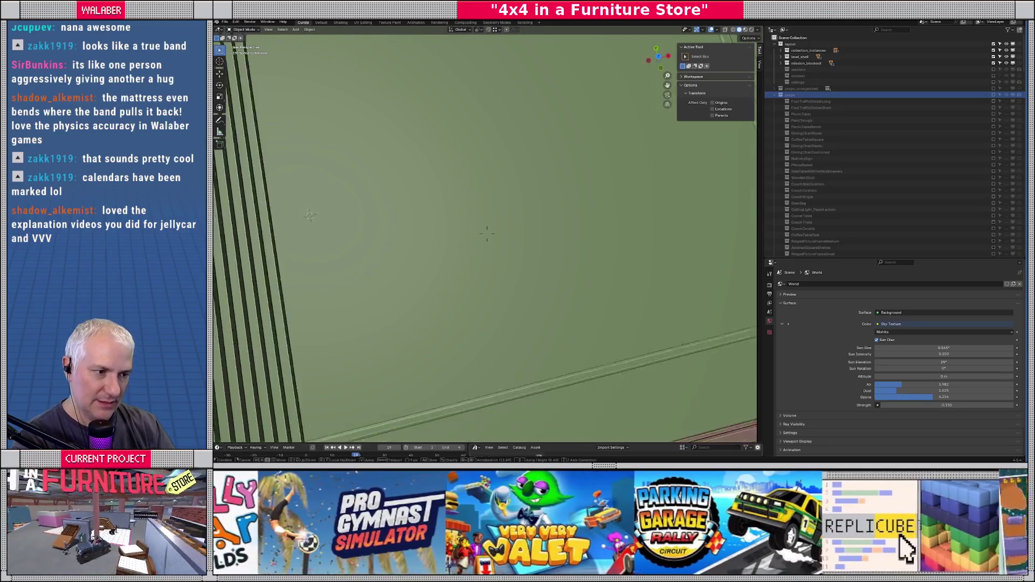
Walk through the store interior and delete the MerchandisingShelf.003 shelf.
{"action": "key", "text": "s"}
{"action": "key", "text": "w"}
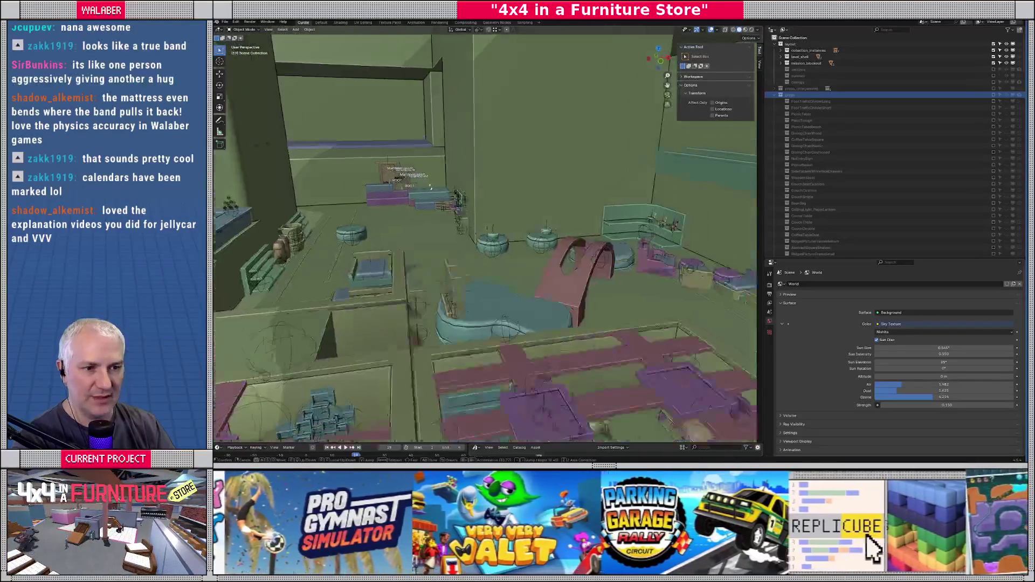
{"action": "key", "text": "w"}
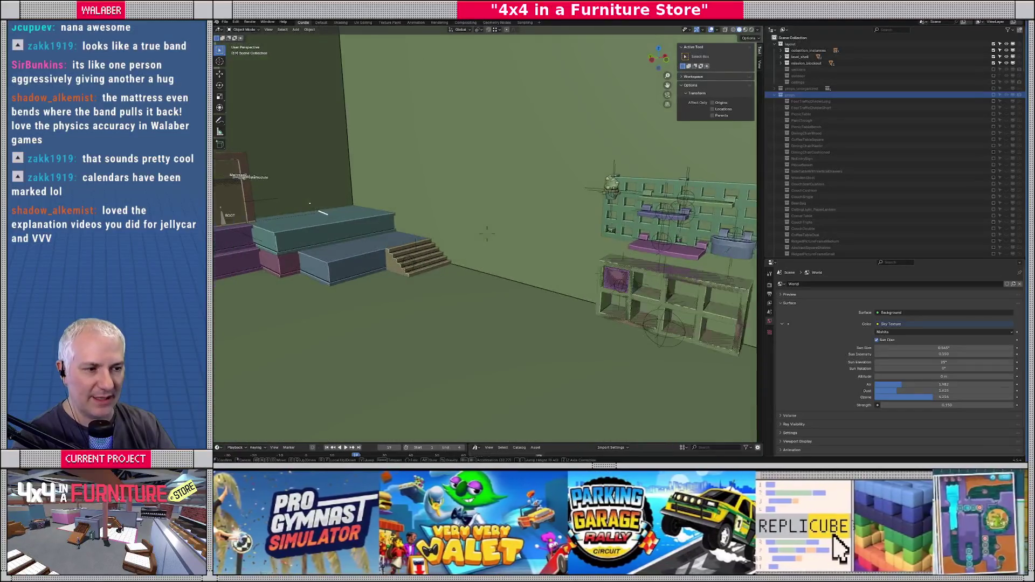
{"action": "key", "text": "s"}
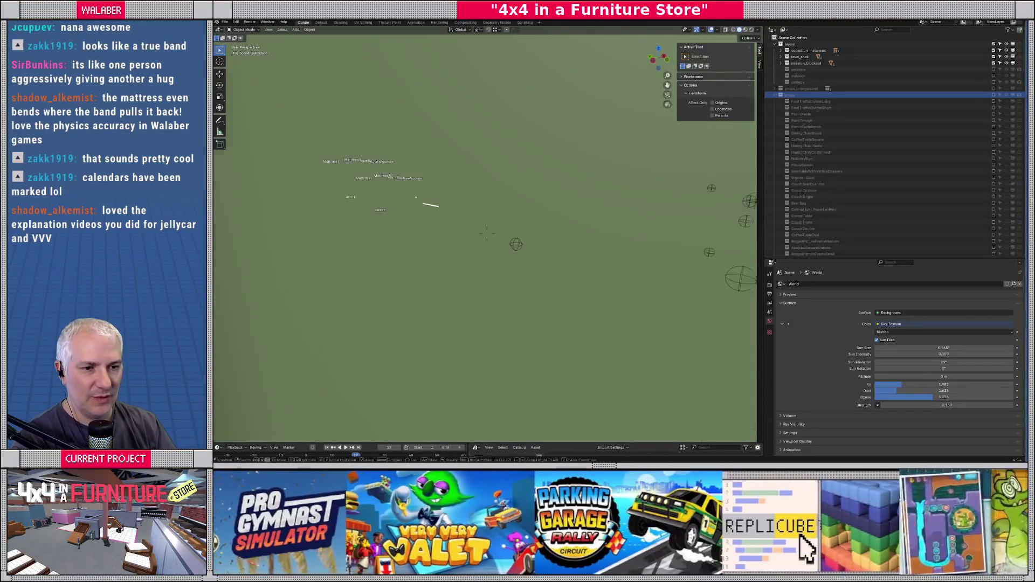
{"action": "key", "text": "w"}
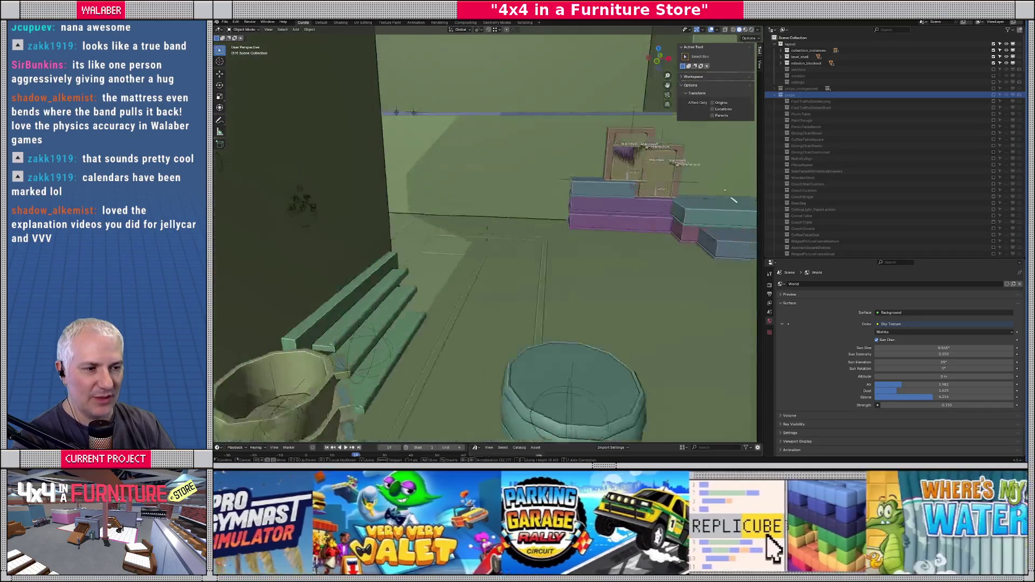
{"action": "key", "text": "s"}
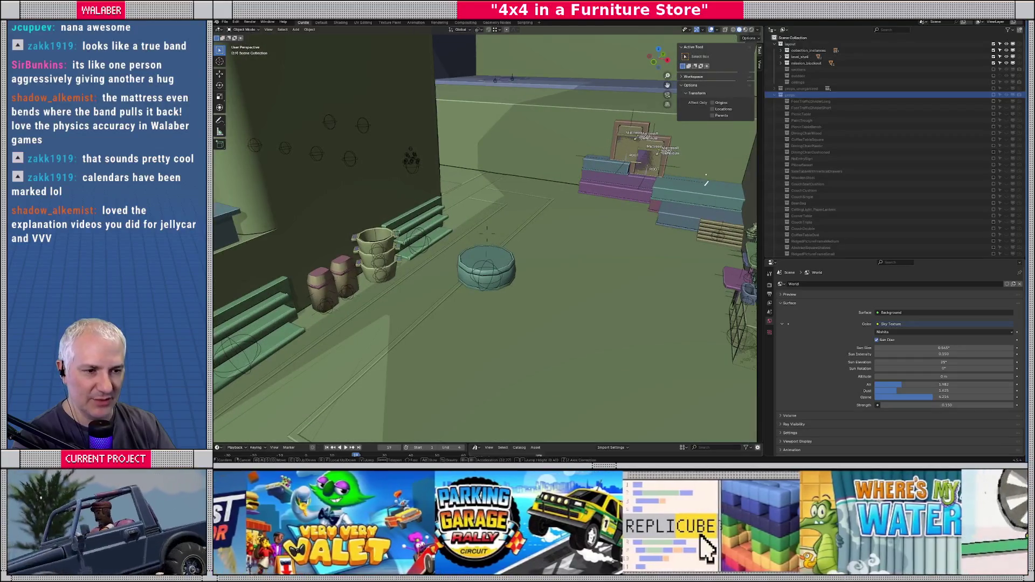
{"action": "left_click", "coordinate": [483, 134]}
{"action": "left_click", "coordinate": [416, 245]}
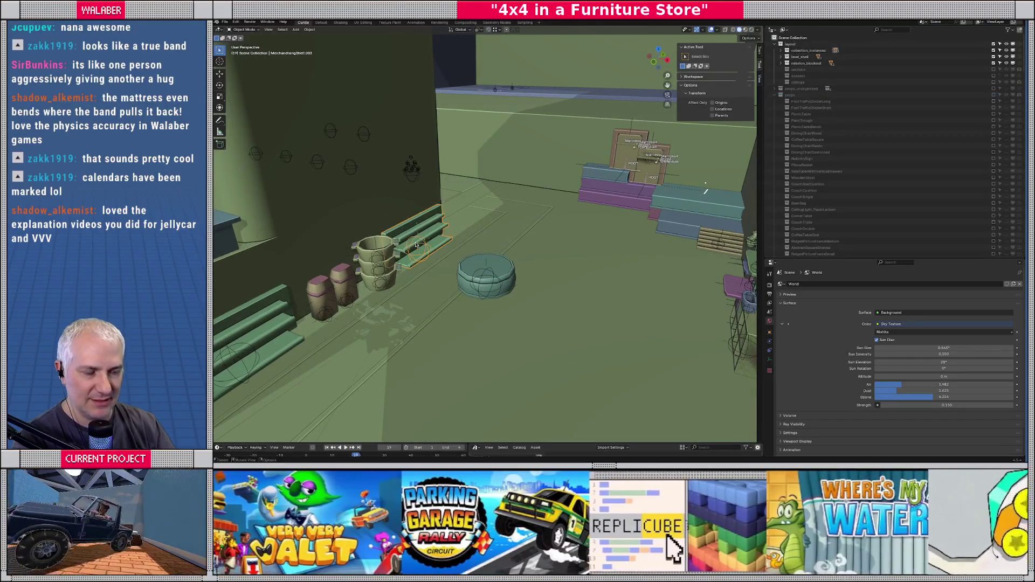
{"action": "key", "text": "Delete"}
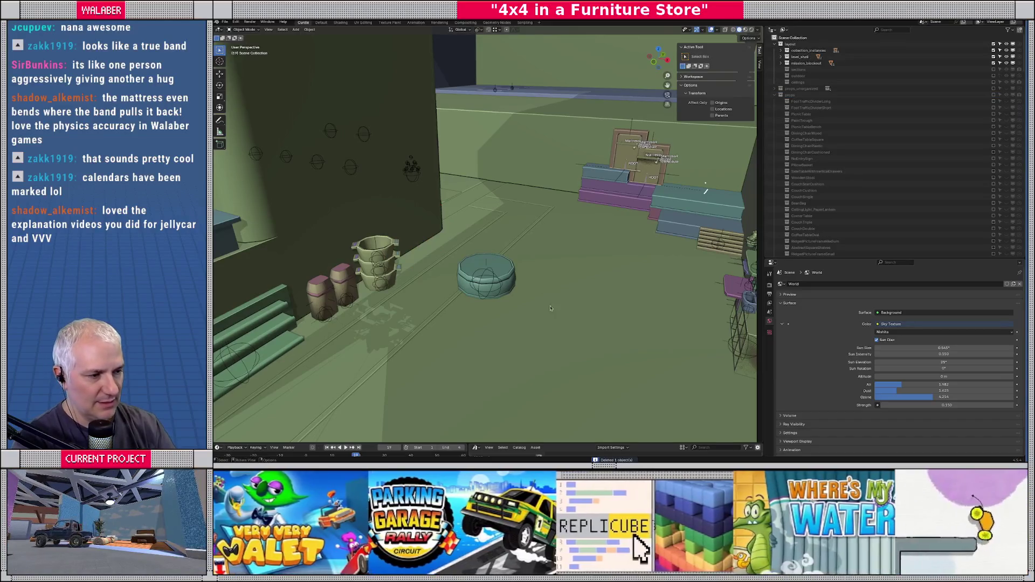
Frame the GridDrawerUnit from the front and select the rack, hanging shelves, plant, basket and drawers.
{"action": "key", "text": "shift+grave"}
{"action": "left_click", "coordinate": [542, 312]}
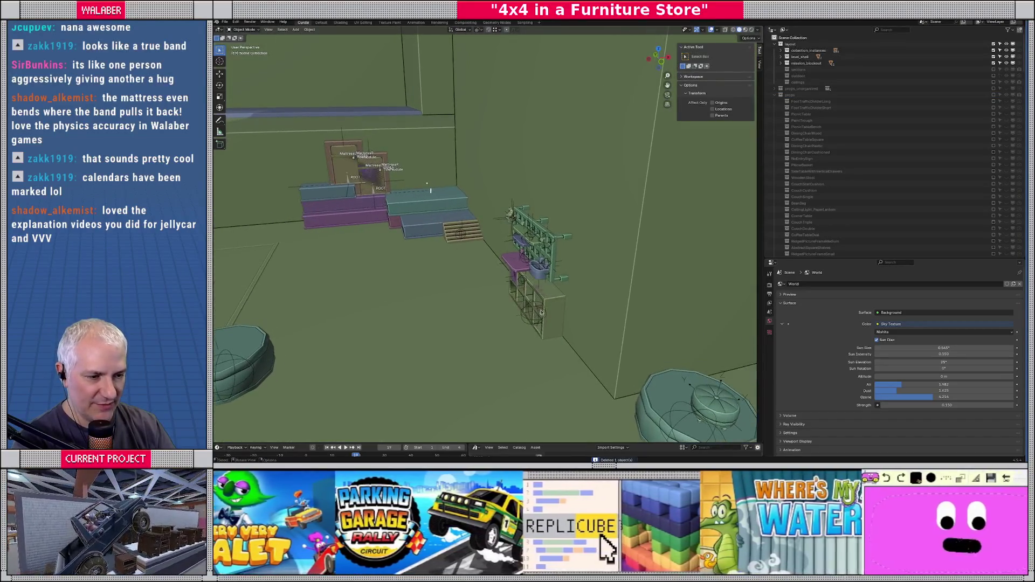
{"action": "left_click", "coordinate": [542, 312]}
{"action": "key", "text": "KP_Decimal"}
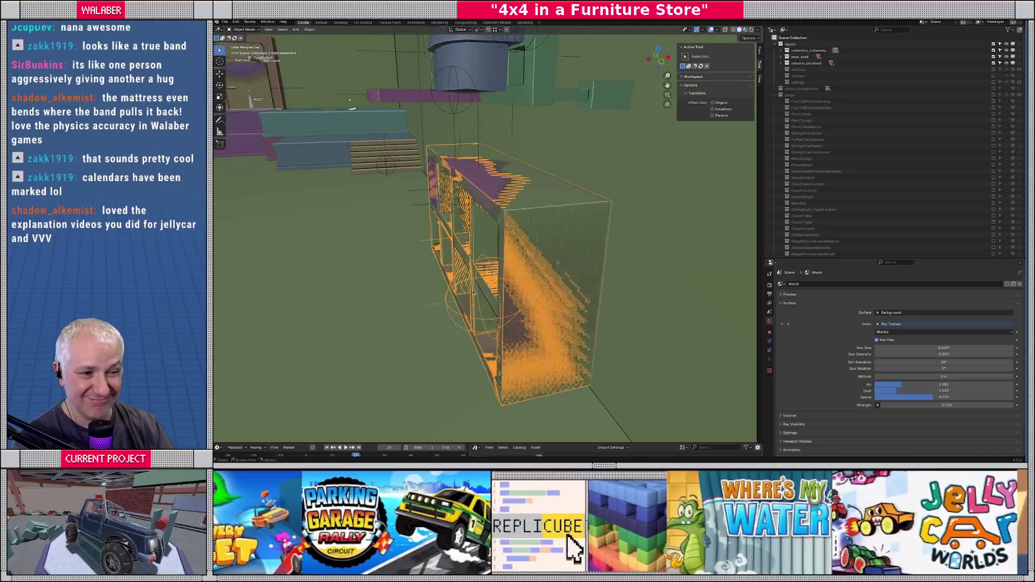
{"action": "key", "text": "KP_1"}
{"action": "left_click", "coordinate": [430, 211], "text": "shift"}
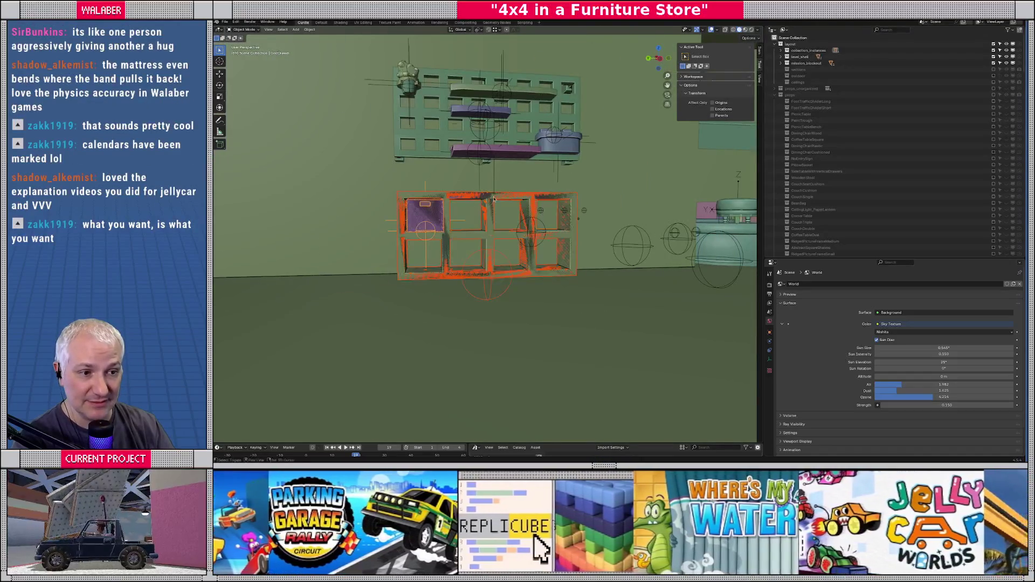
{"action": "left_click", "coordinate": [489, 157], "text": "shift"}
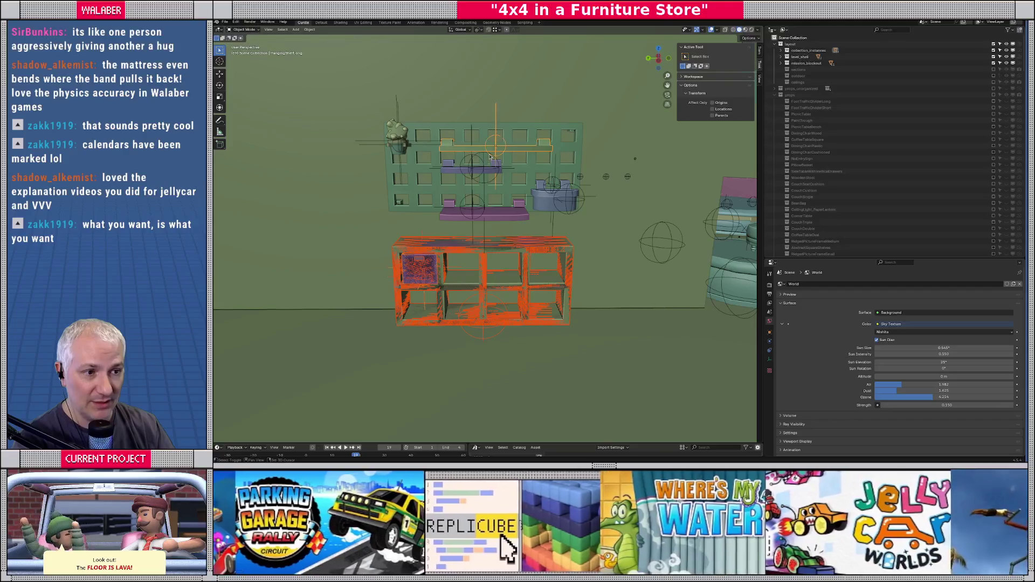
{"action": "left_click", "coordinate": [486, 184]}
{"action": "left_click", "coordinate": [472, 180], "text": "shift"}
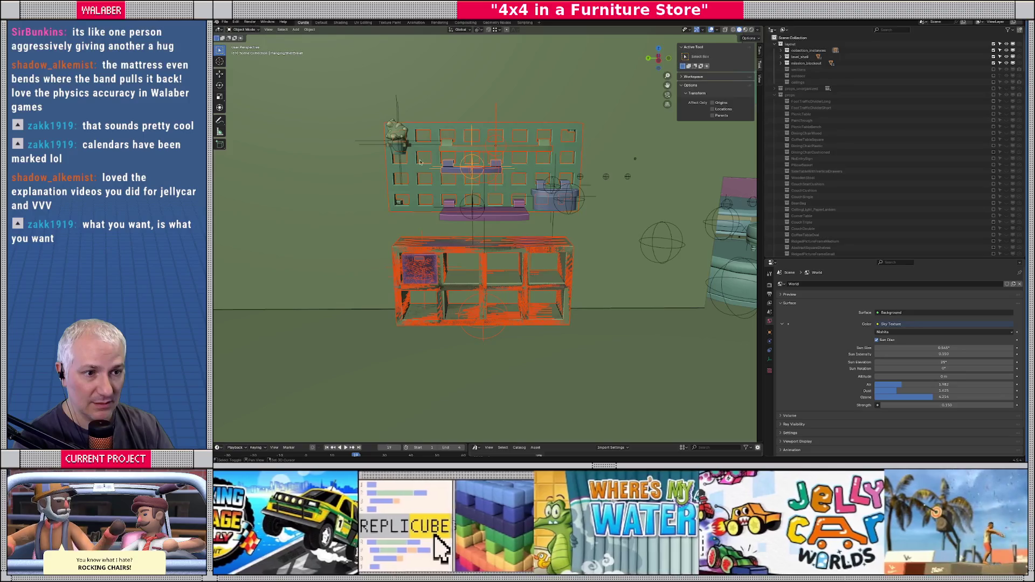
{"action": "left_click", "coordinate": [399, 148], "text": "shift"}
{"action": "left_click", "coordinate": [467, 210], "text": "shift"}
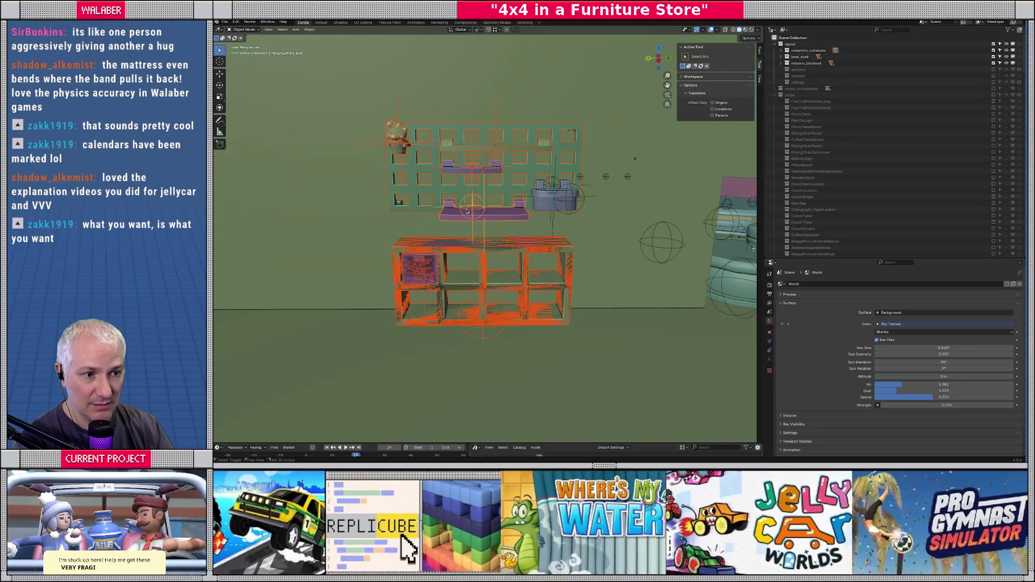
{"action": "left_click", "coordinate": [551, 196], "text": "shift"}
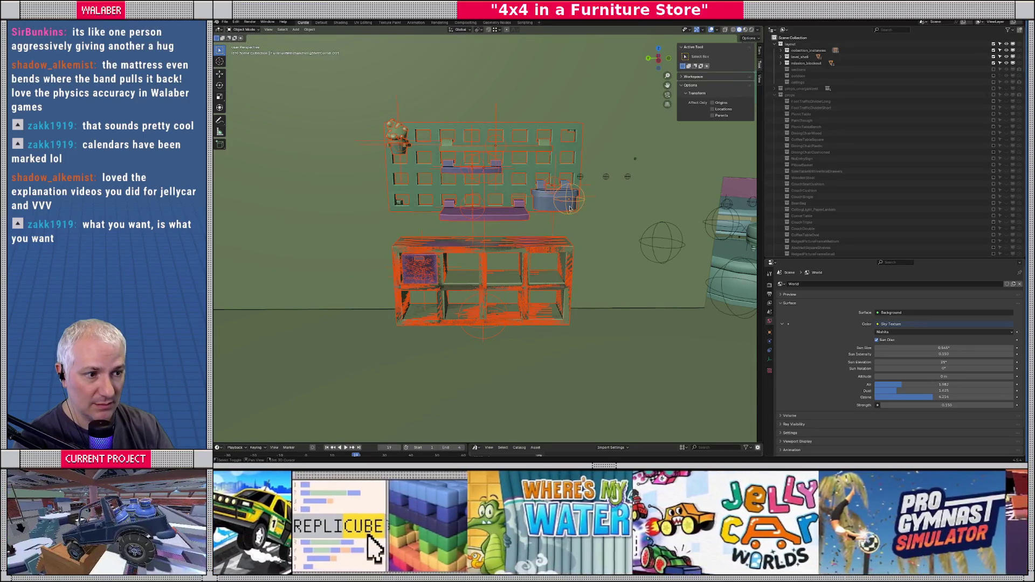
Duplicate the selected shelf pieces in place and box-select the copied set.
{"action": "key", "text": "shift+d"}
{"action": "left_click", "coordinate": [549, 248]}
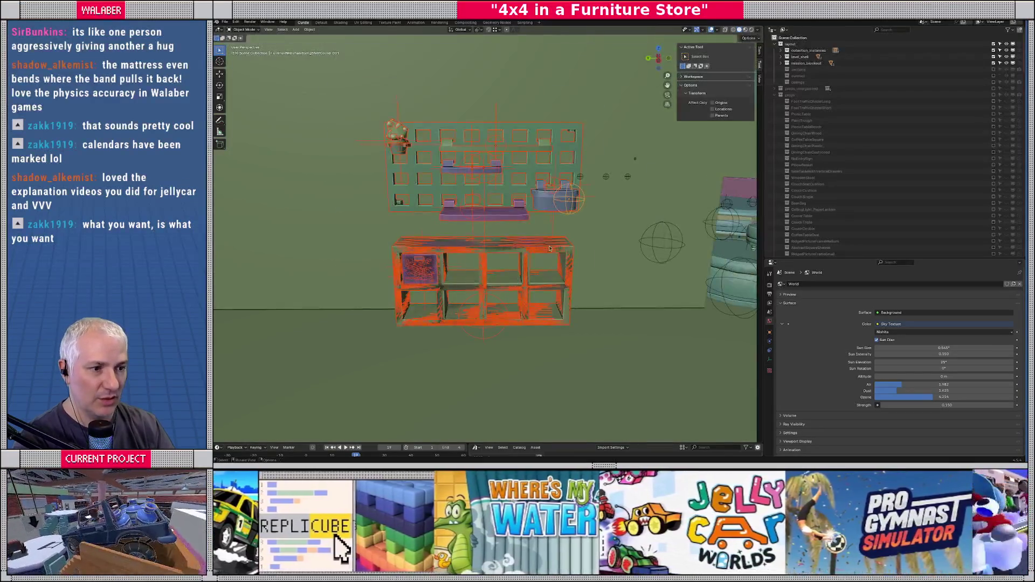
{"action": "left_click", "coordinate": [601, 256], "text": "shift"}
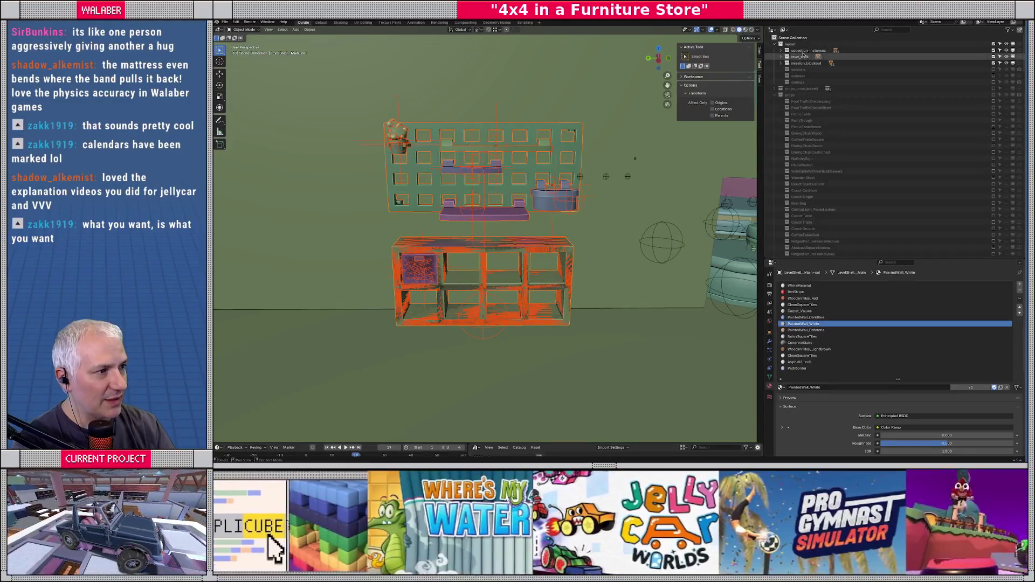
{"action": "left_click", "coordinate": [1000, 57]}
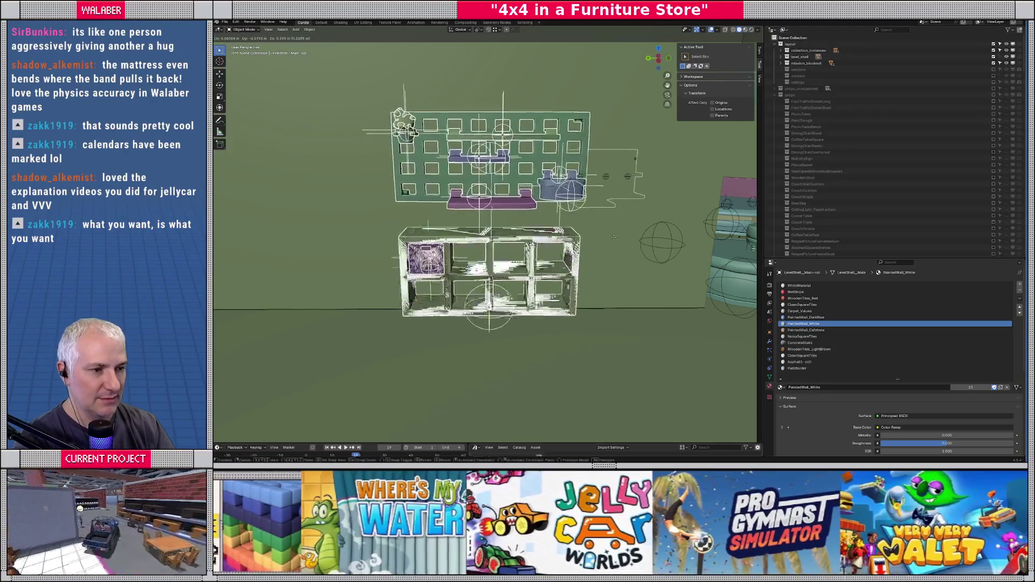
{"action": "left_click_drag", "start_coordinate": [608, 250], "coordinate": [571, 237]}
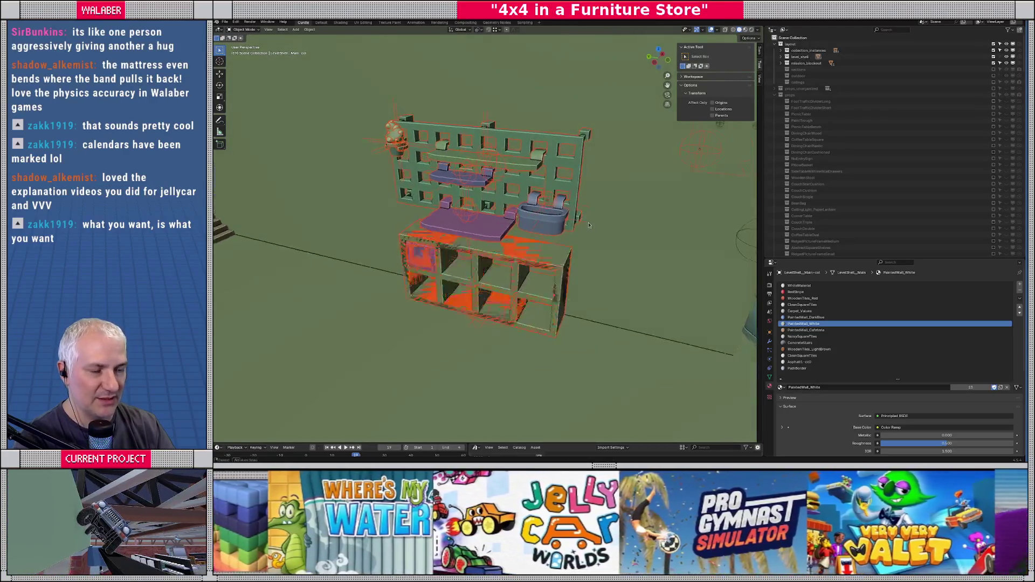
{"action": "mouse_move", "coordinate": [347, 91]}
{"action": "left_mouse_down"}
{"action": "mouse_move", "coordinate": [589, 277]}
{"action": "mouse_move", "coordinate": [600, 349]}
{"action": "left_mouse_up"}
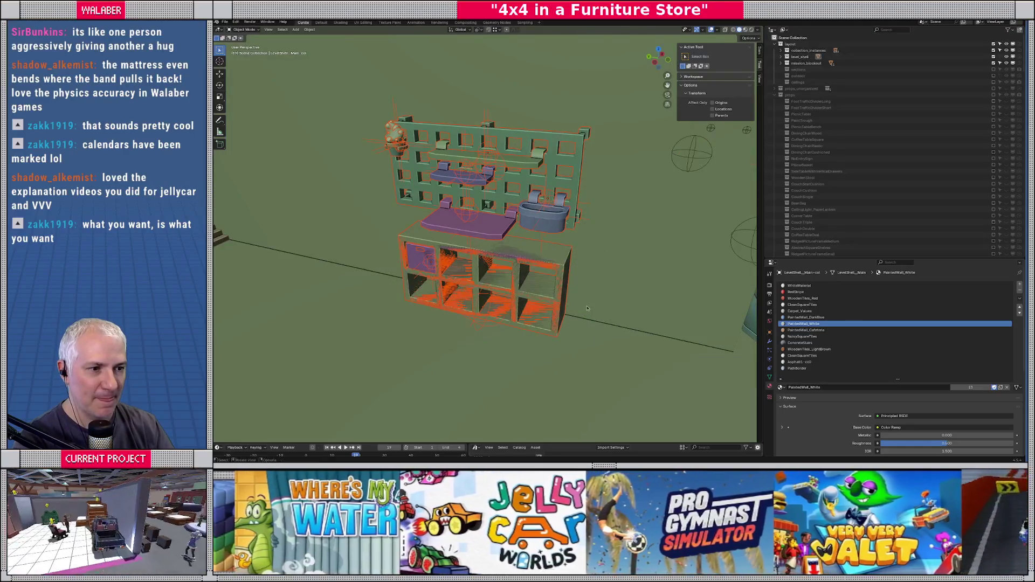
{"action": "scroll", "coordinate": [571, 328], "scroll_direction": "down", "scroll_amount": 5}
Nudge the selected shelf pieces to a new position.
{"action": "key", "text": "shift+z"}
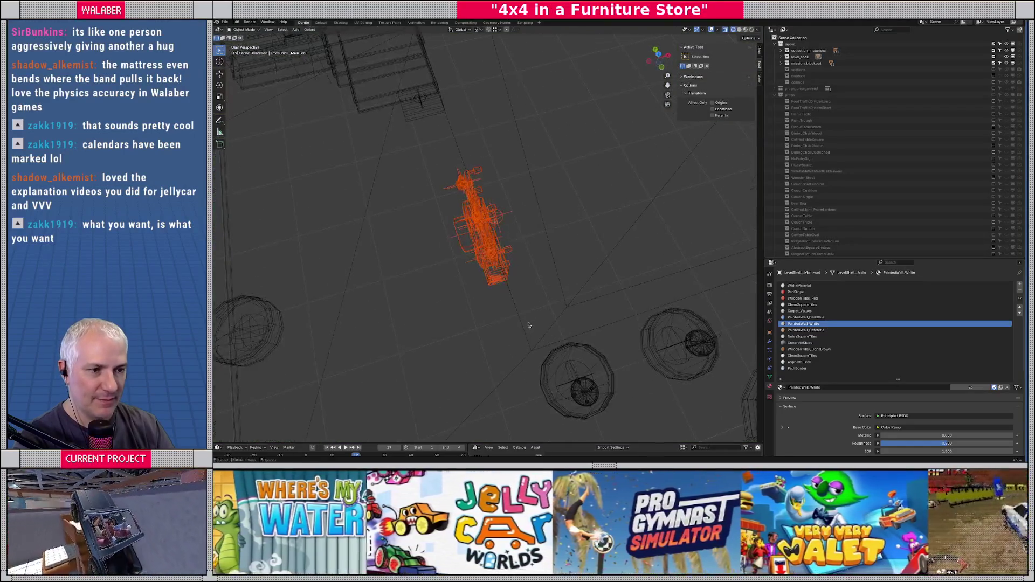
{"action": "key", "text": "shift+z"}
{"action": "key", "text": "g"}
{"action": "left_click", "coordinate": [588, 298]}
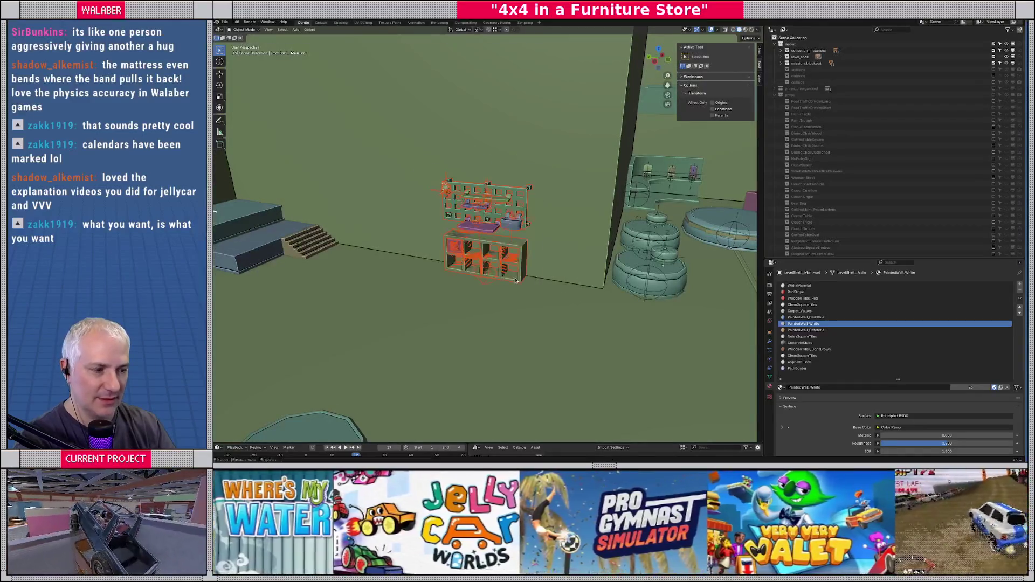
Try a 180° rotation of the shelf set in top wireframe view, then undo it.
{"action": "key", "text": "KP_7"}
{"action": "key", "text": "shift+z"}
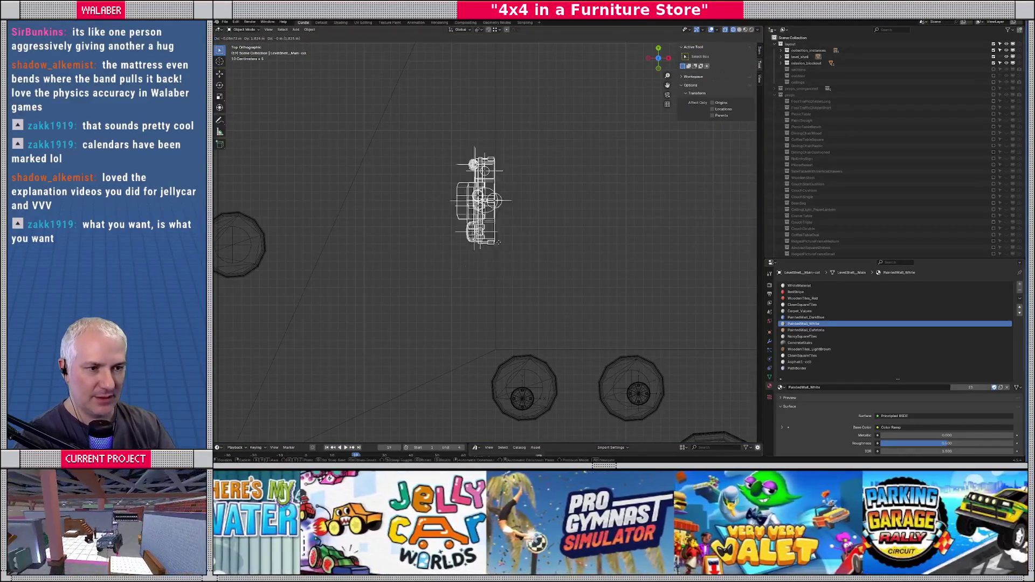
{"action": "scroll", "coordinate": [446, 248], "scroll_direction": "down", "scroll_amount": 4}
{"action": "scroll", "coordinate": [474, 240], "scroll_direction": "up", "scroll_amount": 2}
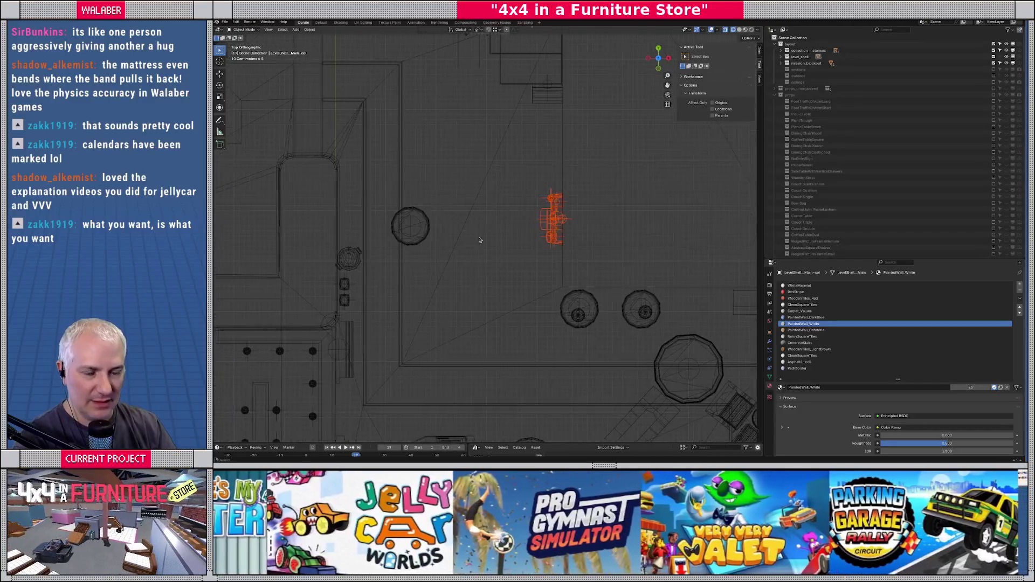
{"action": "type", "text": "r180"}
{"action": "key", "text": "Return"}
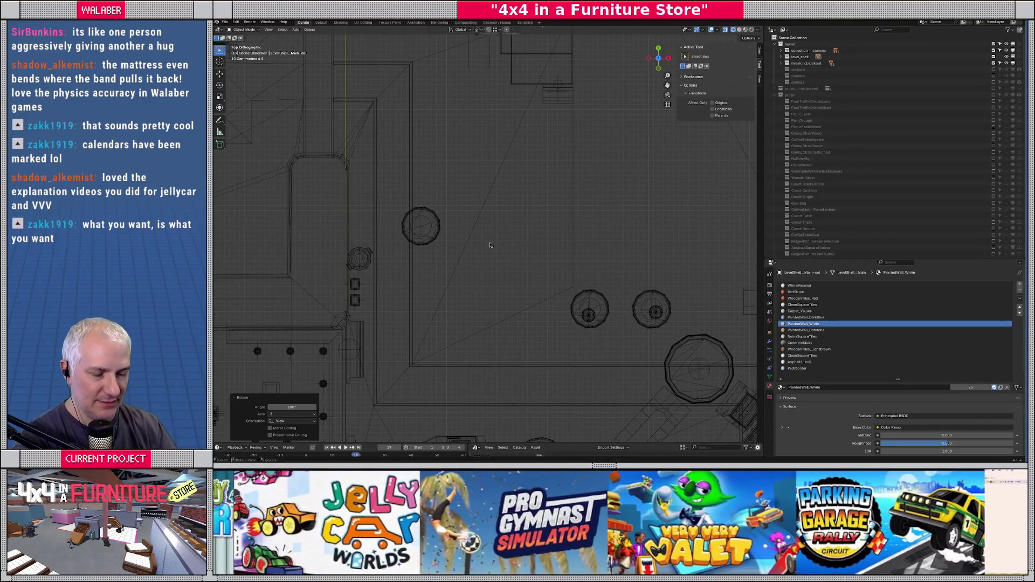
{"action": "key", "text": "ctrl+z"}
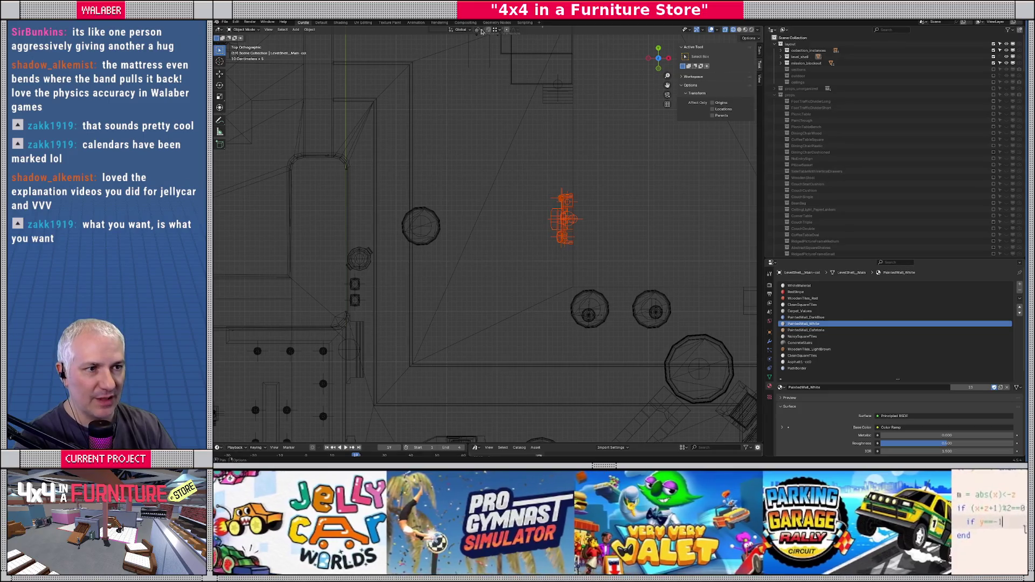
Check the pivot options and rotate the shelf set 180°.
{"action": "left_click", "coordinate": [482, 31]}
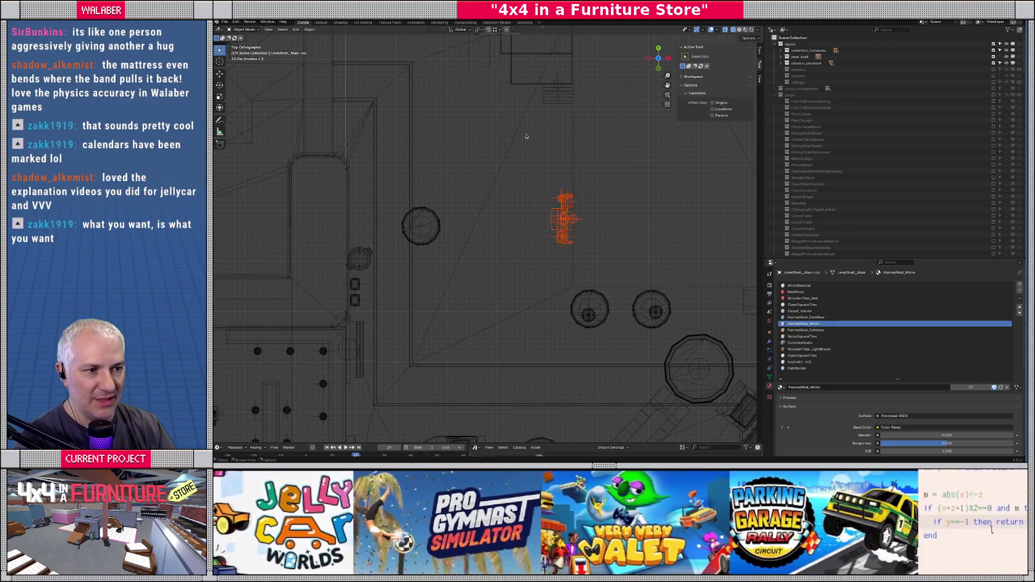
{"action": "type", "text": "r180"}
{"action": "key", "text": "Return"}
{"action": "scroll", "coordinate": [580, 226], "scroll_direction": "down", "scroll_amount": 6}
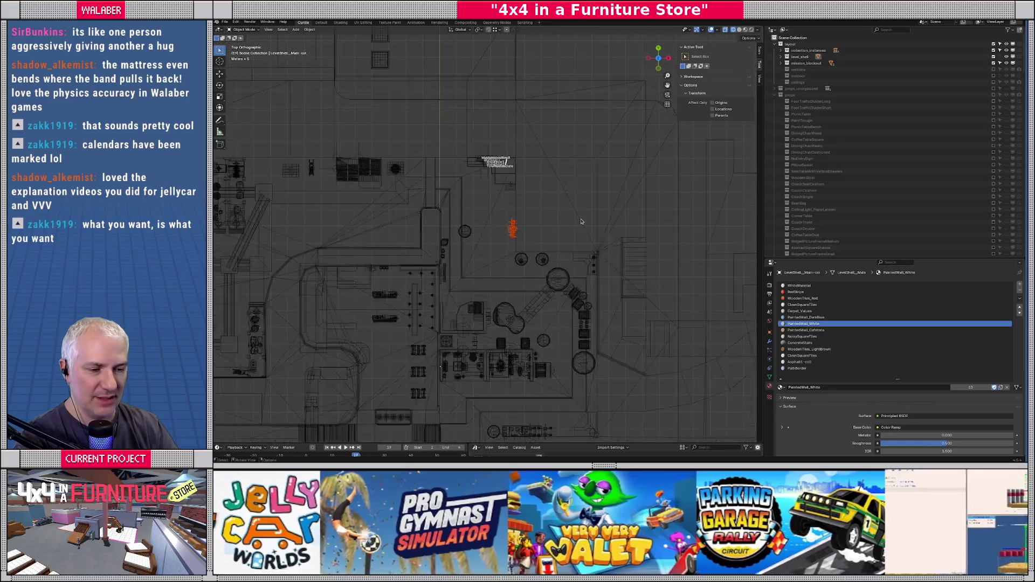
{"action": "scroll", "coordinate": [580, 231], "scroll_direction": "up", "scroll_amount": 5}
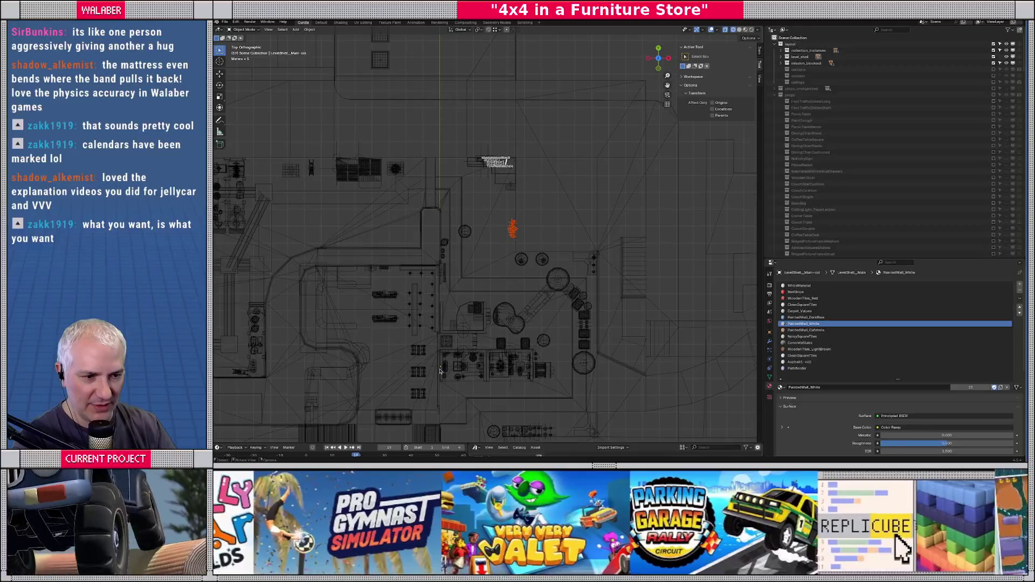
{"action": "left_click_drag", "start_coordinate": [445, 354], "coordinate": [369, 262]}
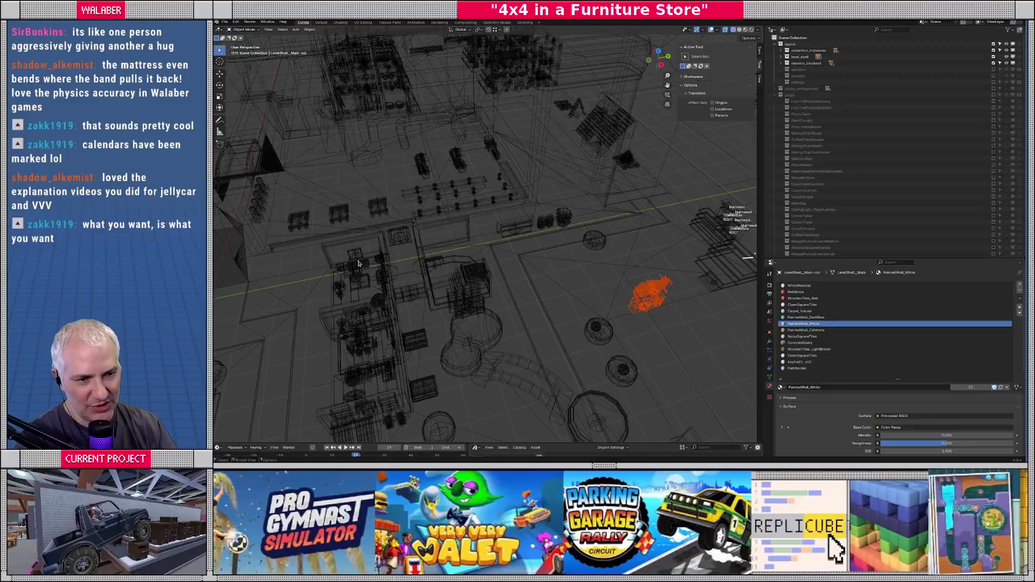
{"action": "left_click", "coordinate": [598, 292]}
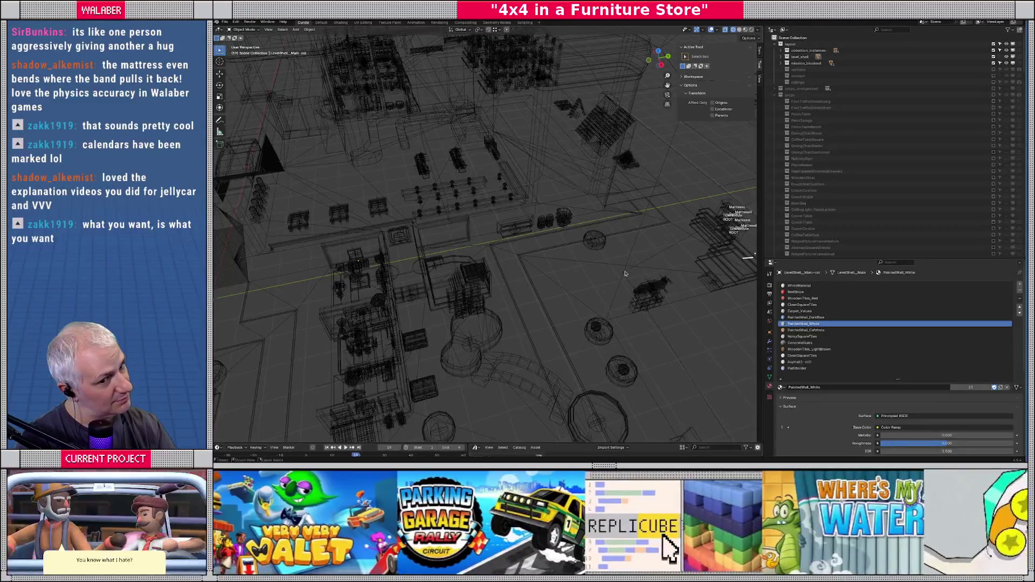
Rotate the selected shelf object 180° in top view and move it beside the left wall.
{"action": "left_click", "coordinate": [650, 281]}
{"action": "key", "text": "KP_7"}
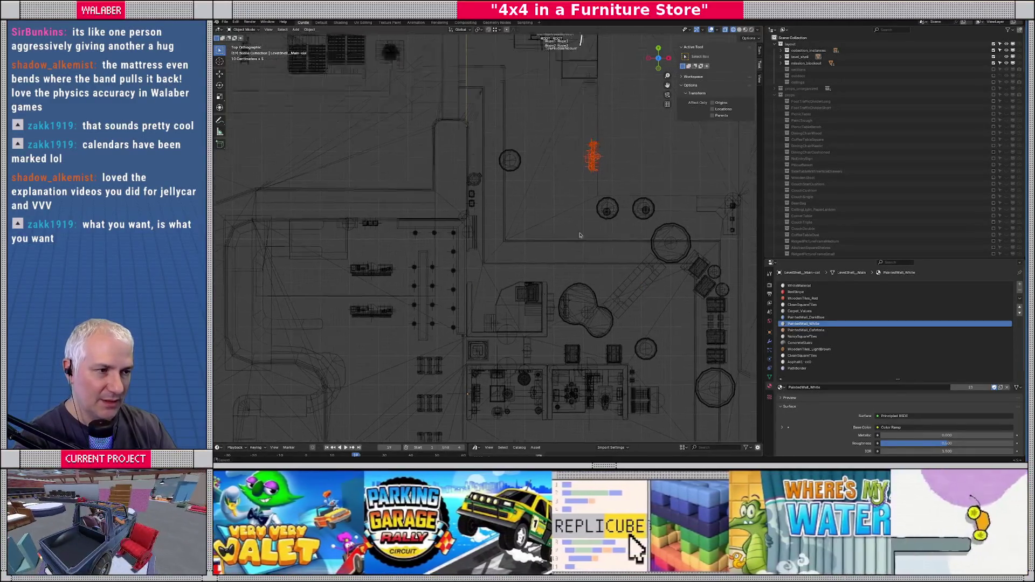
{"action": "scroll", "coordinate": [580, 235], "scroll_direction": "up", "scroll_amount": 4}
{"action": "type", "text": "r180"}
{"action": "key", "text": "Return"}
{"action": "key", "text": "g"}
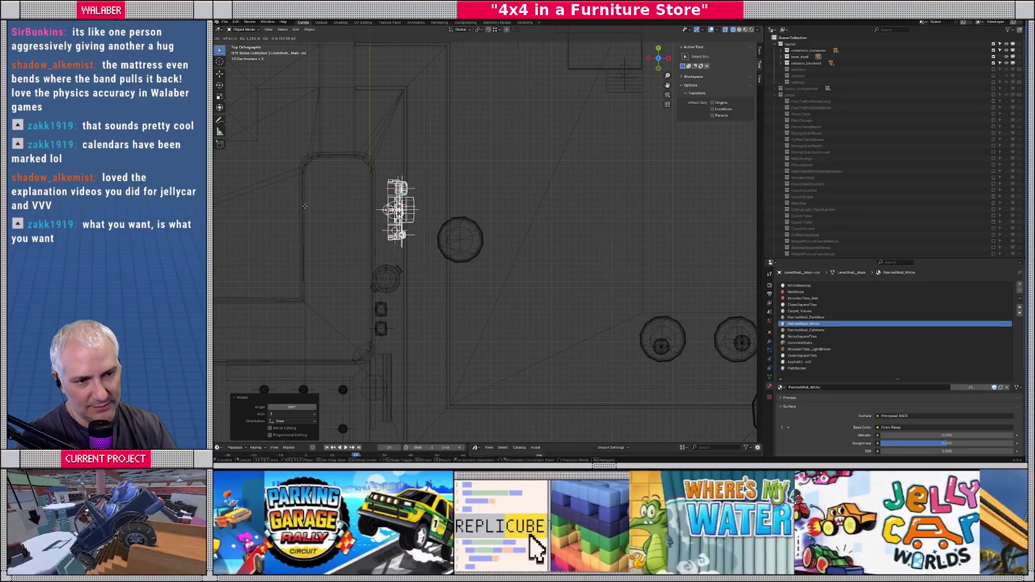
{"action": "left_click", "coordinate": [293, 210]}
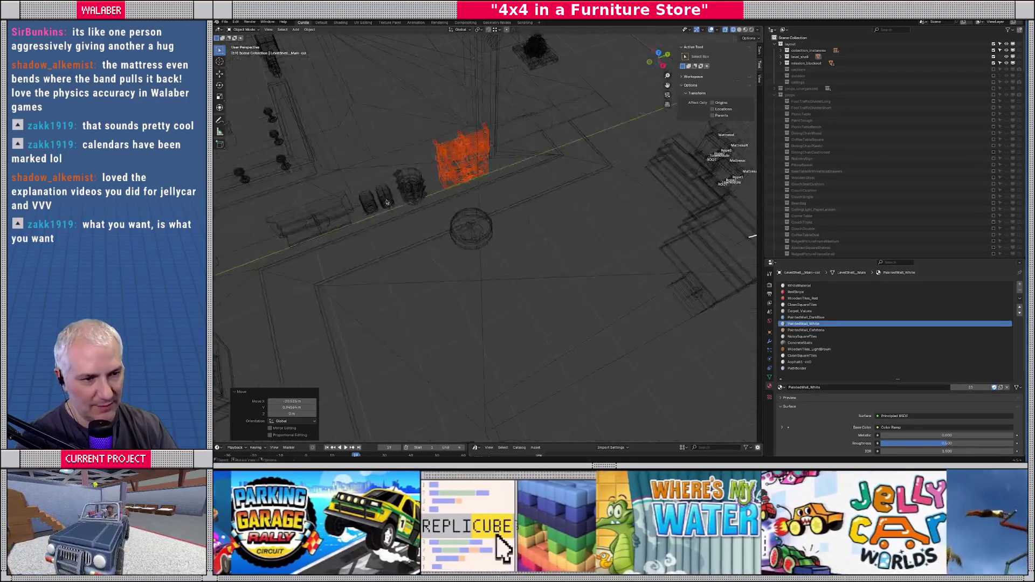
Reposition the copied shelf in top view and slide the rack along X toward the wall.
{"action": "scroll", "coordinate": [495, 206], "scroll_direction": "up", "scroll_amount": 5}
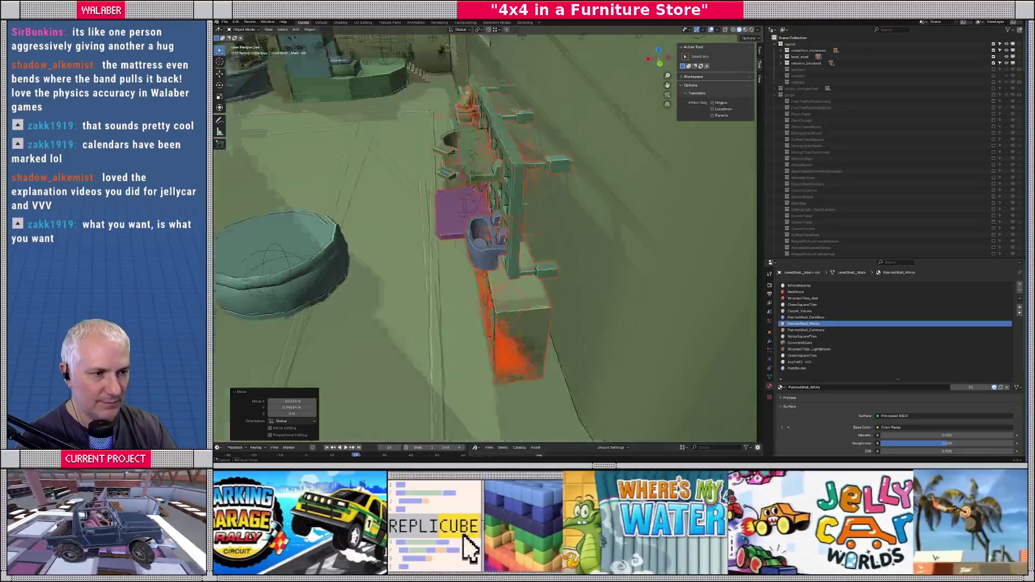
{"action": "key", "text": "KP_7"}
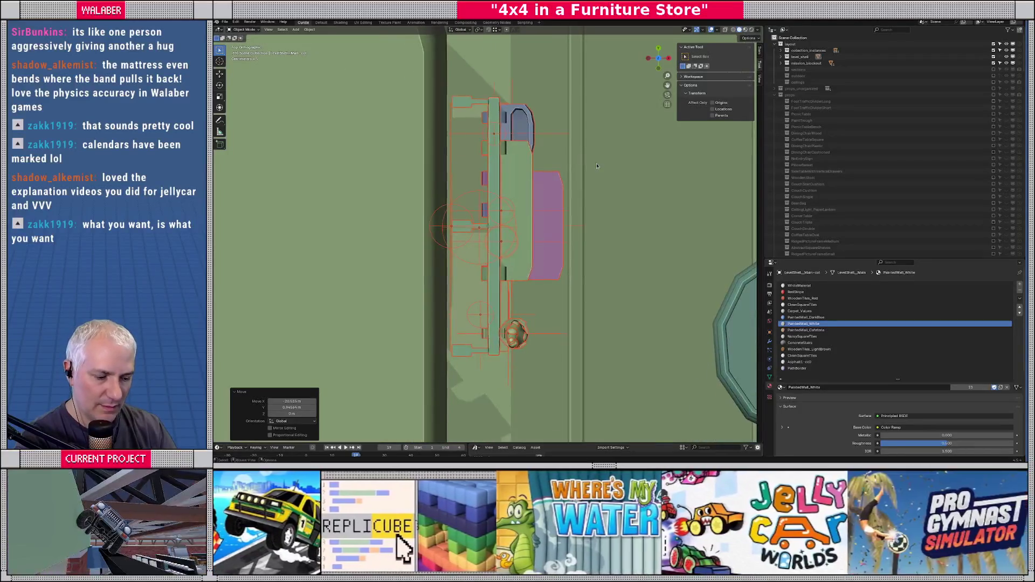
{"action": "key", "text": "g"}
{"action": "left_click", "coordinate": [598, 166]}
{"action": "mouse_move", "coordinate": [598, 166]}
{"action": "left_mouse_down"}
{"action": "mouse_move", "coordinate": [469, 111]}
{"action": "mouse_move", "coordinate": [515, 197]}
{"action": "mouse_move", "coordinate": [529, 334]}
{"action": "mouse_move", "coordinate": [551, 320]}
{"action": "left_mouse_up"}
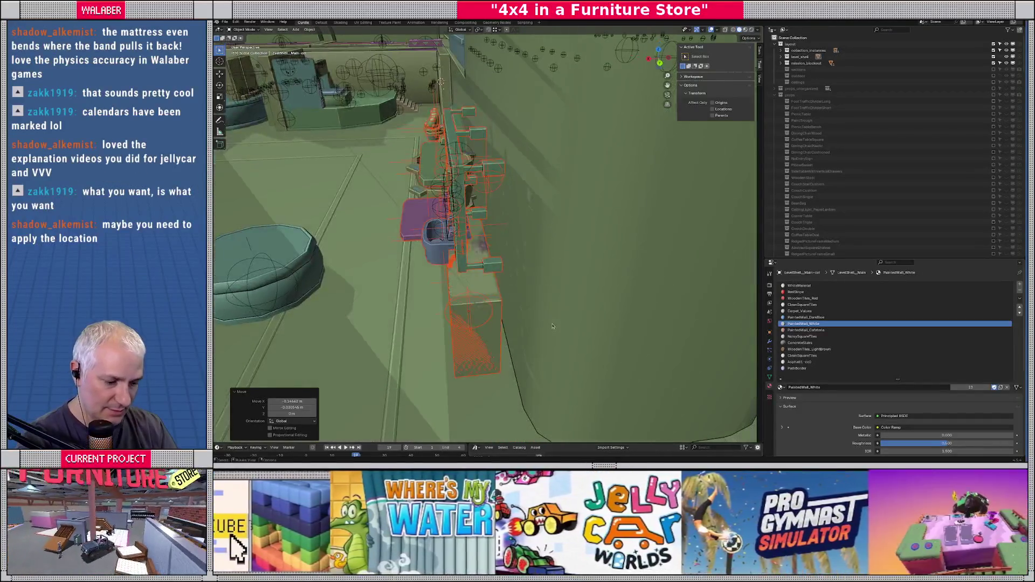
{"action": "key", "text": "g"}
{"action": "key", "text": "x"}
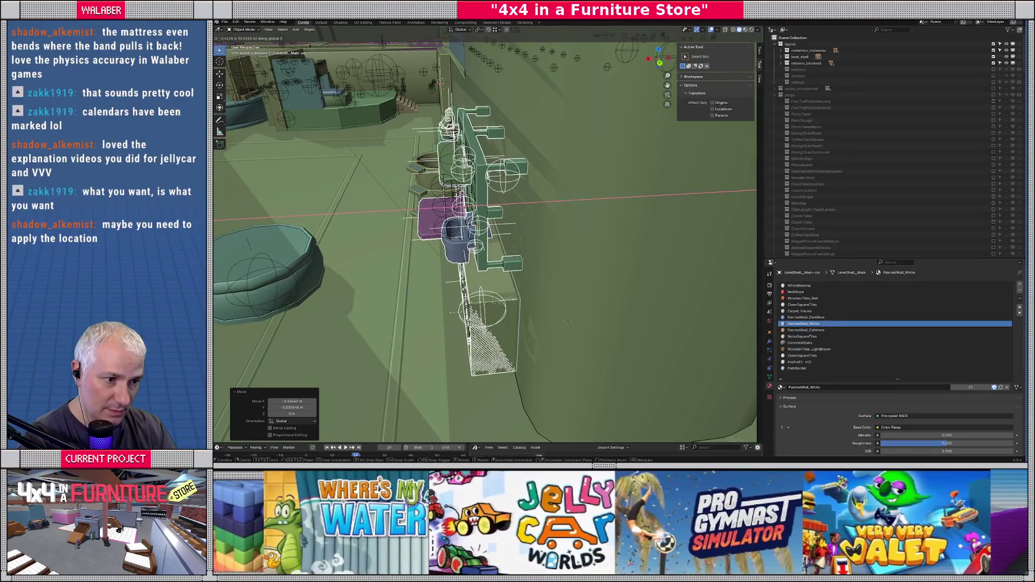
{"action": "key", "text": "ctrl+z"}
{"action": "left_click_drag", "start_coordinate": [568, 322], "coordinate": [470, 325]}
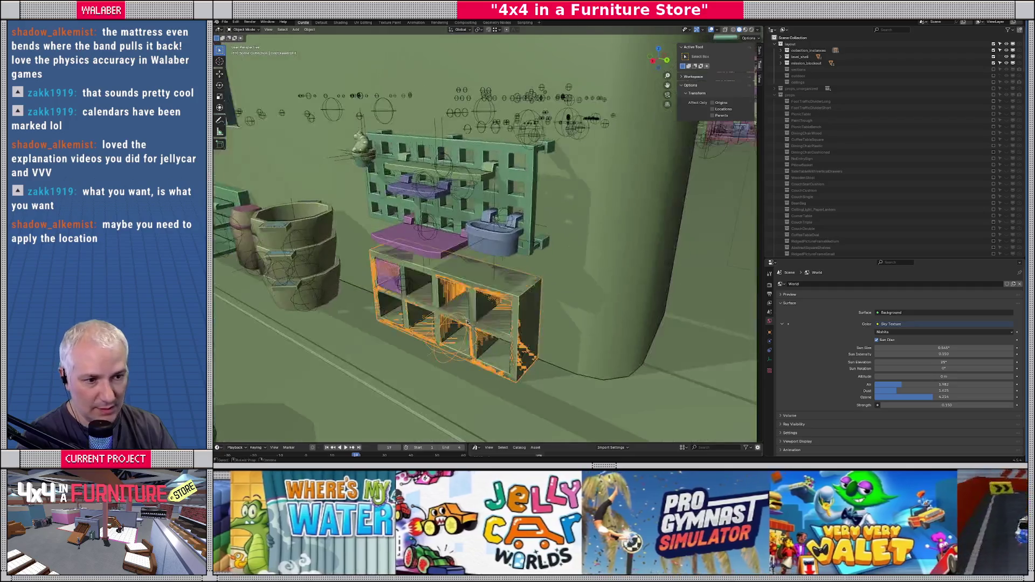
Slide the cubby shelf along the X axis to sit flush against the wall.
{"action": "scroll", "coordinate": [390, 284], "scroll_direction": "down", "scroll_amount": 2}
{"action": "left_click_drag", "start_coordinate": [389, 285], "coordinate": [421, 316]}
{"action": "key", "text": "g"}
{"action": "key", "text": "y"}
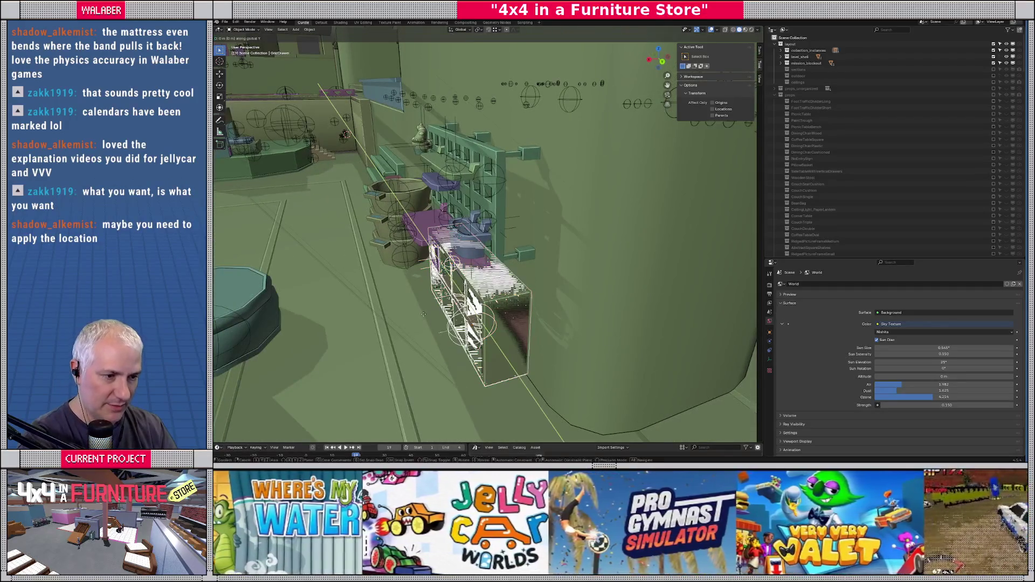
{"action": "key", "text": "x"}
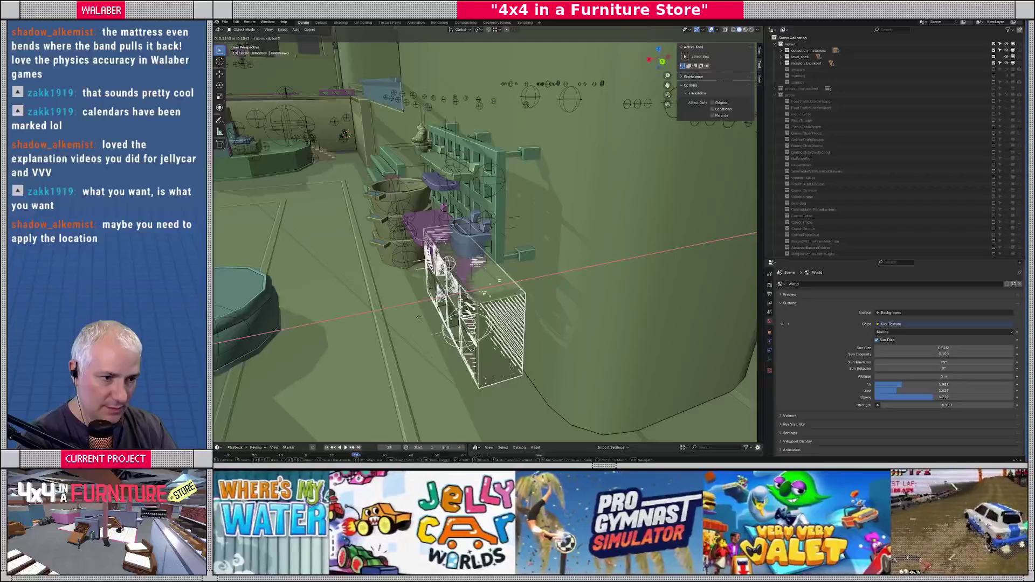
{"action": "left_click", "coordinate": [418, 317]}
{"action": "mouse_move", "coordinate": [419, 318]}
{"action": "left_mouse_down"}
{"action": "mouse_move", "coordinate": [440, 319]}
{"action": "mouse_move", "coordinate": [487, 291]}
{"action": "left_mouse_up"}
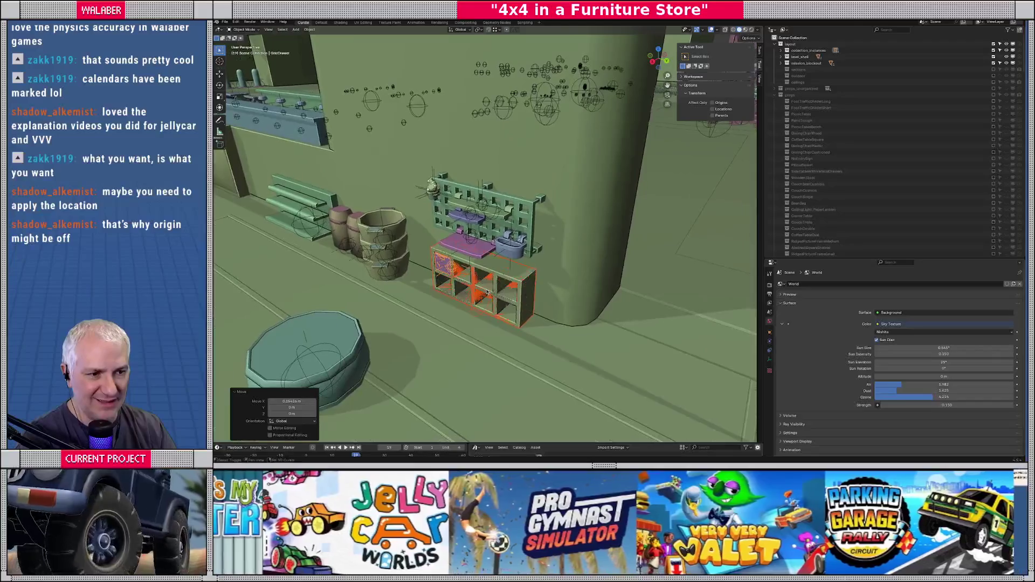
Select the hanging basket and pegboard shelf, then zoom to the platforms and stairs area.
{"action": "left_click", "coordinate": [507, 247]}
{"action": "scroll", "coordinate": [508, 237], "scroll_direction": "up", "scroll_amount": 6}
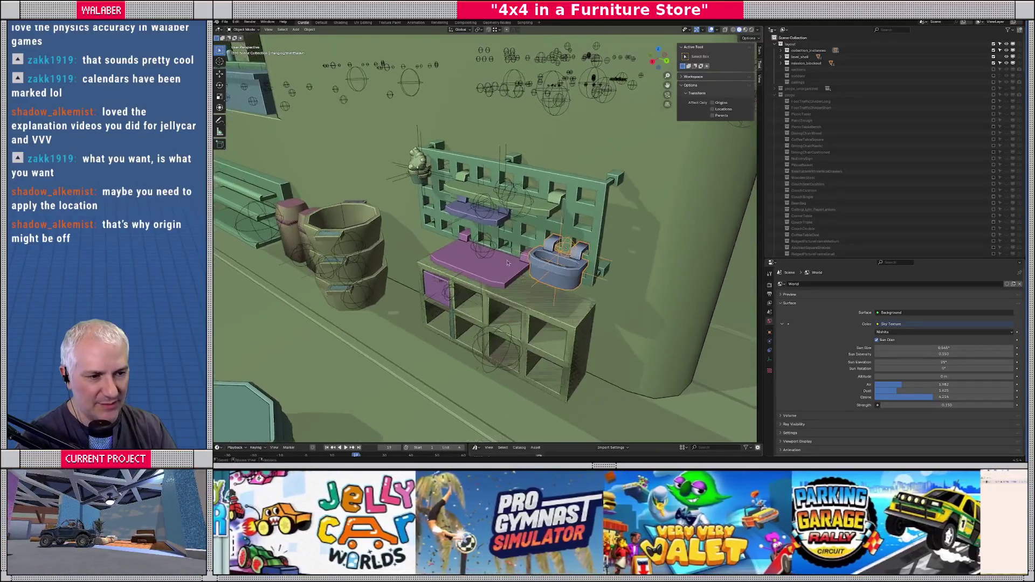
{"action": "left_click", "coordinate": [509, 226]}
{"action": "scroll", "coordinate": [509, 207], "scroll_direction": "down", "scroll_amount": 10}
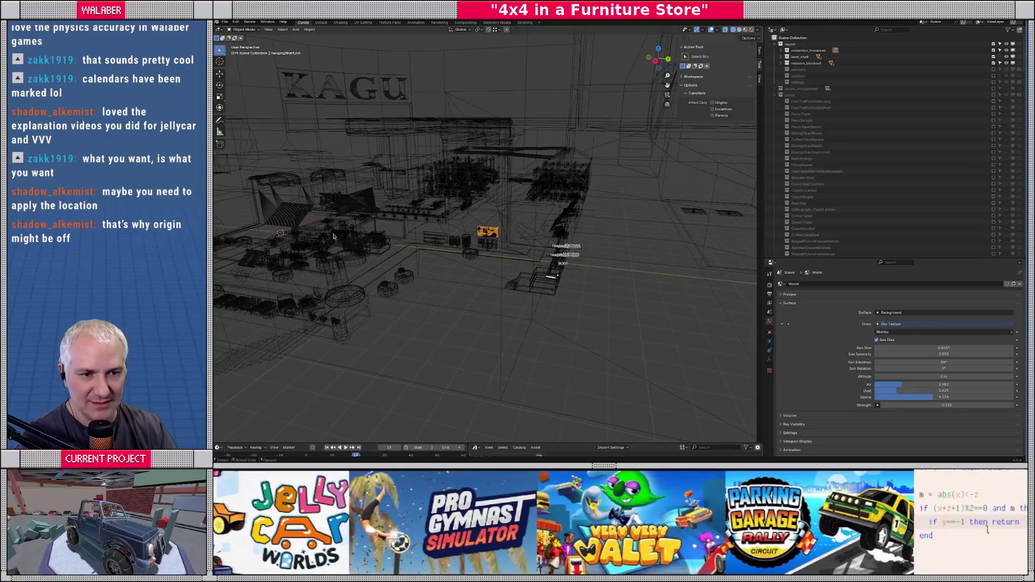
{"action": "scroll", "coordinate": [334, 236], "scroll_direction": "up", "scroll_amount": 8}
{"action": "scroll", "coordinate": [562, 248], "scroll_direction": "down", "scroll_amount": 3}
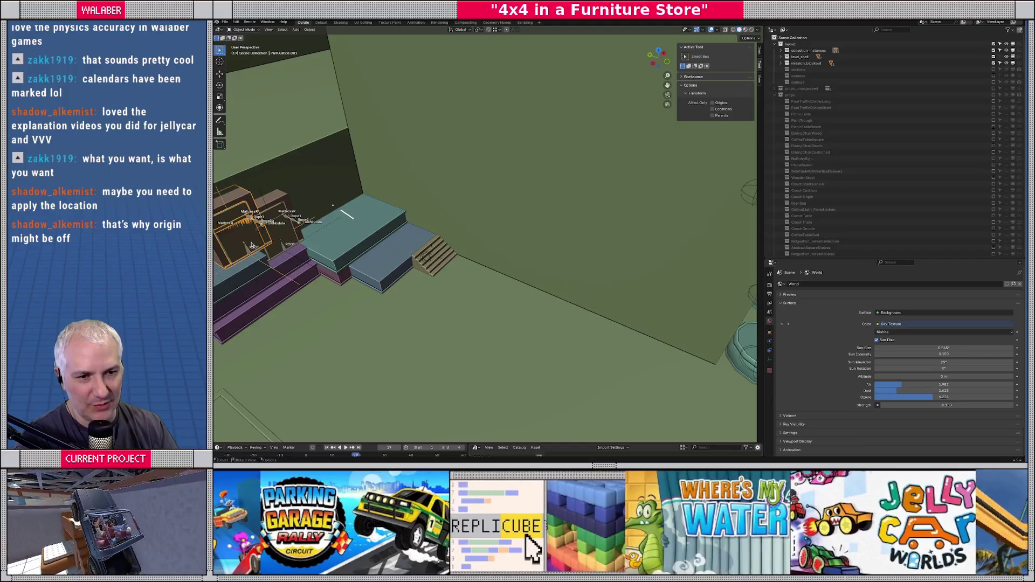
Rotate the pull-out bed cabinet 90° about Z and set it against the wall in top view.
{"action": "key", "text": "g"}
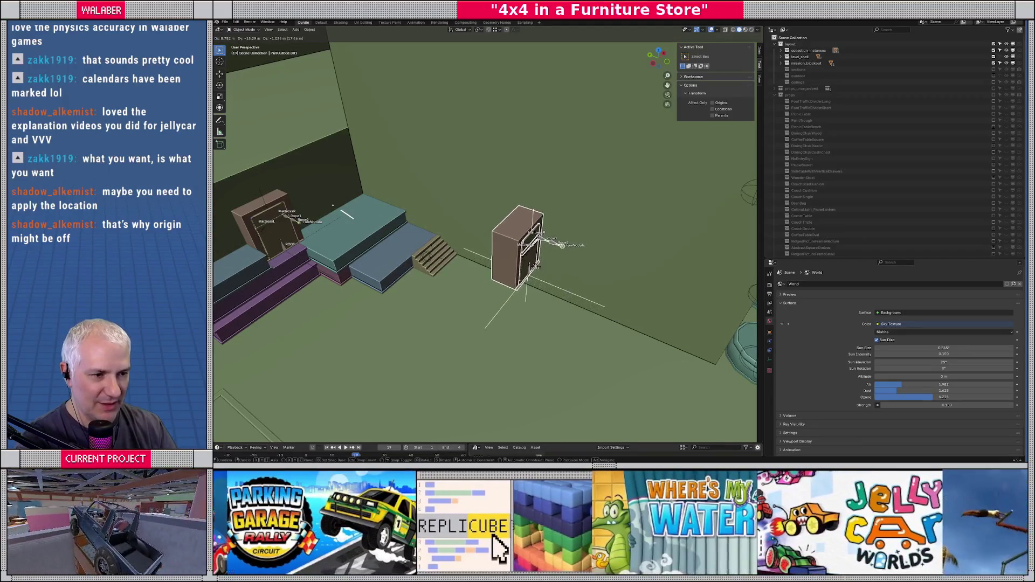
{"action": "left_click", "coordinate": [535, 267]}
{"action": "type", "text": "rz"}
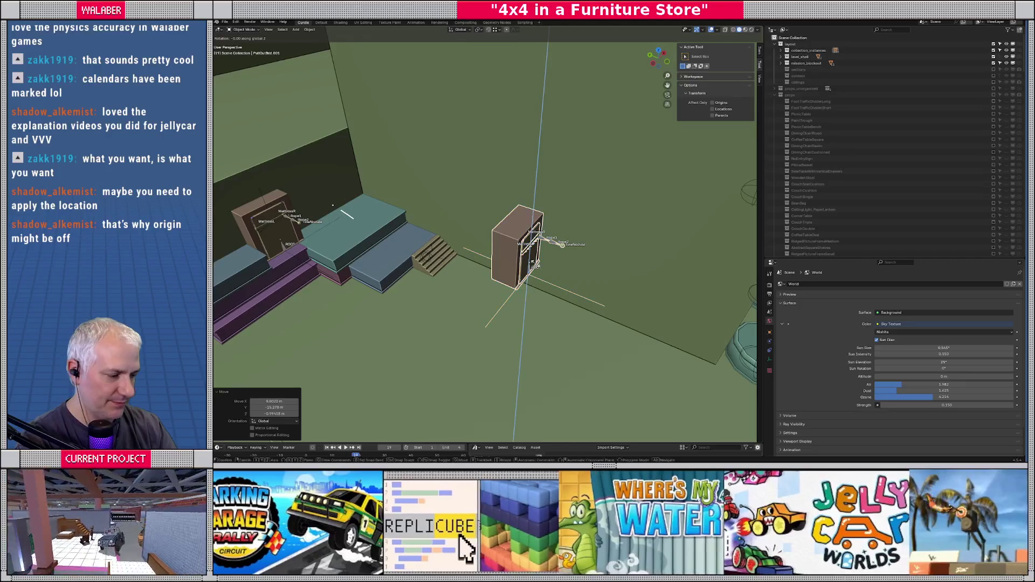
{"action": "type", "text": "90"}
{"action": "key", "text": "Return"}
{"action": "key", "text": "KP_7"}
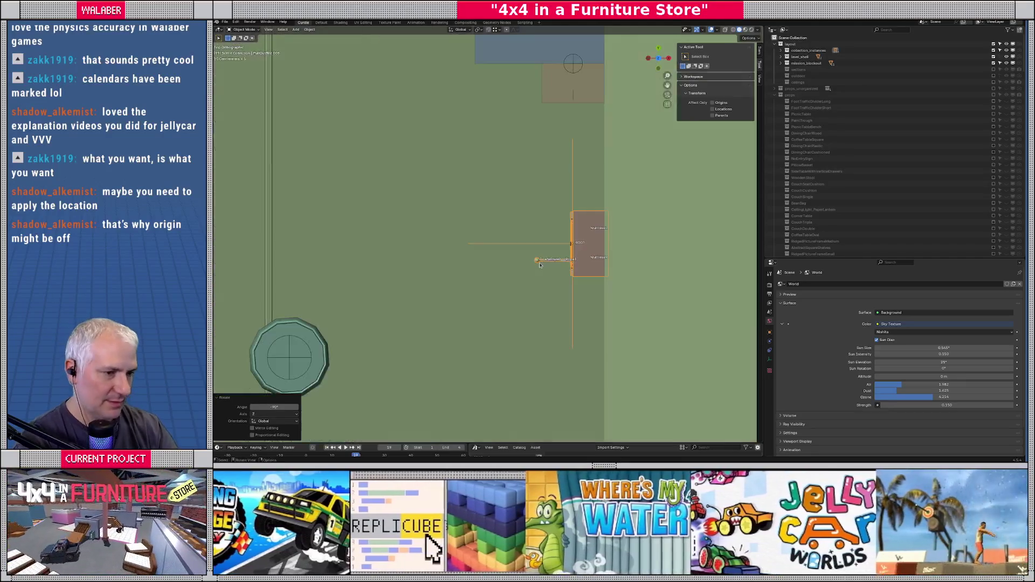
{"action": "key", "text": "g"}
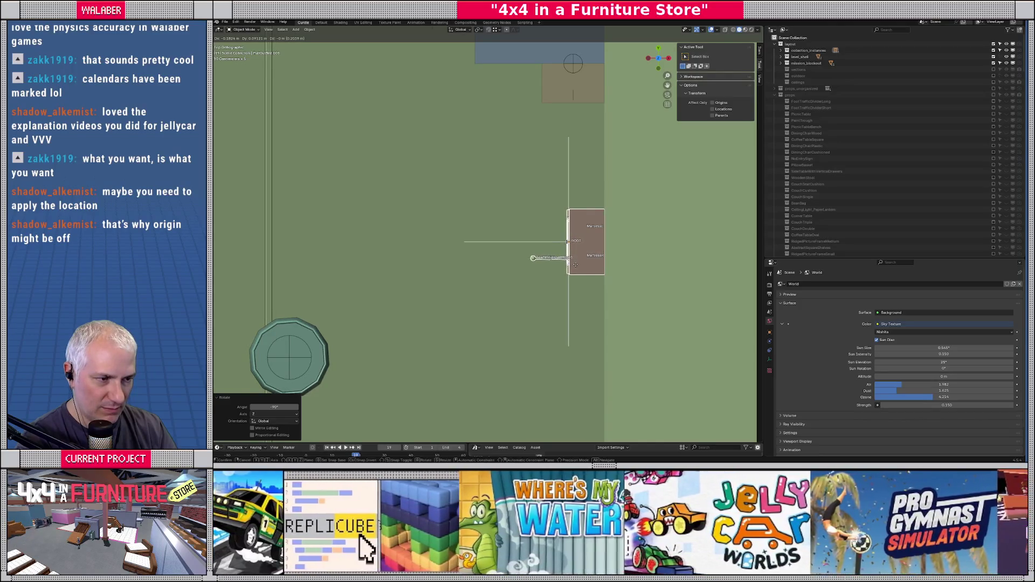
{"action": "left_click", "coordinate": [577, 265]}
{"action": "mouse_move", "coordinate": [580, 267]}
{"action": "left_mouse_down"}
{"action": "mouse_move", "coordinate": [592, 278]}
{"action": "mouse_move", "coordinate": [406, 233]}
{"action": "left_mouse_up"}
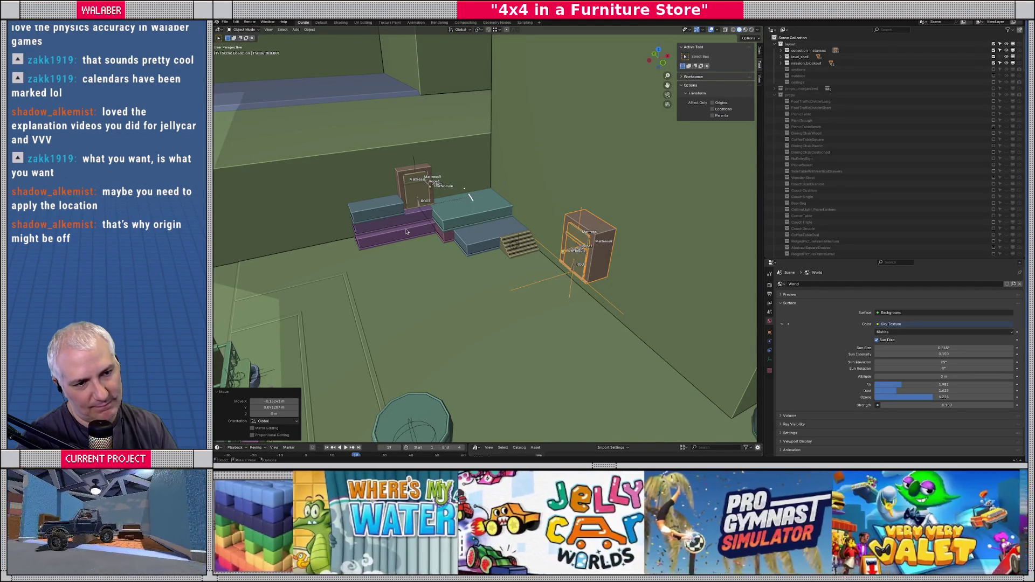
Delete the cabinet bed by the platforms, keeping the one against the wall.
{"action": "left_click", "coordinate": [400, 236]}
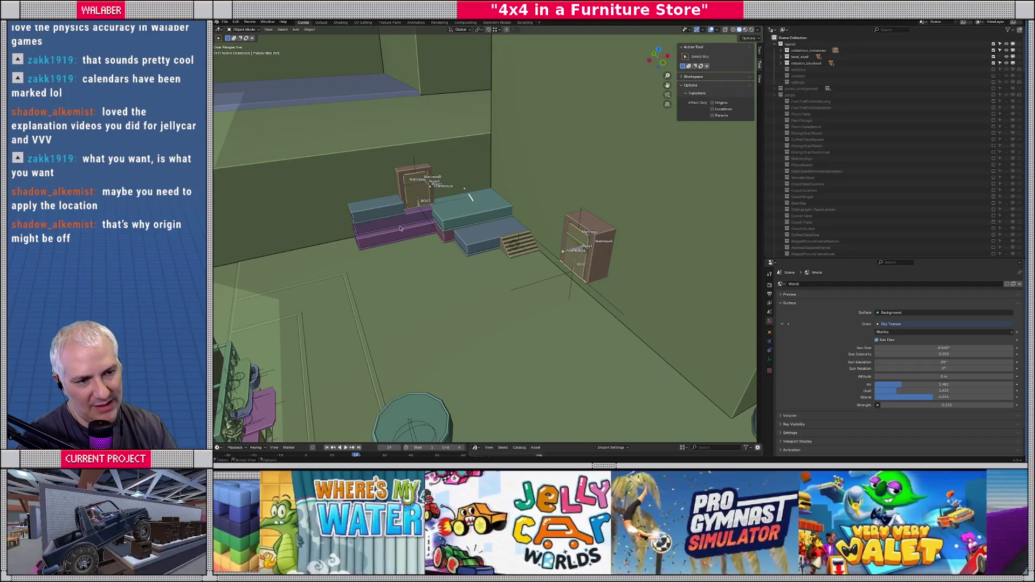
{"action": "left_click", "coordinate": [384, 233]}
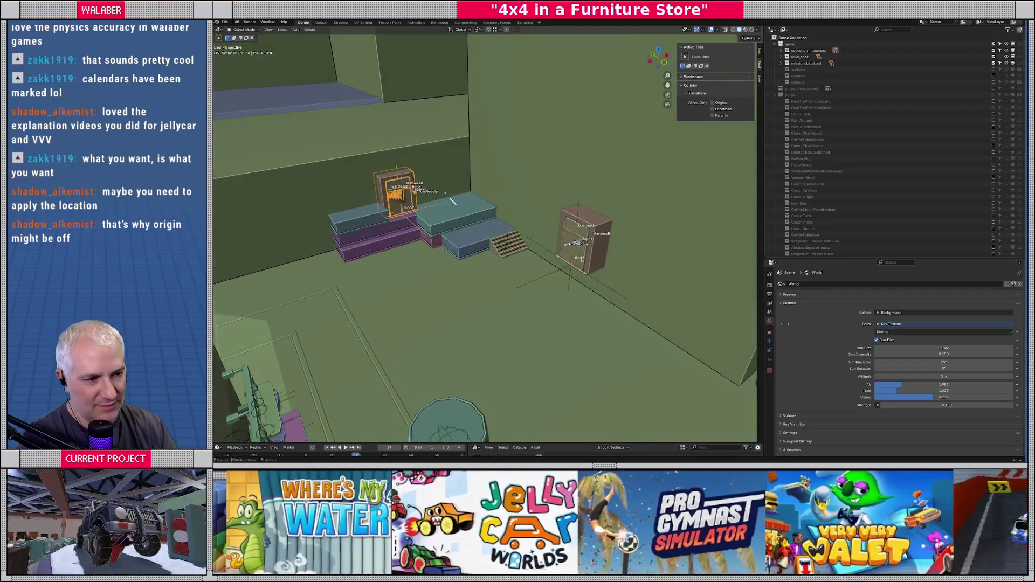
{"action": "left_click", "coordinate": [582, 253]}
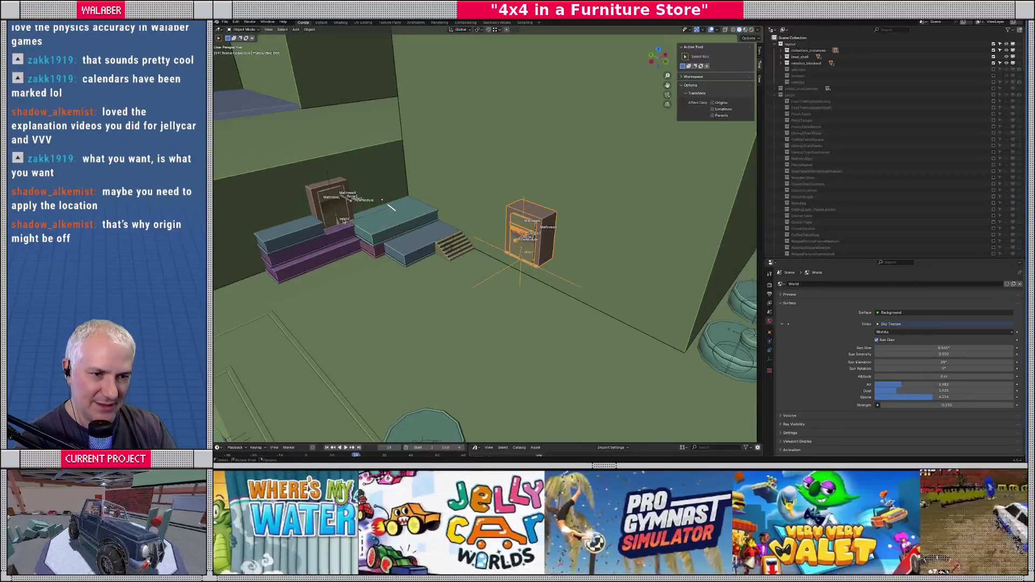
{"action": "left_click", "coordinate": [343, 222]}
{"action": "key", "text": "Delete"}
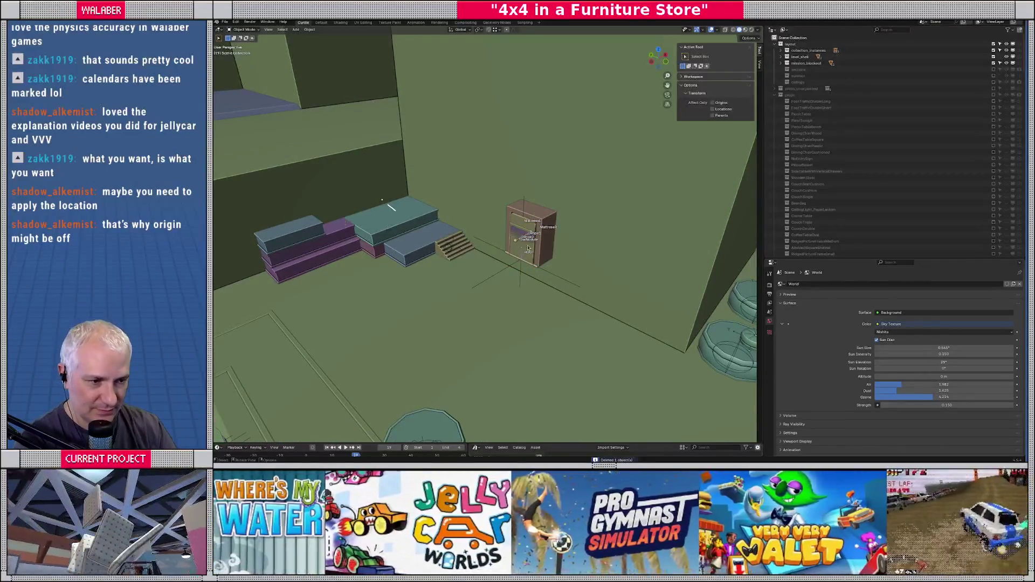
{"action": "left_click", "coordinate": [526, 260]}
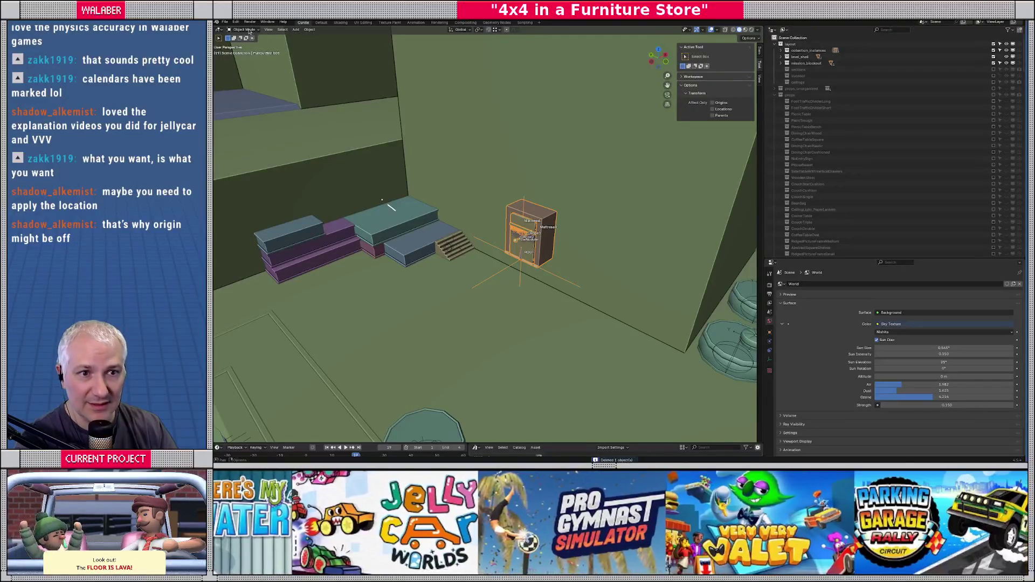
Hide the side panel, show the tool shelf with box select active, and frame the remaining cabinet.
{"action": "key", "text": "n"}
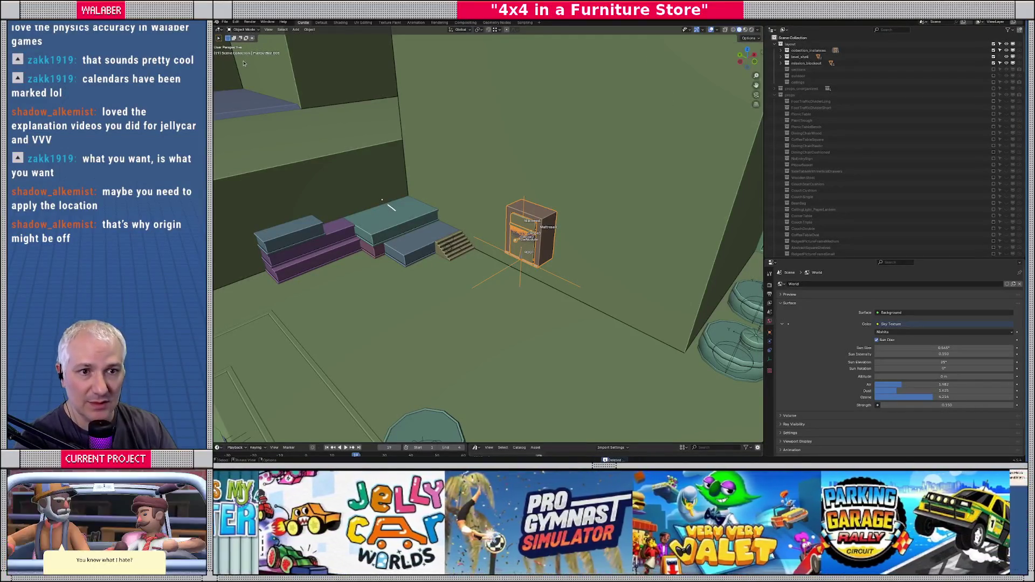
{"action": "key", "text": "t"}
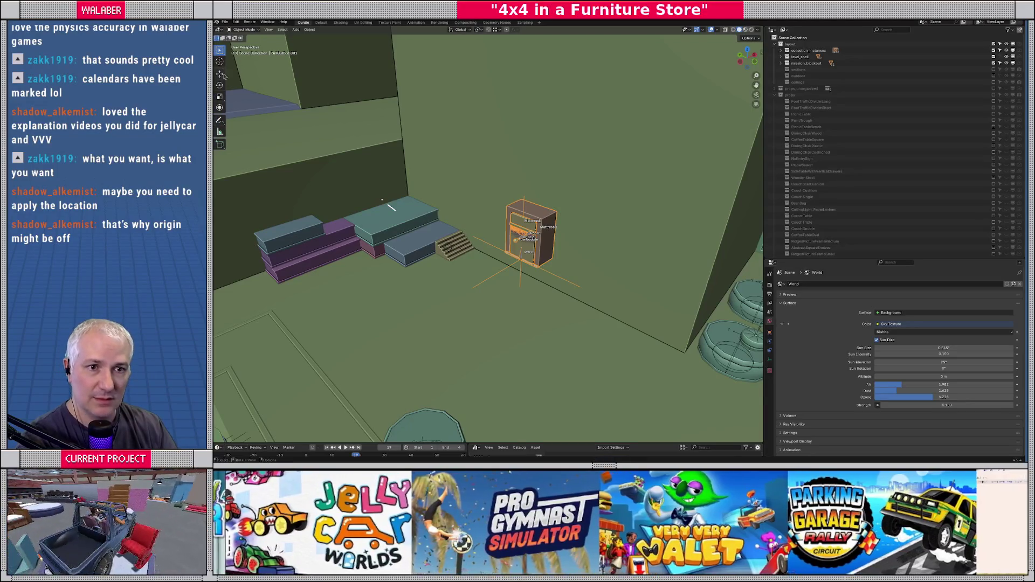
{"action": "left_click", "coordinate": [219, 120]}
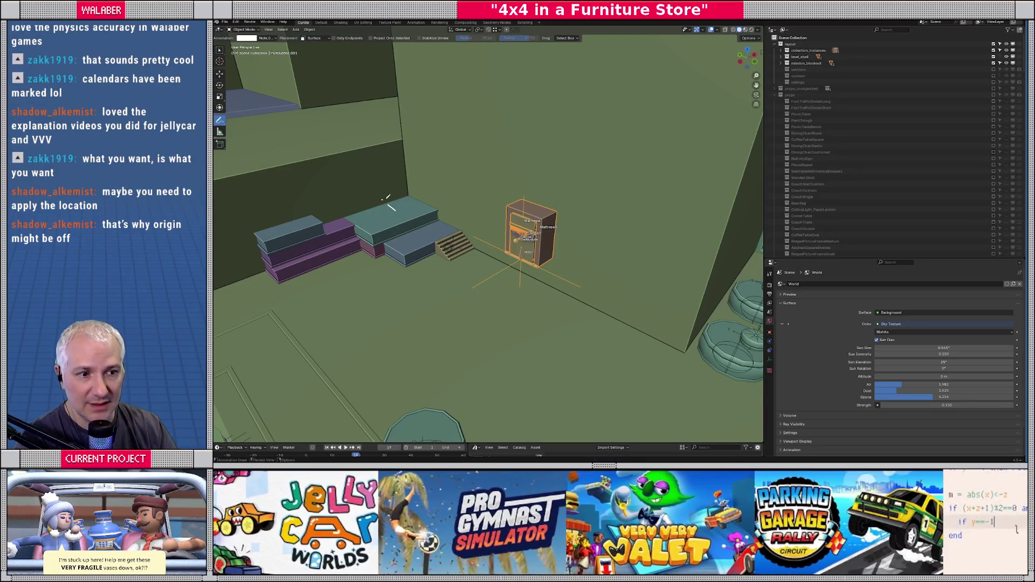
{"action": "left_click", "coordinate": [220, 50]}
{"action": "key", "text": "KP_7"}
{"action": "key", "text": "KP_Decimal"}
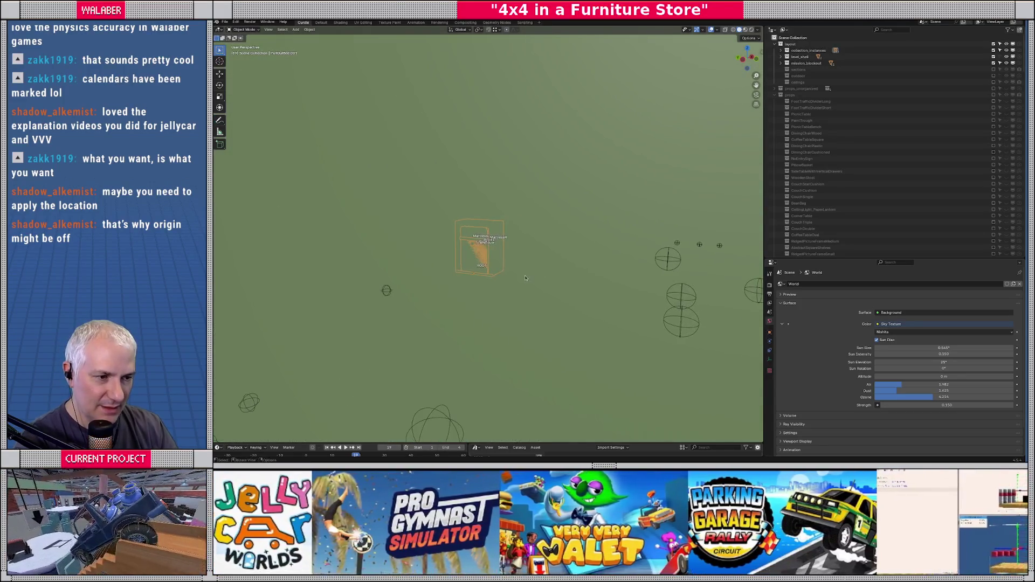
{"action": "key", "text": "KP_1"}
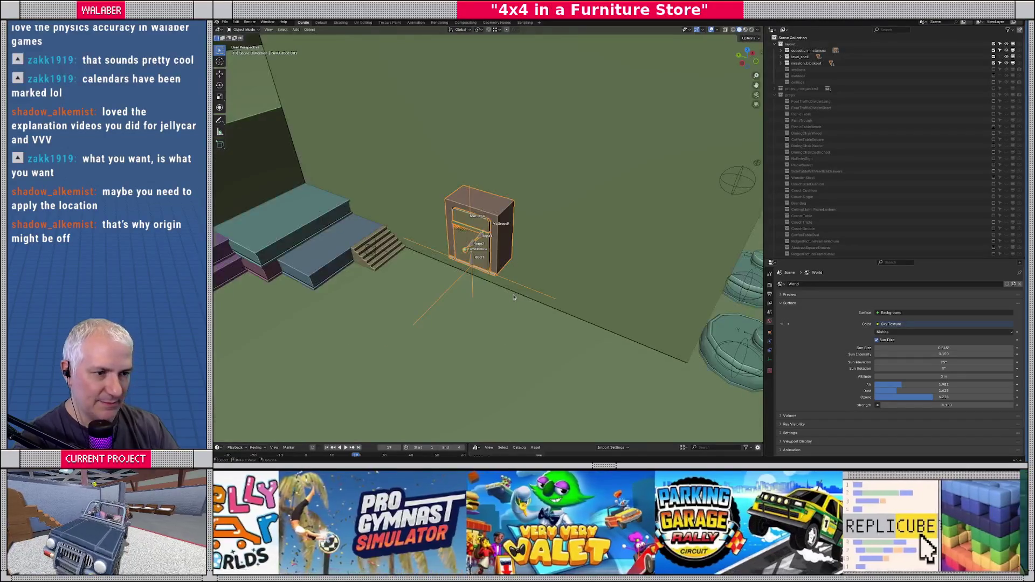
{"action": "left_click_drag", "start_coordinate": [513, 297], "coordinate": [478, 316]}
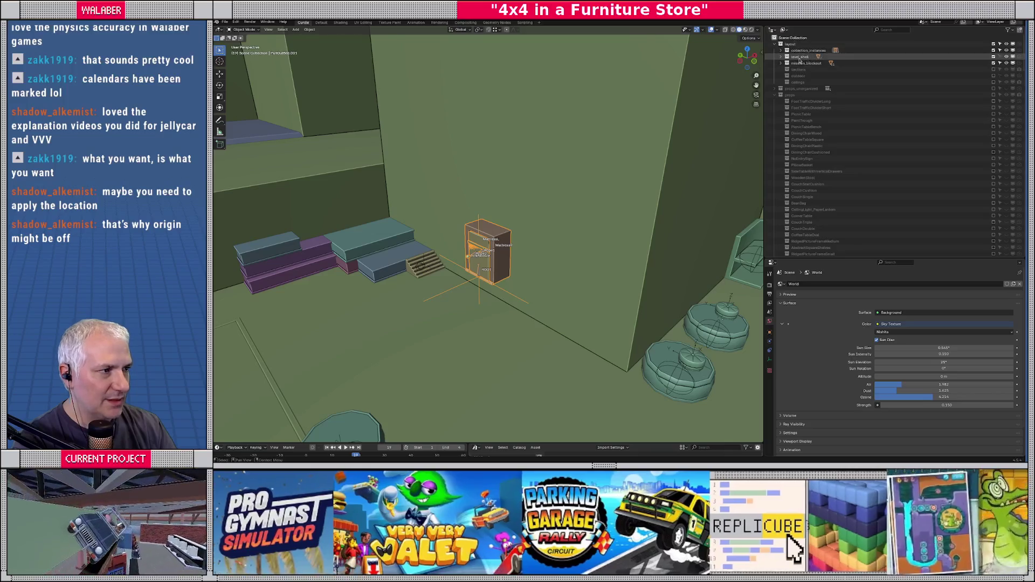
Raise the cabinet 1.0532 m, then duplicate it along Y beside the original.
{"action": "key", "text": "z"}
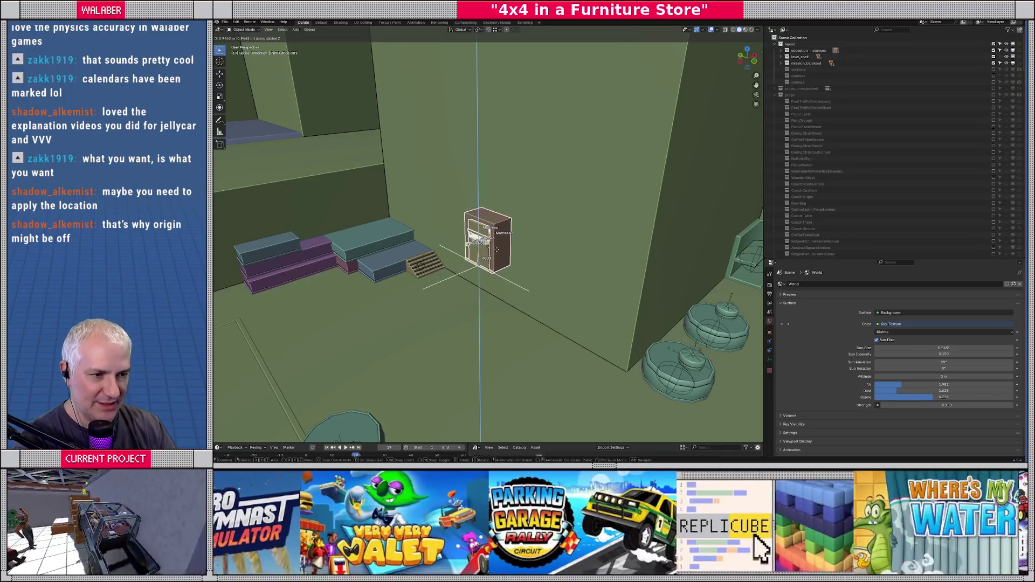
{"action": "left_click", "coordinate": [497, 250]}
{"action": "key", "text": "shift+d"}
{"action": "key", "text": "y"}
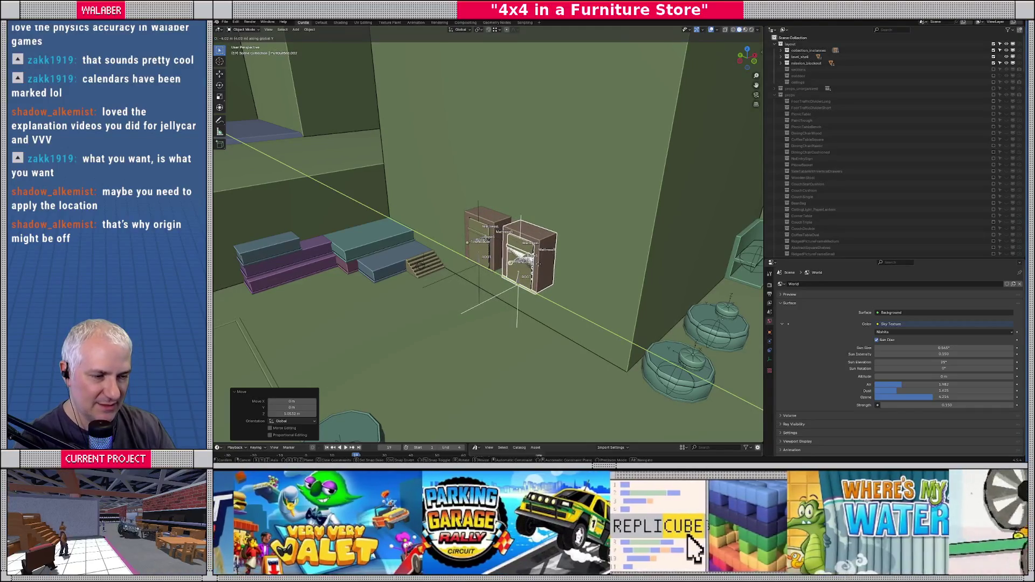
{"action": "left_click", "coordinate": [539, 265]}
{"action": "key", "text": "g"}
{"action": "key", "text": "y"}
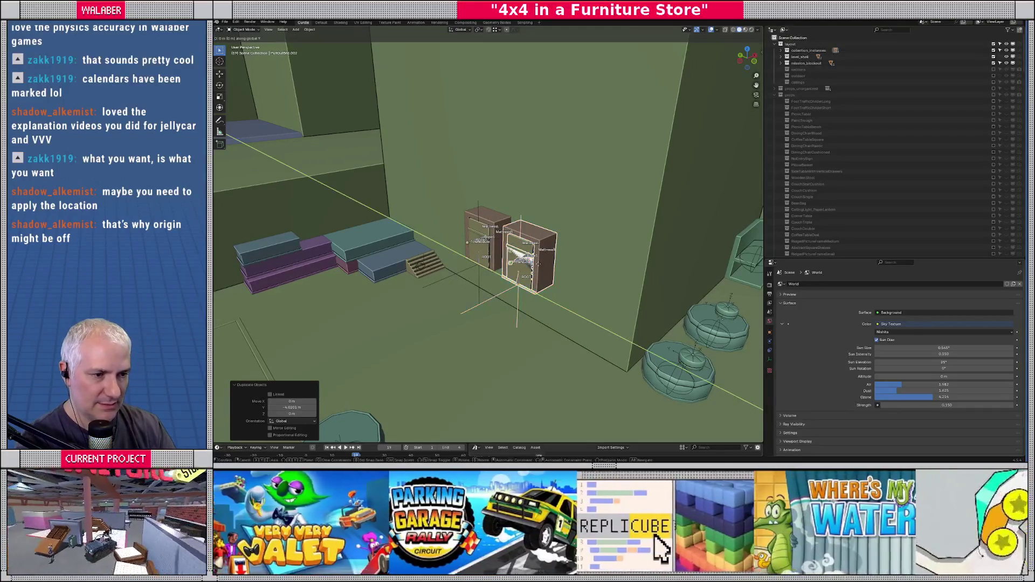
{"action": "left_click", "coordinate": [525, 278]}
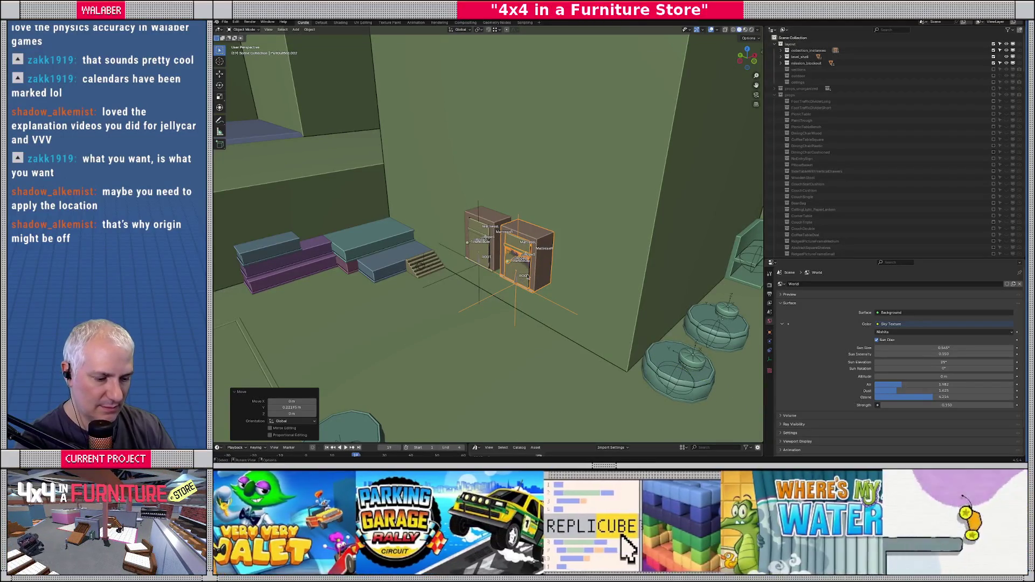
Add a third cabinet copy along Y and adjust the middle cabinet's height.
{"action": "key", "text": "shift+d"}
{"action": "key", "text": "y"}
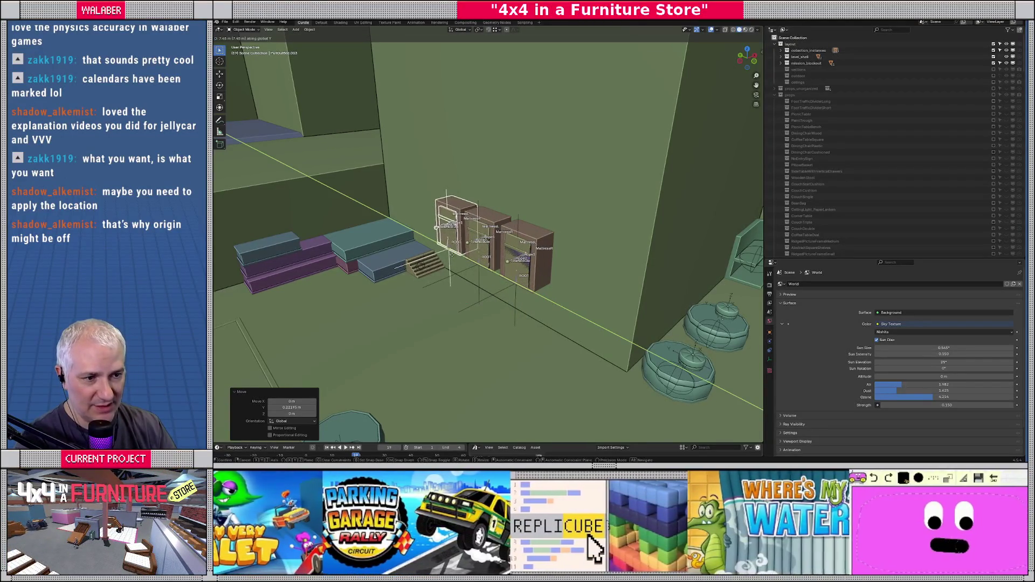
{"action": "left_click", "coordinate": [451, 255]}
{"action": "left_click", "coordinate": [512, 238], "text": "shift"}
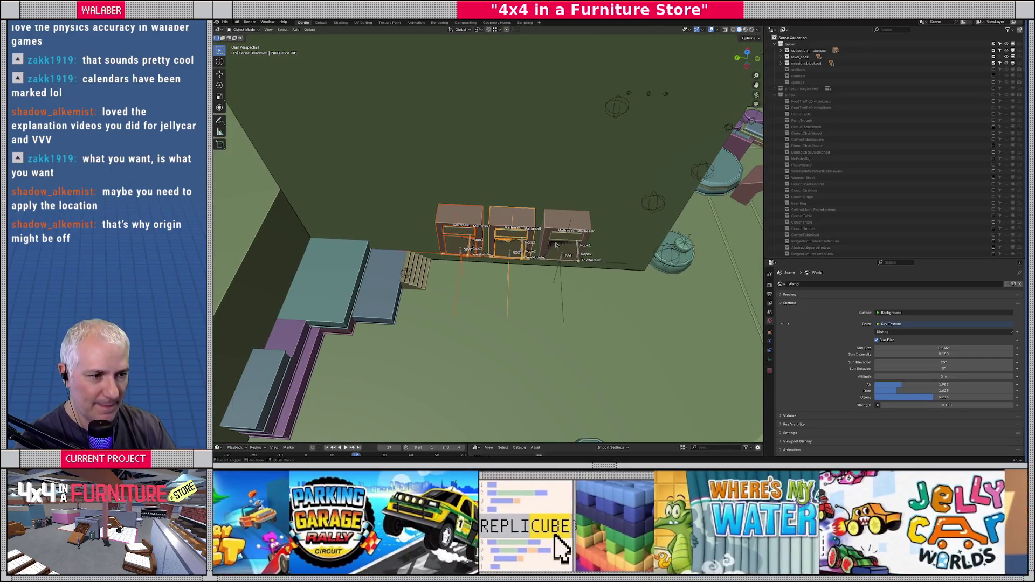
{"action": "left_click", "coordinate": [566, 246], "text": "shift"}
{"action": "left_click", "coordinate": [519, 238]}
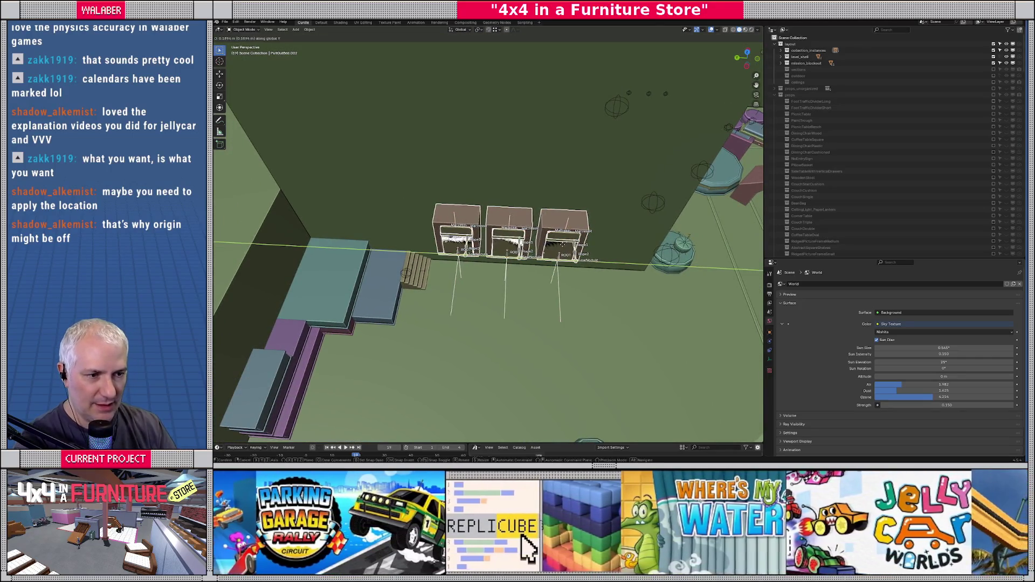
{"action": "key", "text": "KP_Divide"}
{"action": "key", "text": "KP_Divide"}
{"action": "key", "text": "g"}
{"action": "key", "text": "z"}
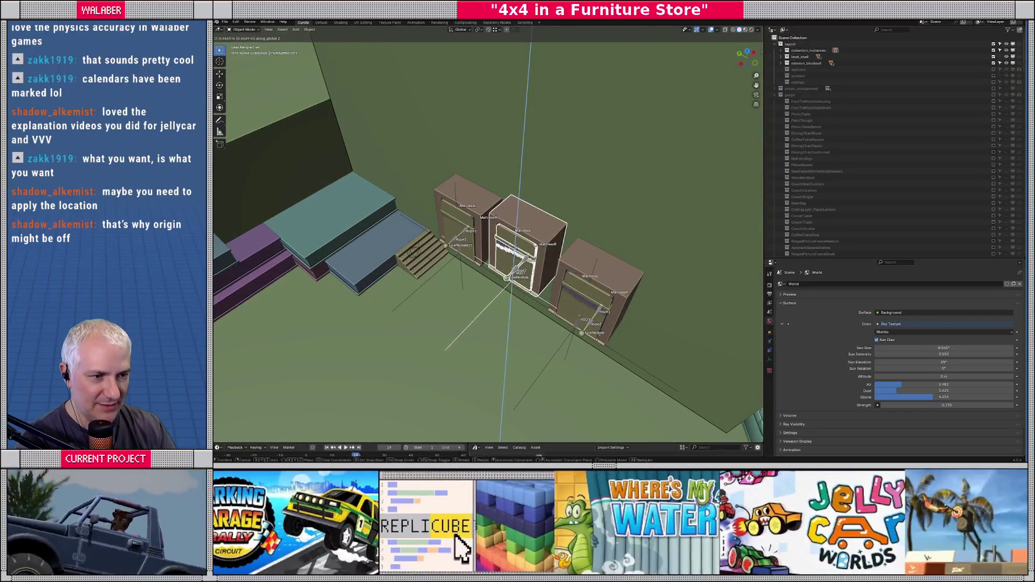
{"action": "key", "text": "Return"}
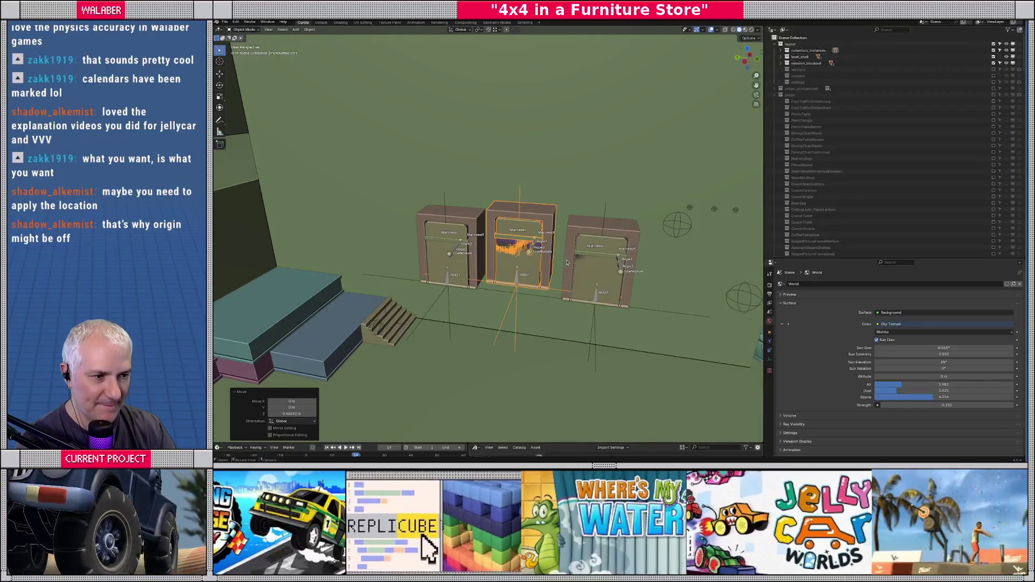
Slide the right and left cabinets along Y to close up the row.
{"action": "left_click", "coordinate": [567, 262]}
{"action": "key", "text": "g"}
{"action": "key", "text": "y"}
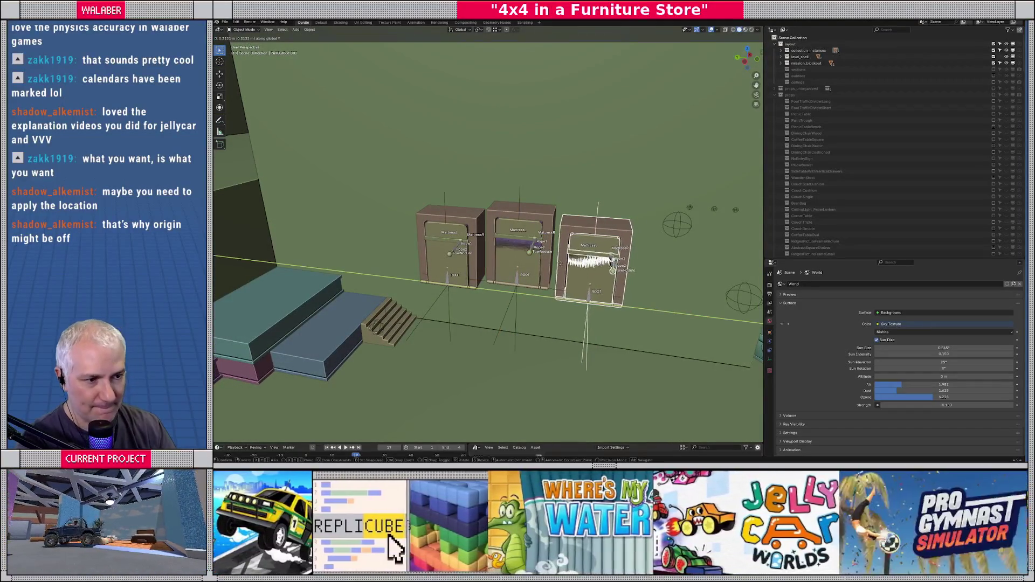
{"action": "left_click", "coordinate": [489, 251]}
{"action": "left_click", "coordinate": [476, 255]}
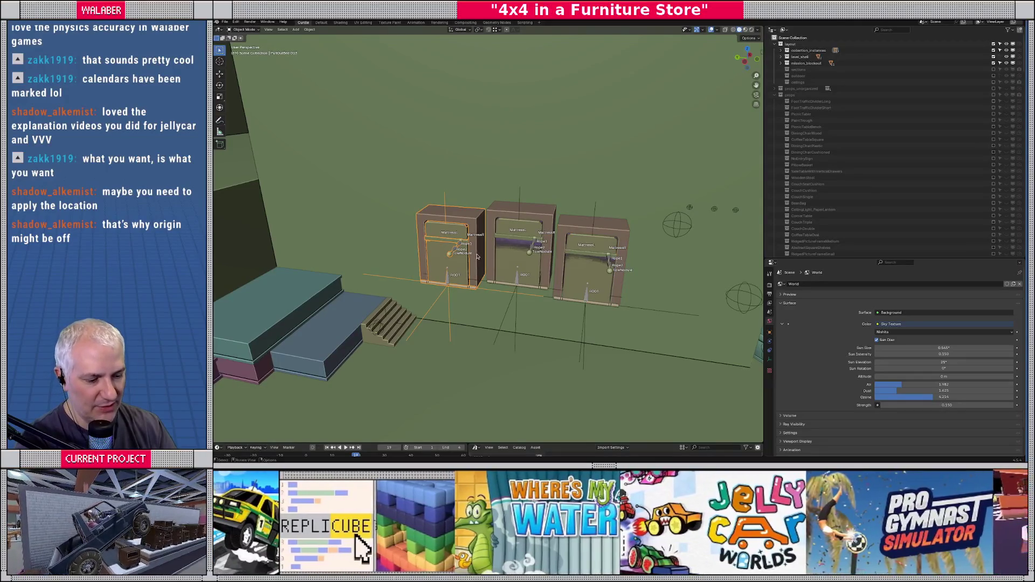
{"action": "key", "text": "g"}
{"action": "key", "text": "y"}
{"action": "left_click", "coordinate": [483, 256]}
Lower the left wardrobe along Z to match the other two, then deselect everything.
{"action": "key", "text": "g"}
{"action": "key", "text": "z"}
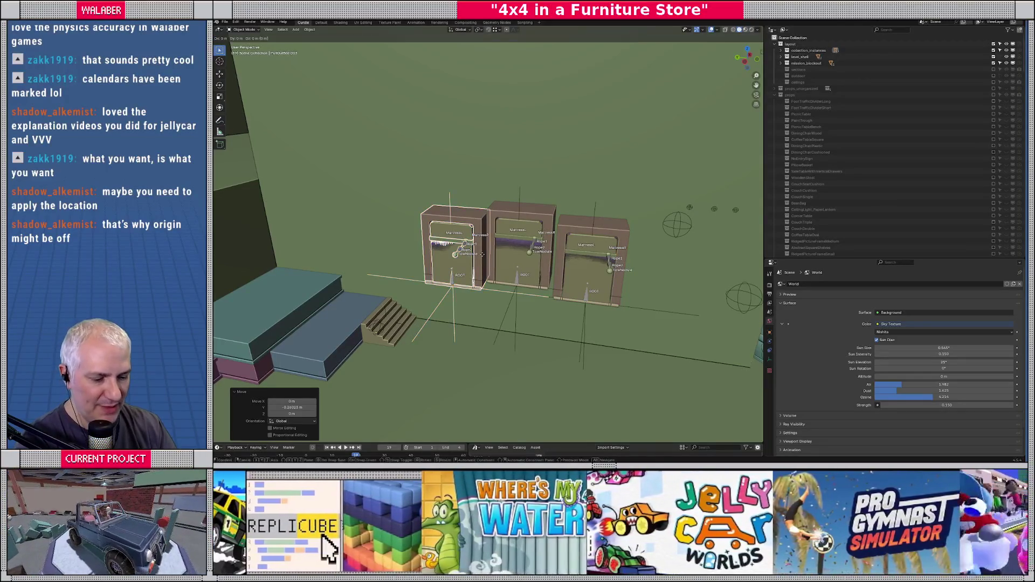
{"action": "left_click", "coordinate": [485, 262]}
{"action": "left_click_drag", "start_coordinate": [486, 264], "coordinate": [494, 253]}
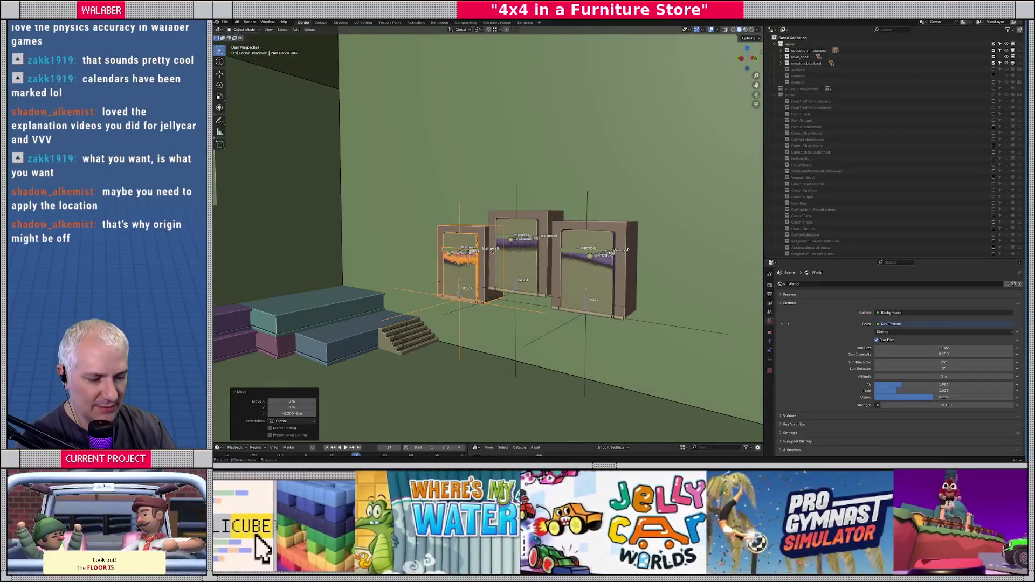
{"action": "key", "text": "g"}
{"action": "key", "text": "z"}
{"action": "left_click", "coordinate": [523, 273]}
{"action": "mouse_move", "coordinate": [523, 273]}
{"action": "left_mouse_down"}
{"action": "mouse_move", "coordinate": [522, 284]}
{"action": "mouse_move", "coordinate": [491, 263]}
{"action": "mouse_move", "coordinate": [470, 266]}
{"action": "left_mouse_up"}
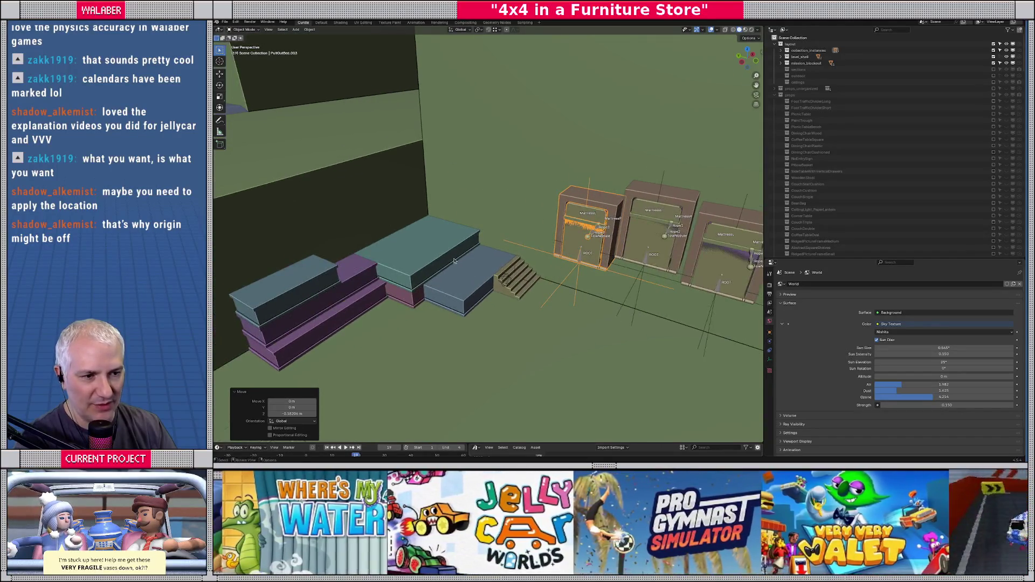
{"action": "key", "text": "alt+a"}
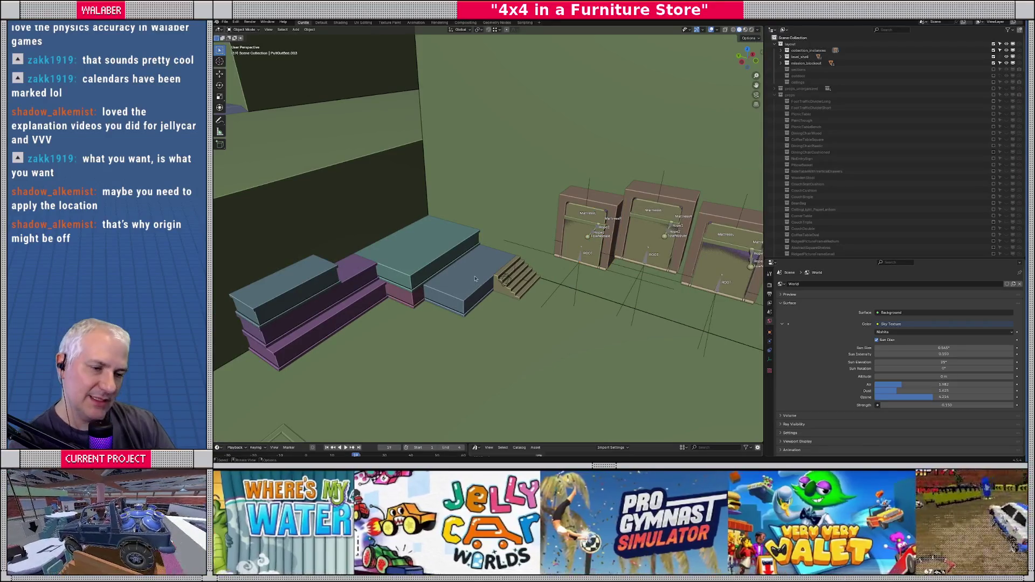
Make mission_blockout the active collection and delete the staircase.
{"action": "left_click", "coordinate": [806, 63]}
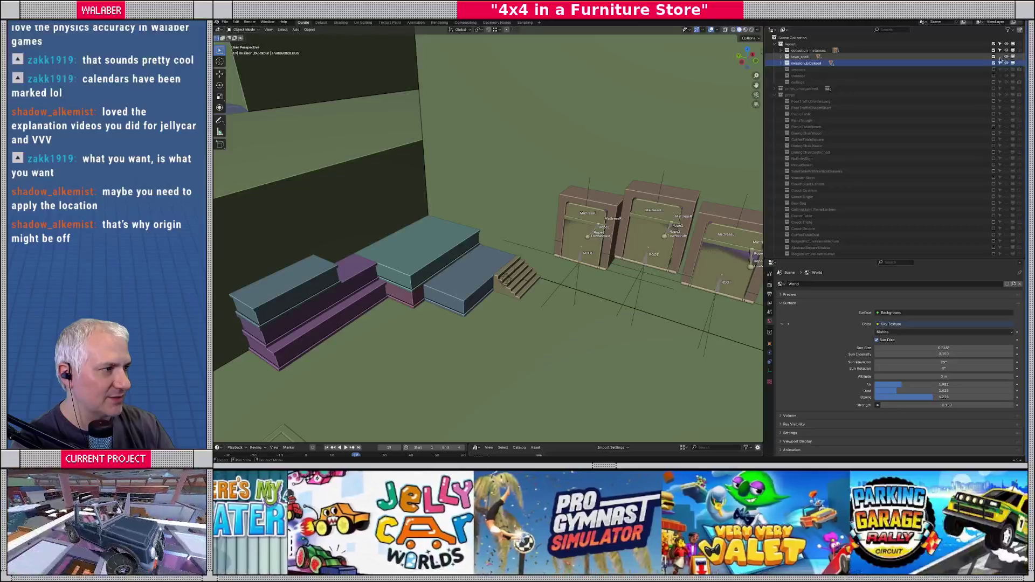
{"action": "left_click", "coordinate": [463, 284]}
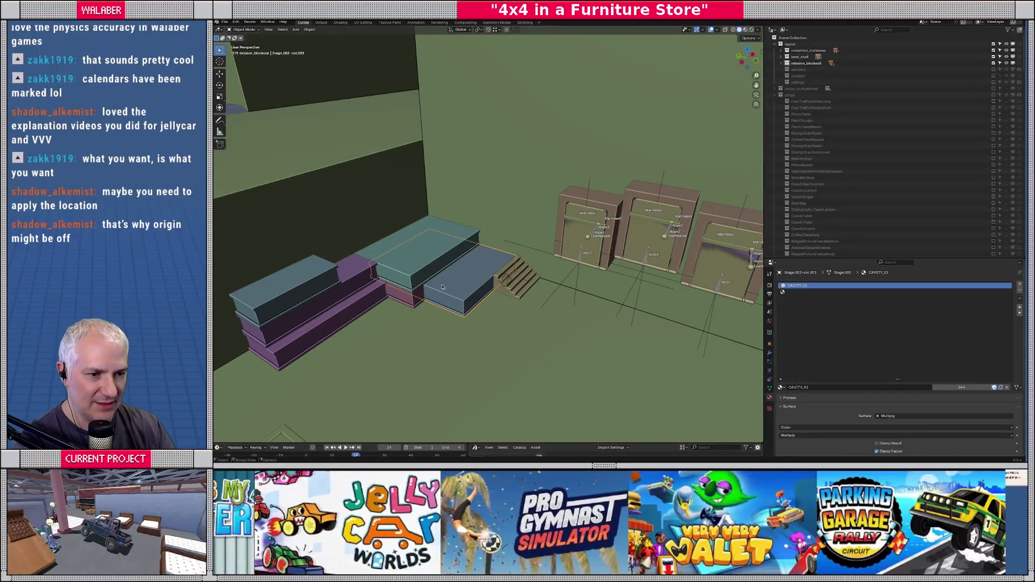
{"action": "left_click", "coordinate": [409, 300]}
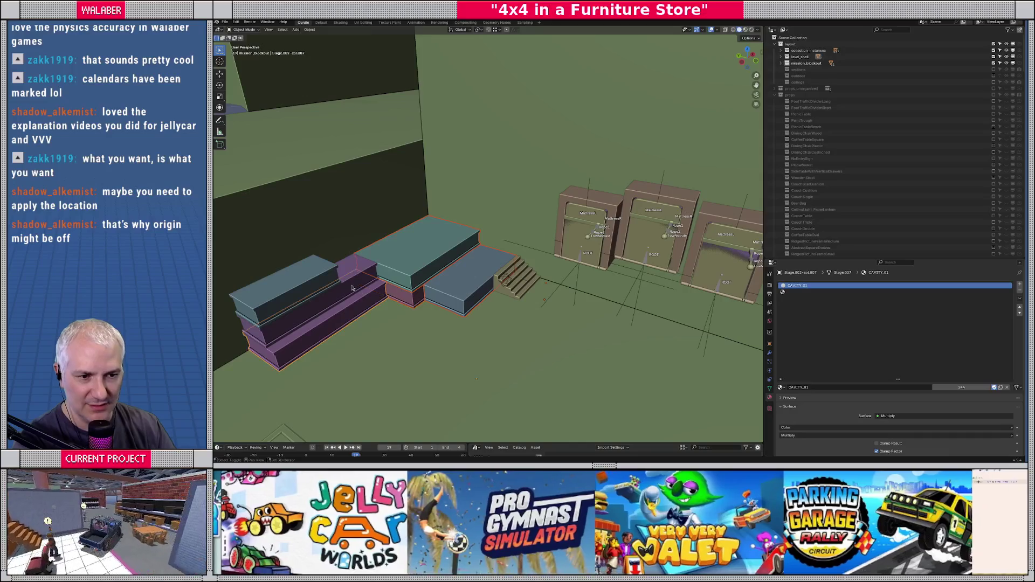
{"action": "left_click", "coordinate": [309, 282]}
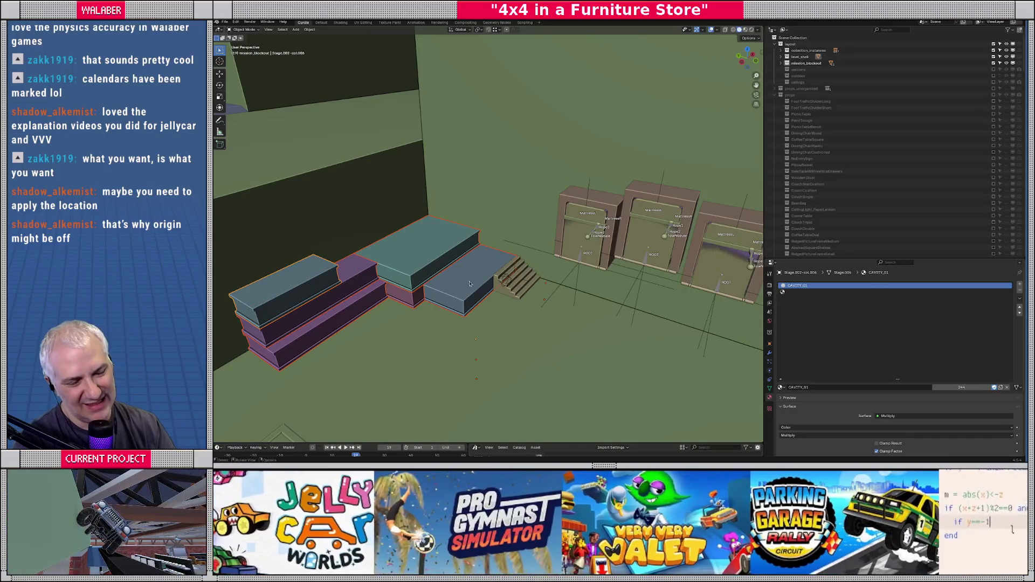
{"action": "left_click", "coordinate": [520, 292]}
{"action": "key", "text": "Delete"}
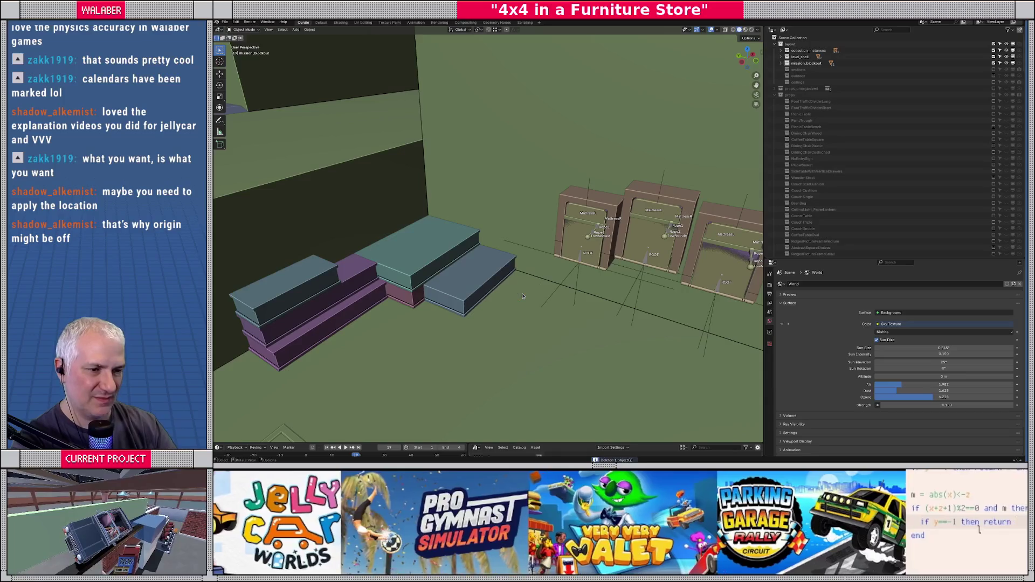
Move the top teal block Stage.002-col.003 from level_shell into the mission_blockout collection.
{"action": "left_click", "coordinate": [432, 257]}
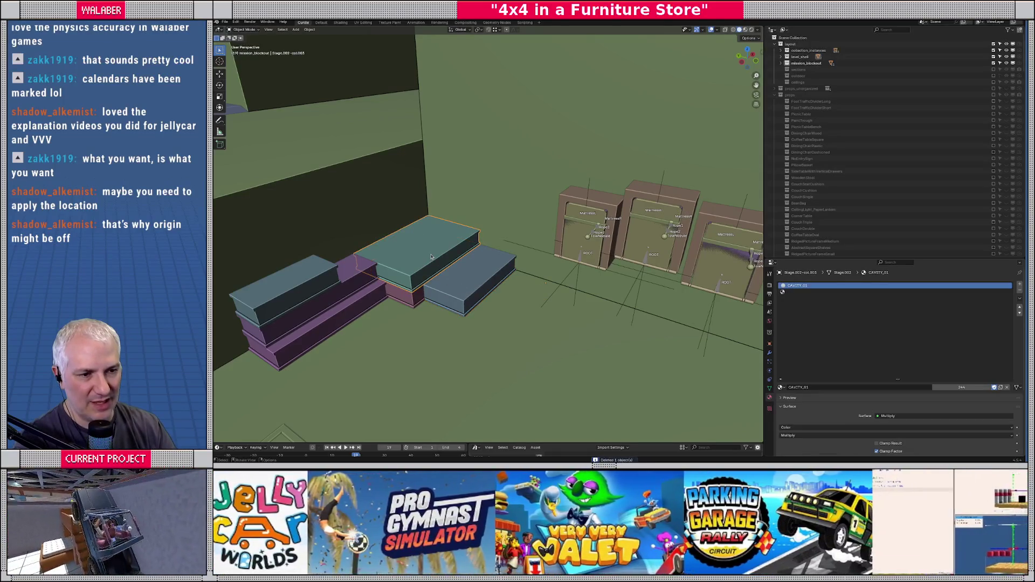
{"action": "left_click", "coordinate": [781, 57]}
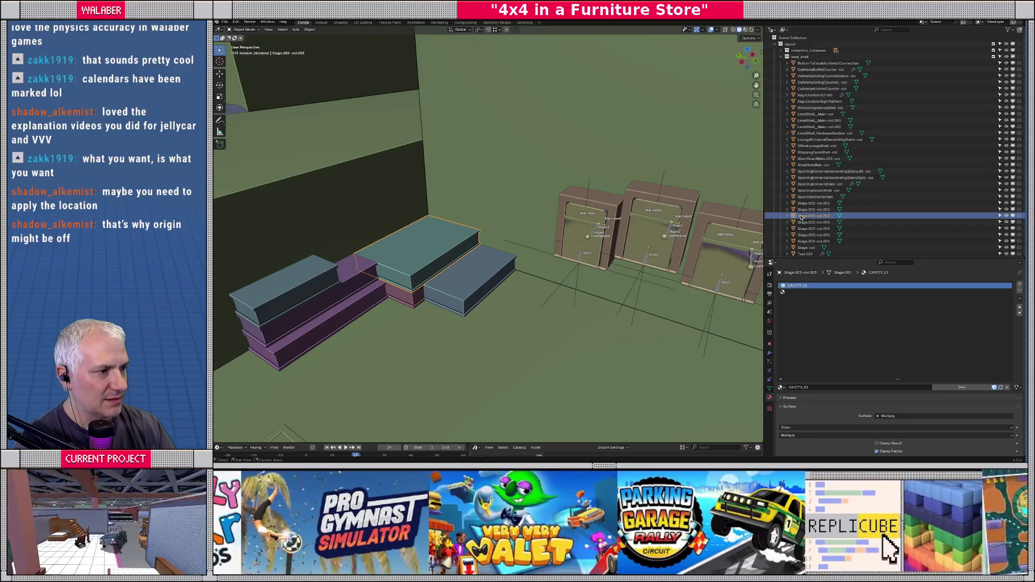
{"action": "mouse_move", "coordinate": [802, 218]}
{"action": "left_mouse_down"}
{"action": "mouse_move", "coordinate": [804, 43]}
{"action": "mouse_move", "coordinate": [806, 84]}
{"action": "left_mouse_up"}
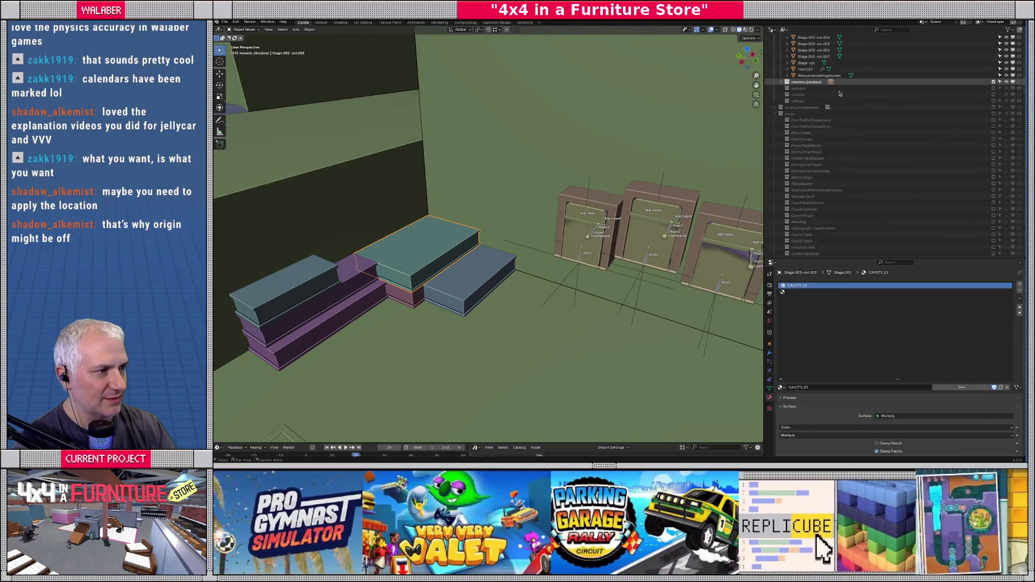
{"action": "scroll", "coordinate": [836, 134], "scroll_direction": "up", "scroll_amount": 10}
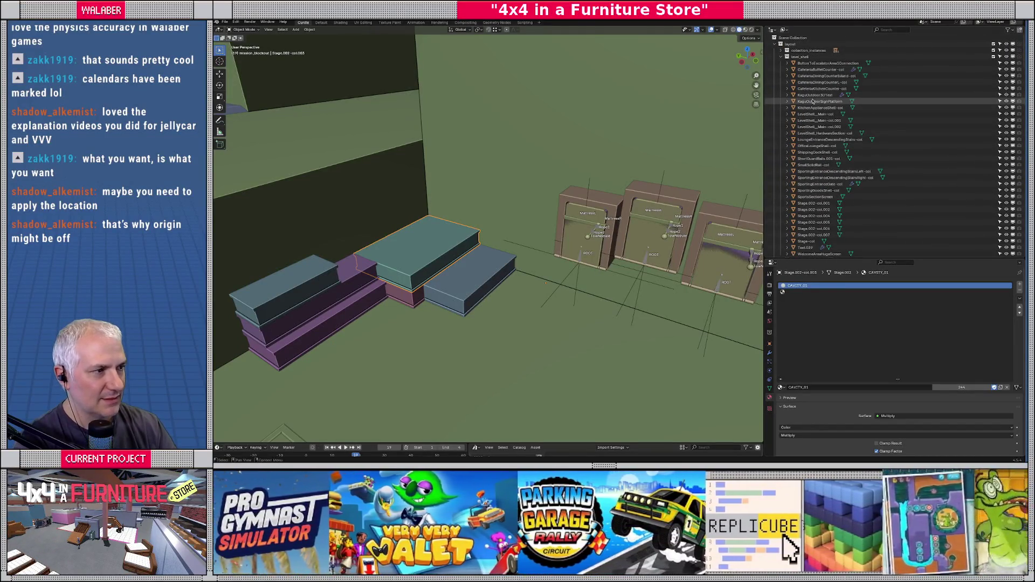
{"action": "left_click", "coordinate": [781, 56]}
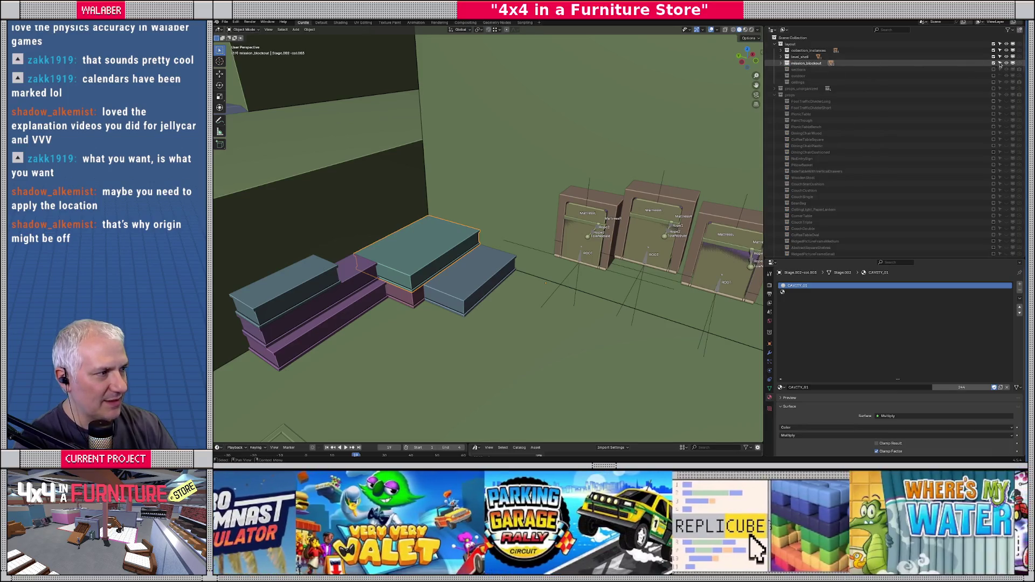
Delete the remaining stage blocks.
{"action": "left_click", "coordinate": [425, 276]}
{"action": "left_click", "coordinate": [411, 304], "text": "shift"}
{"action": "left_click", "coordinate": [312, 283], "text": "shift"}
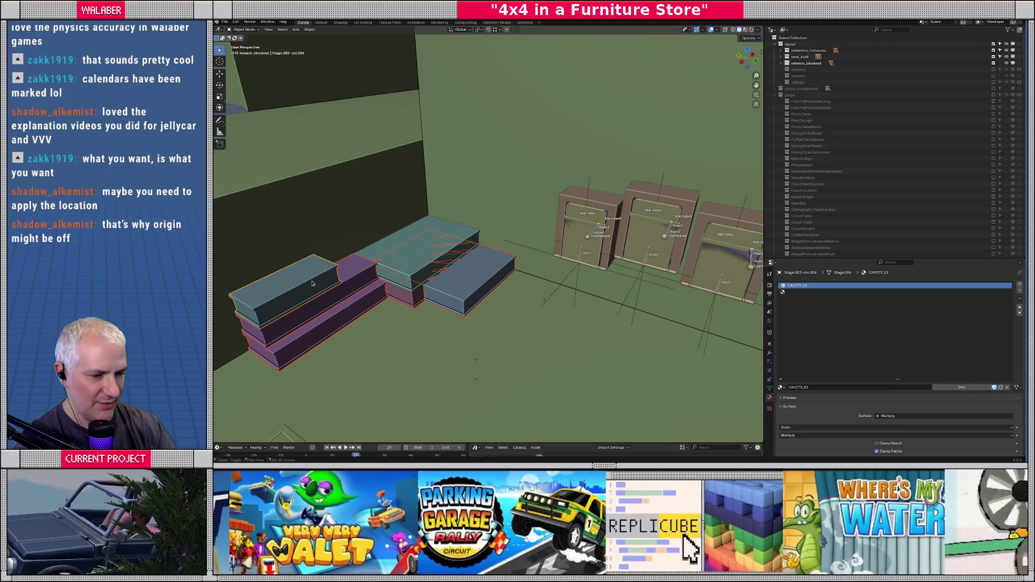
{"action": "key", "text": "Delete"}
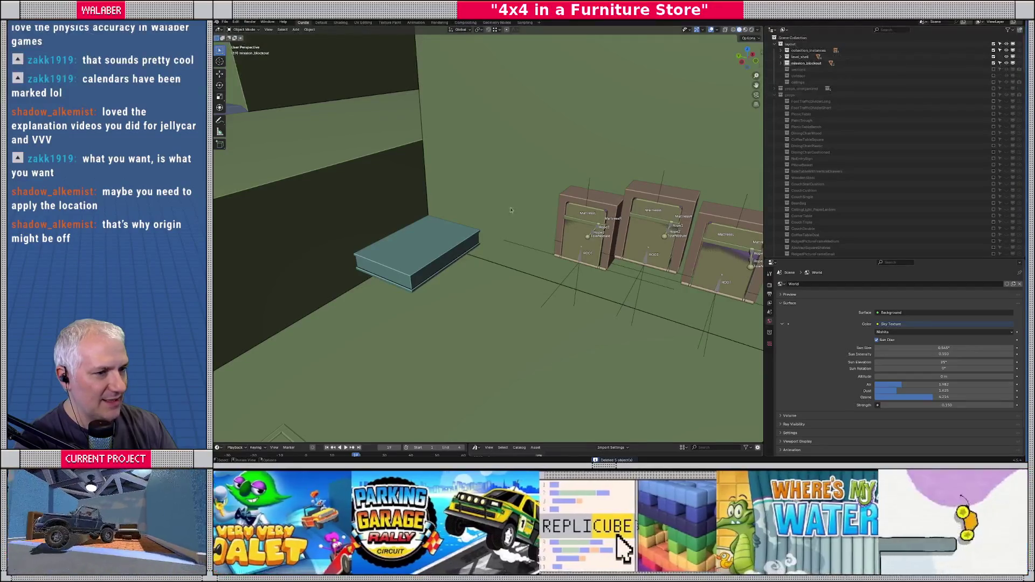
In Edit Mode on the remaining teal block, snap the 3D cursor to its bottom corner vertex.
{"action": "left_click", "coordinate": [415, 253]}
{"action": "left_click_drag", "start_coordinate": [519, 280], "coordinate": [383, 105]}
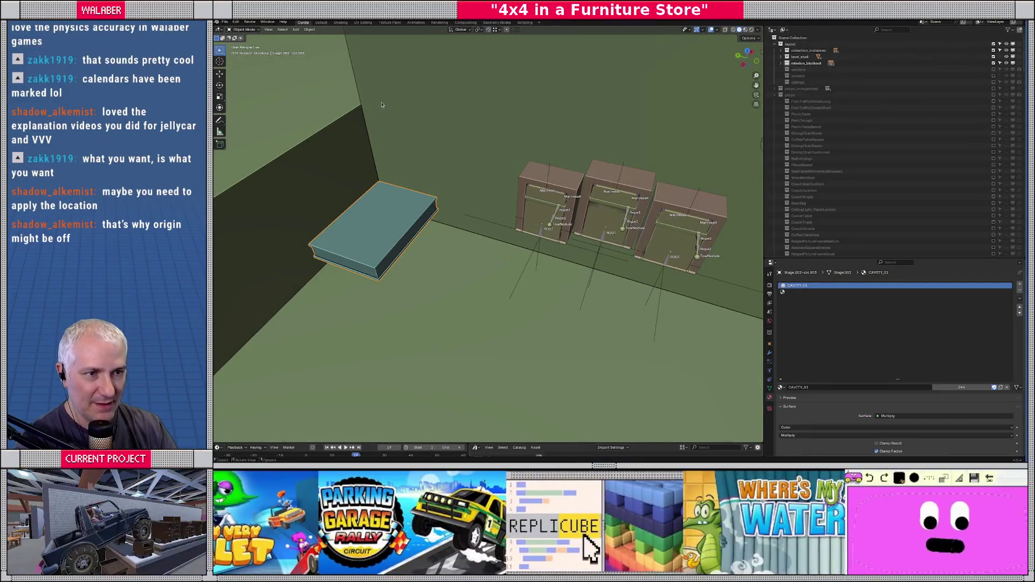
{"action": "key", "text": "Tab"}
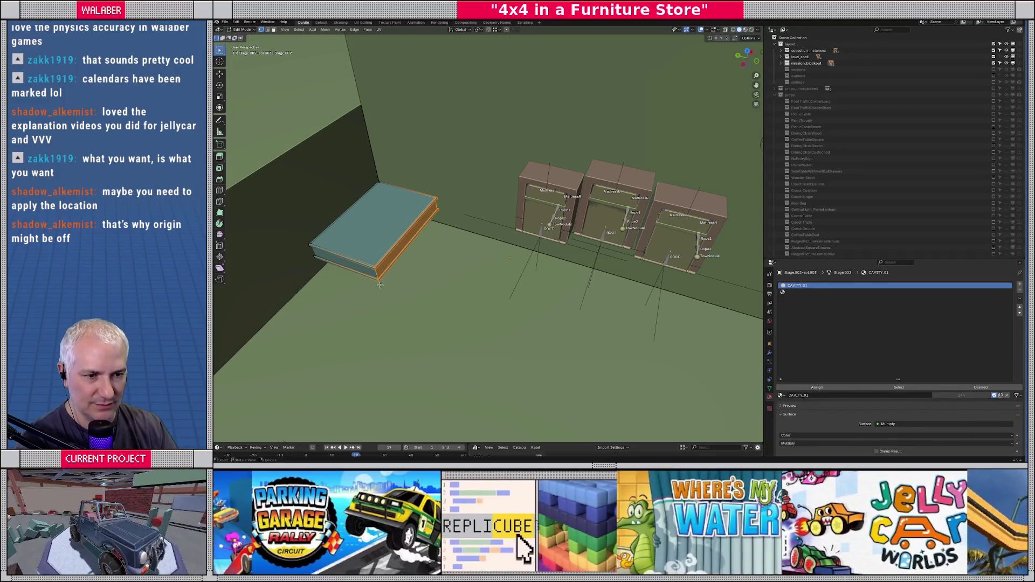
{"action": "left_click", "coordinate": [382, 290]}
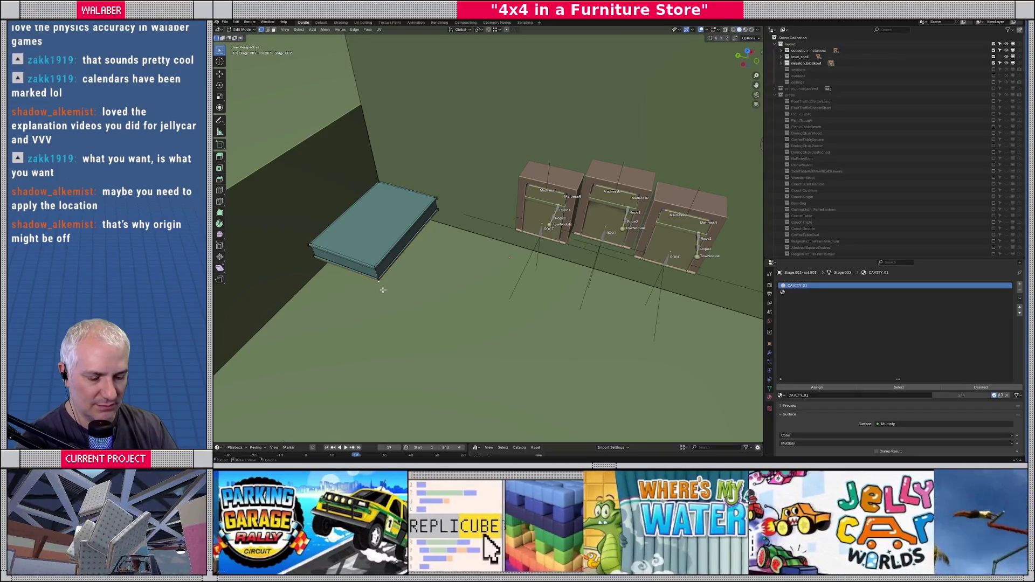
{"action": "key", "text": "shift+s"}
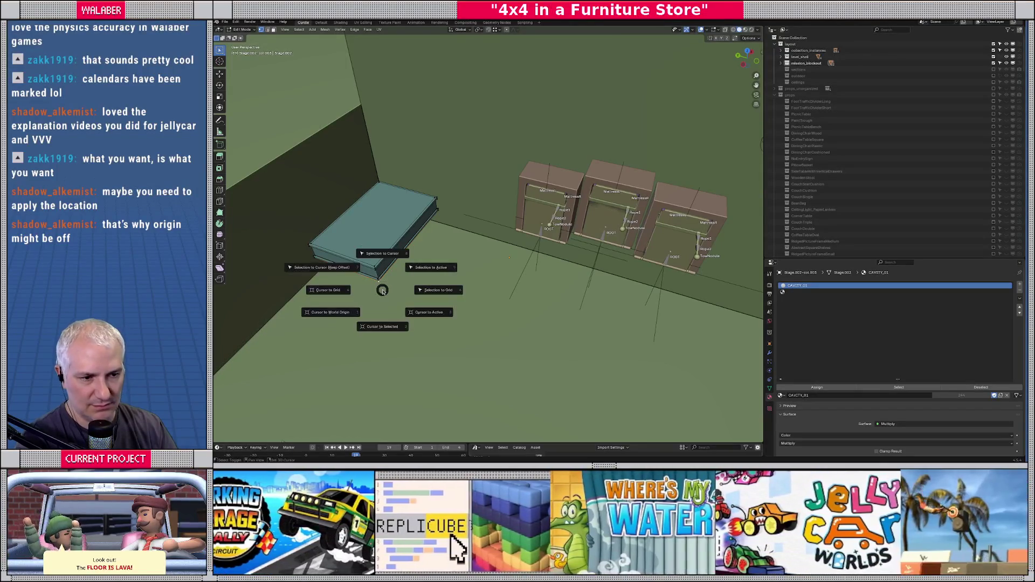
{"action": "left_click", "coordinate": [378, 309]}
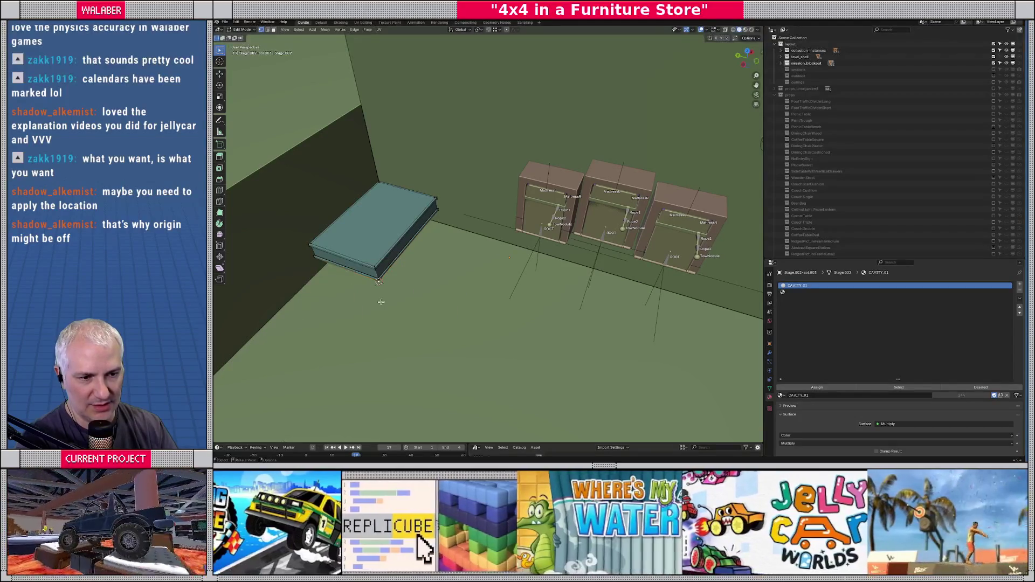
Back in Object Mode, set the teal block's origin to the 3D cursor.
{"action": "key", "text": "Tab"}
{"action": "left_click", "coordinate": [309, 31]}
{"action": "mouse_move", "coordinate": [321, 39]}
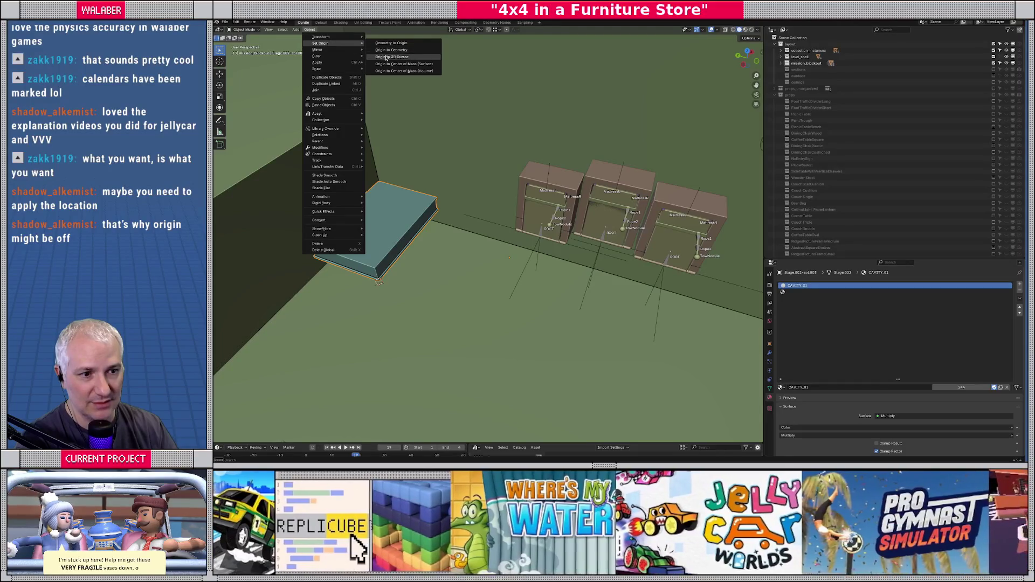
{"action": "left_click", "coordinate": [399, 56]}
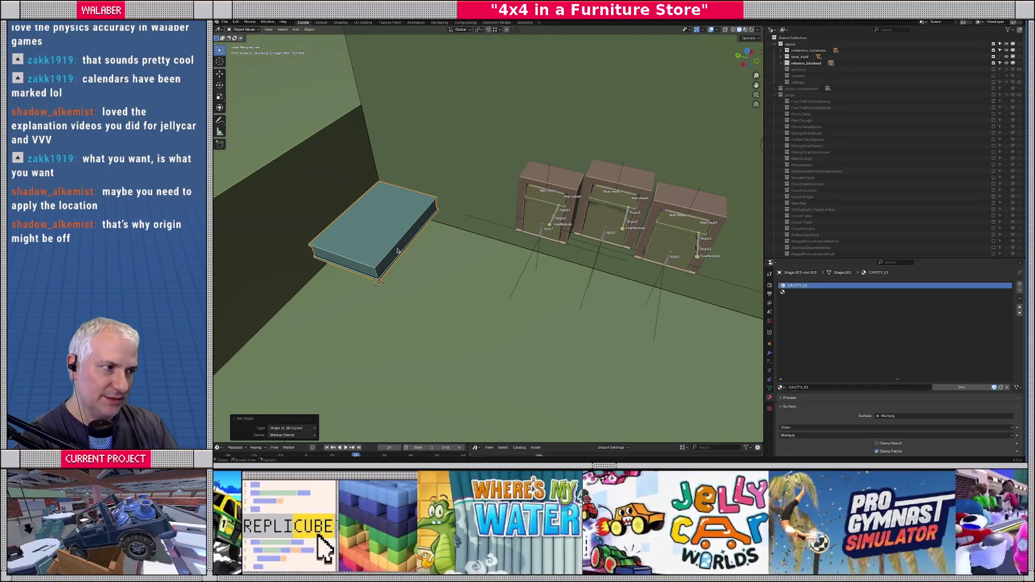
Rotate the block 90° about Z and place it beside the wardrobe row in top view.
{"action": "type", "text": "rz90"}
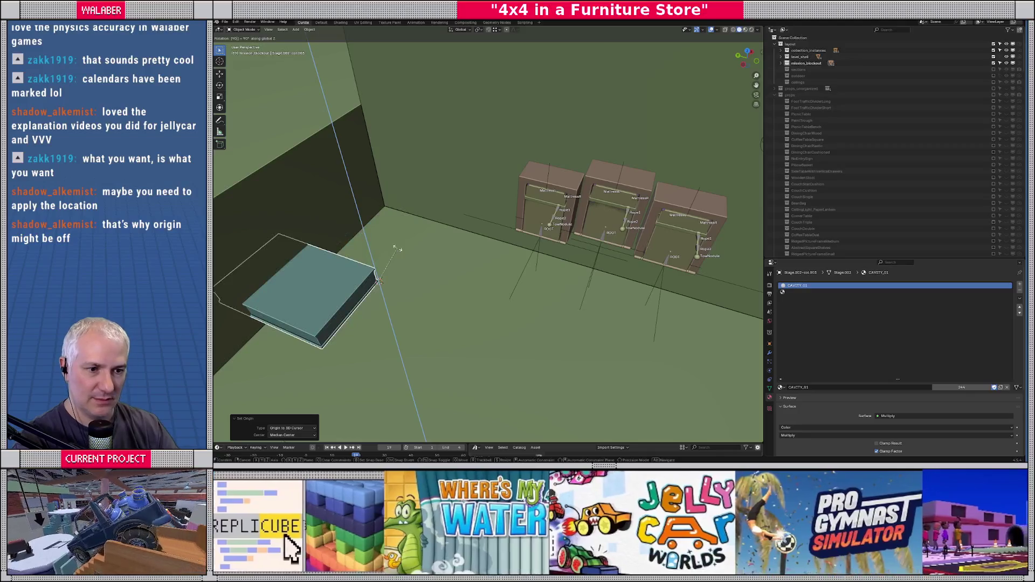
{"action": "key", "text": "Return"}
{"action": "key", "text": "KP_7"}
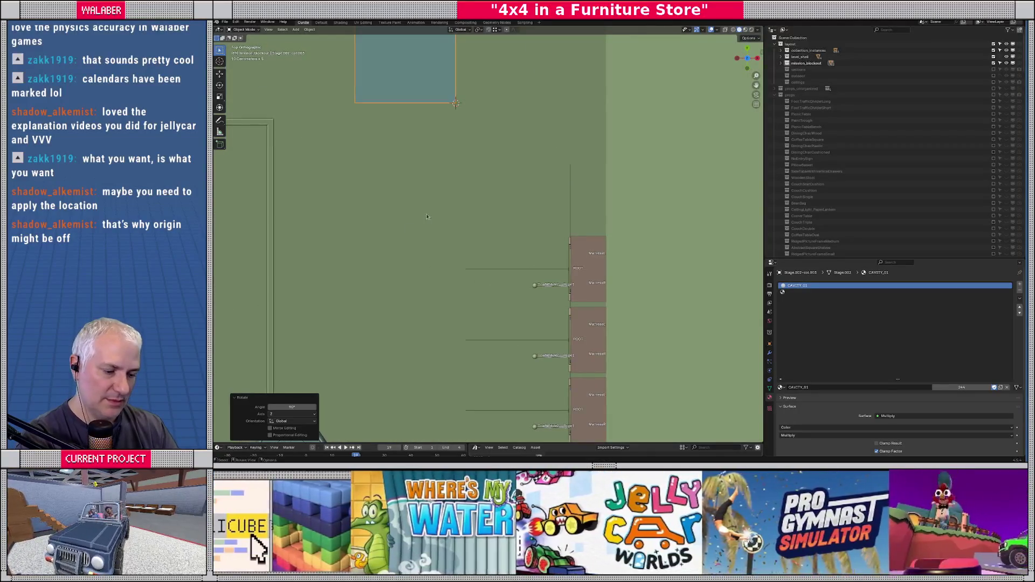
{"action": "key", "text": "g"}
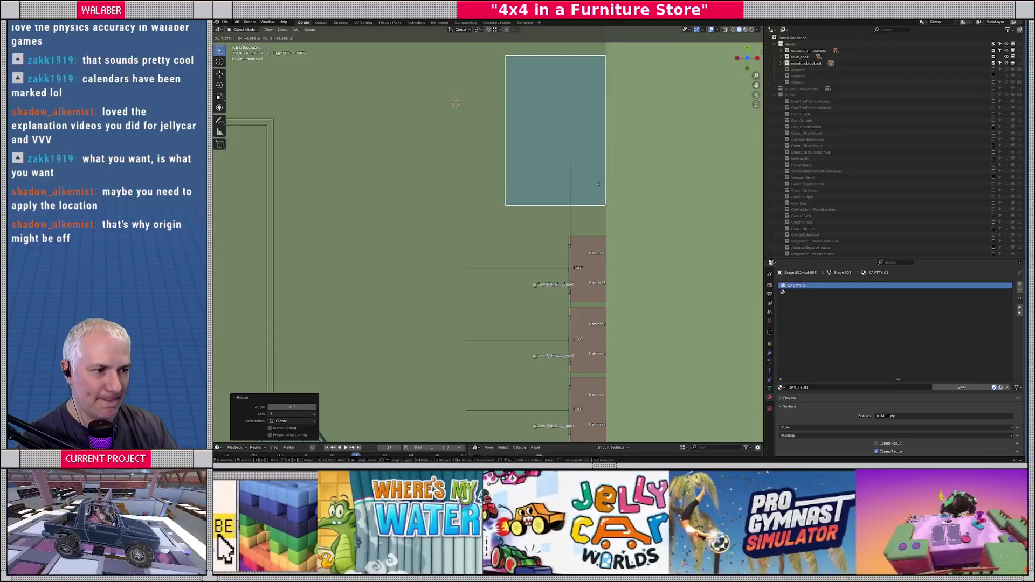
{"action": "left_click", "coordinate": [599, 184]}
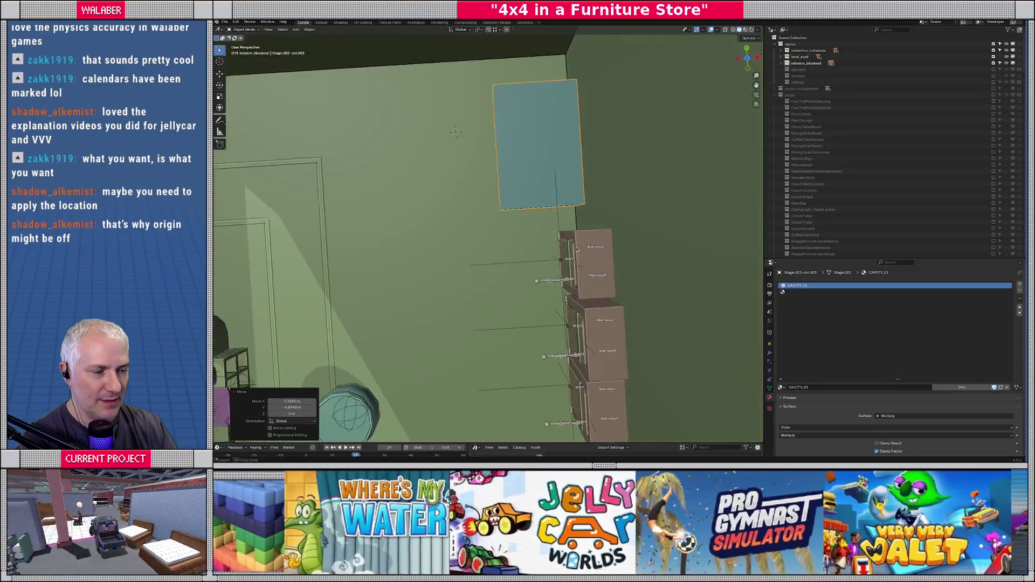
Lower the block along Z until it rests on the floor.
{"action": "key", "text": "KP_Decimal"}
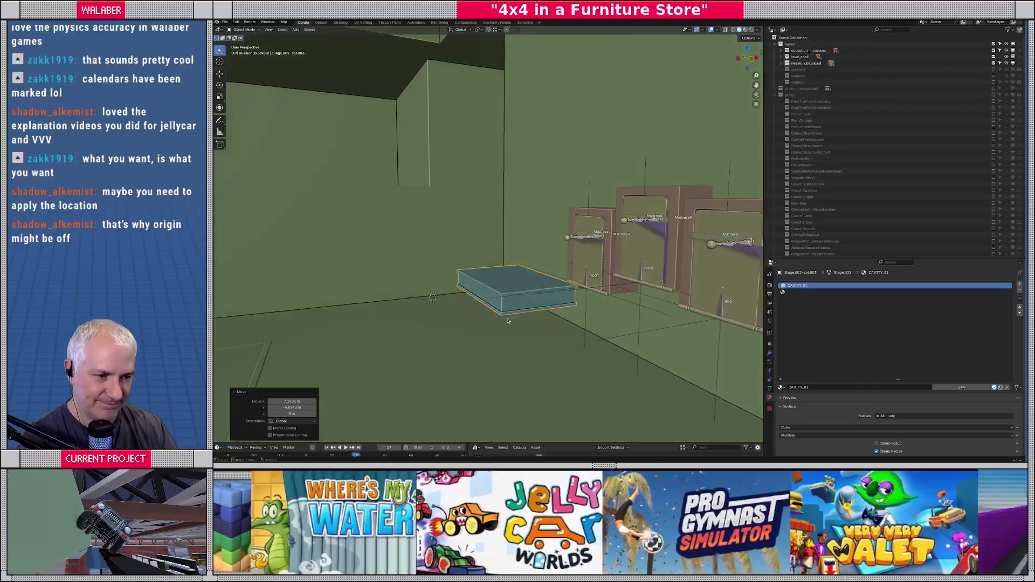
{"action": "key", "text": "g"}
{"action": "key", "text": "z"}
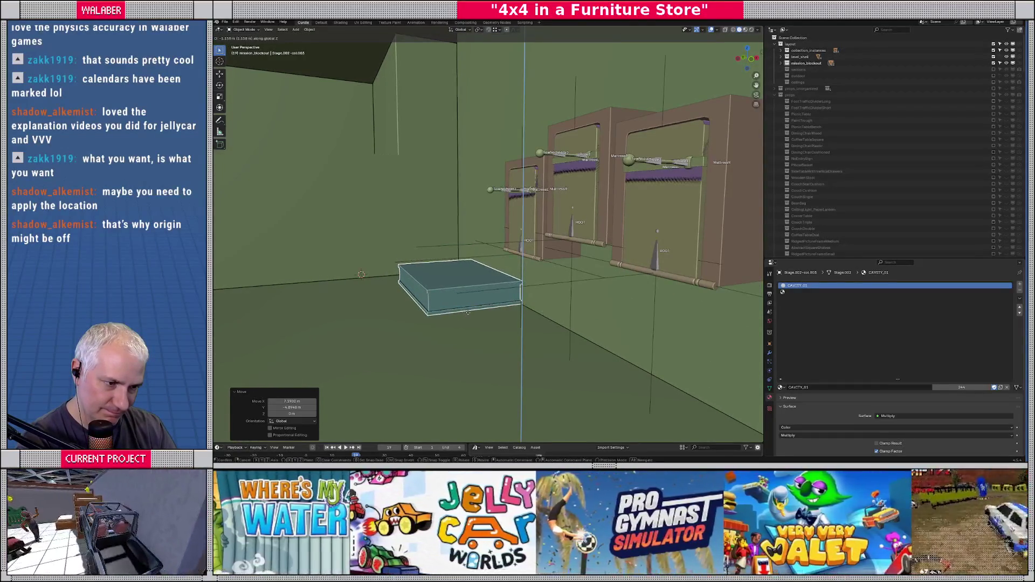
{"action": "left_click", "coordinate": [467, 311]}
{"action": "left_click", "coordinate": [493, 30]}
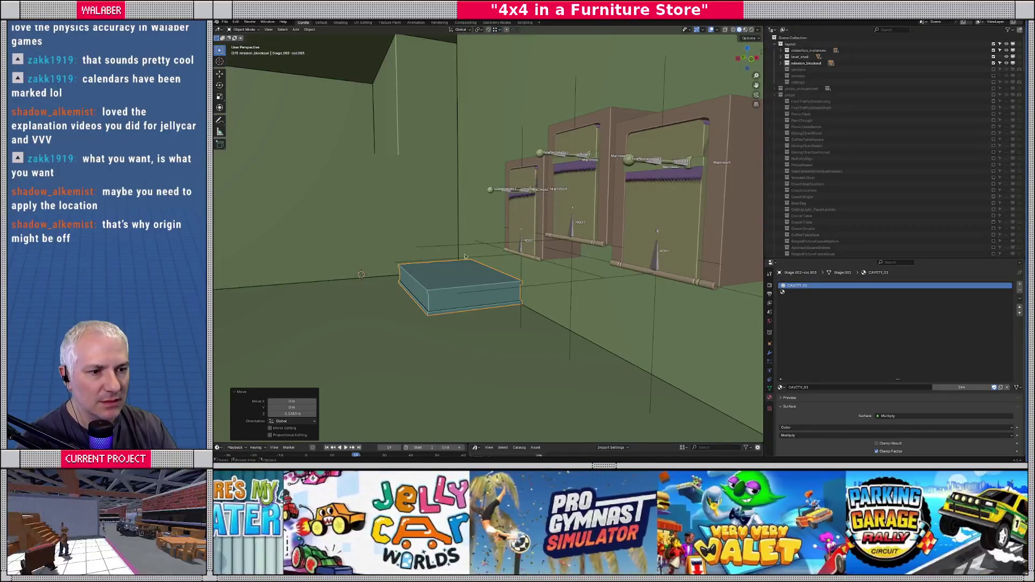
{"action": "key", "text": "g"}
{"action": "key", "text": "z"}
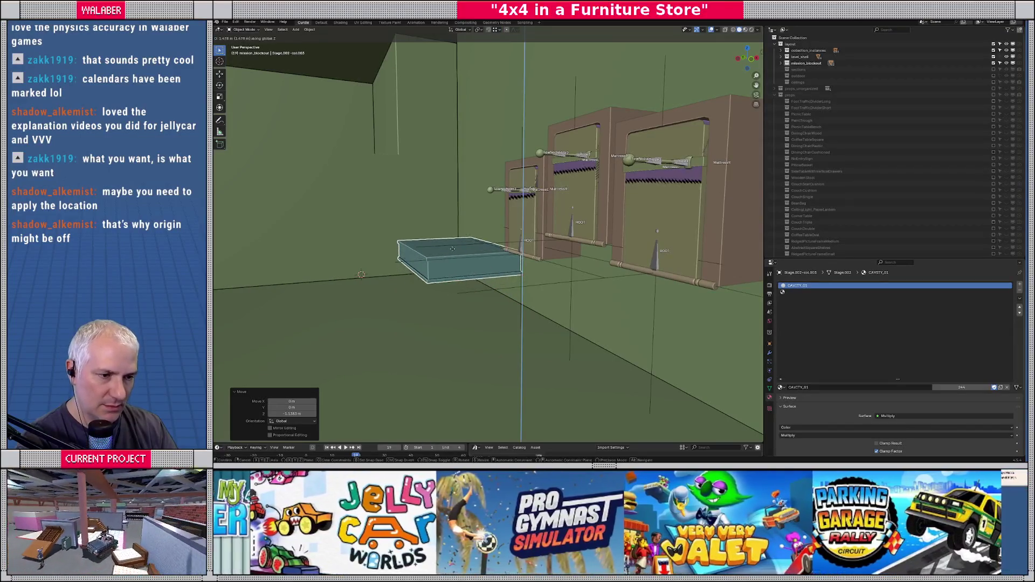
{"action": "left_click", "coordinate": [457, 265]}
{"action": "key", "text": "Tab"}
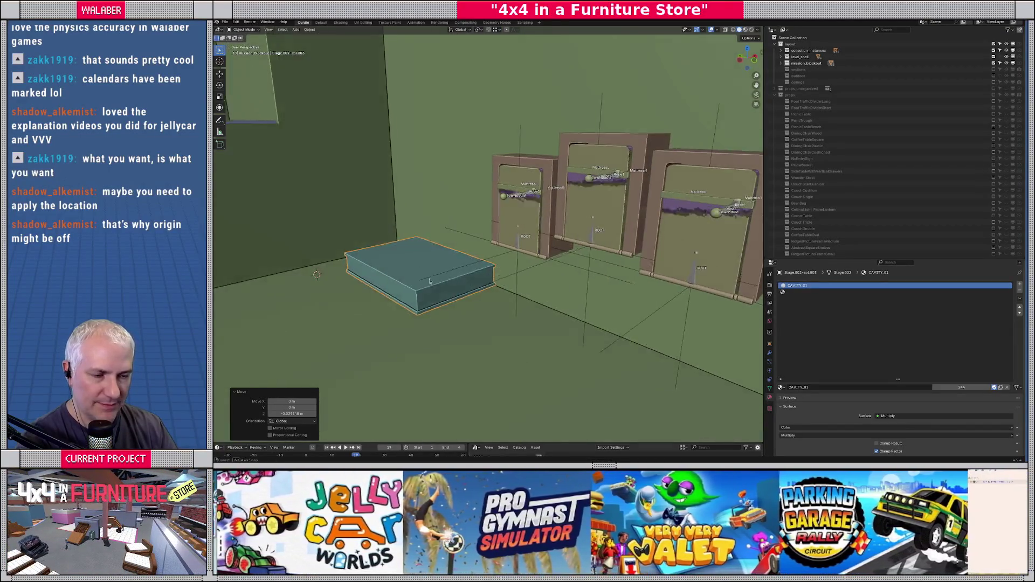
Raise the platform's top face along Z to make the block taller.
{"action": "key", "text": "3"}
{"action": "left_click", "coordinate": [379, 274]}
{"action": "key", "text": "ctrl+KP_Add"}
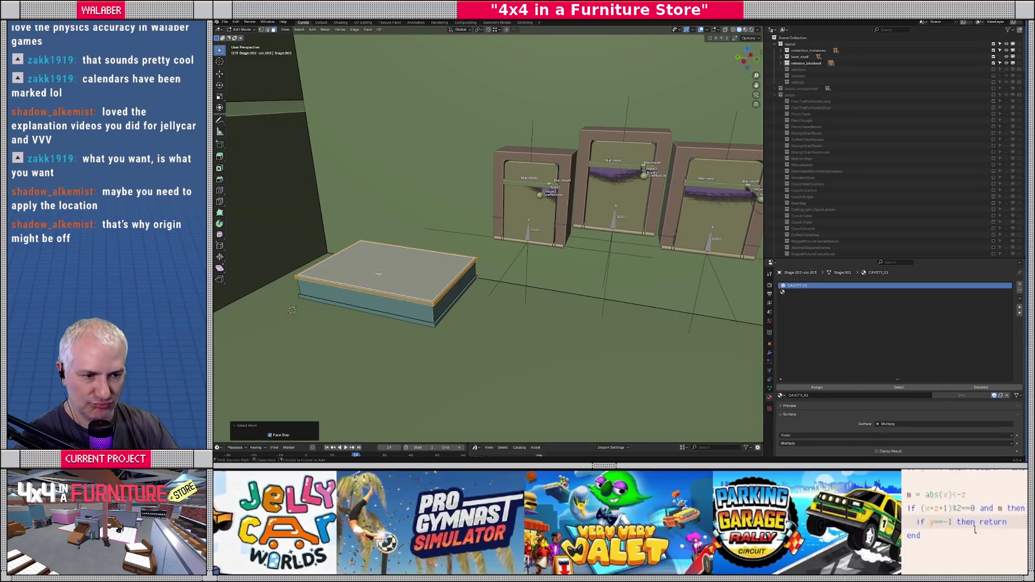
{"action": "key", "text": "g"}
{"action": "key", "text": "z"}
{"action": "left_click", "coordinate": [378, 253]}
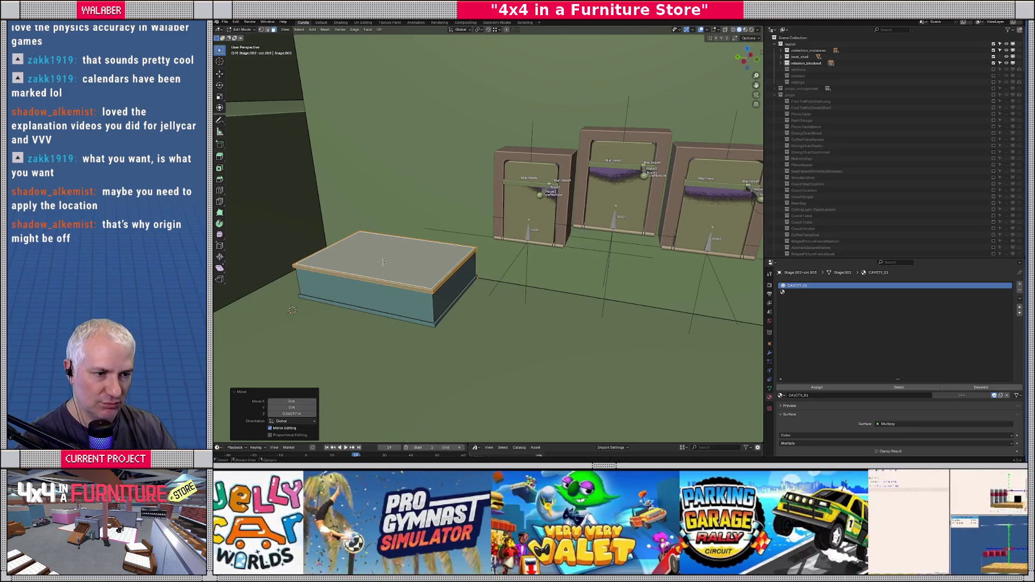
{"action": "scroll", "coordinate": [478, 291], "scroll_direction": "up", "scroll_amount": 3}
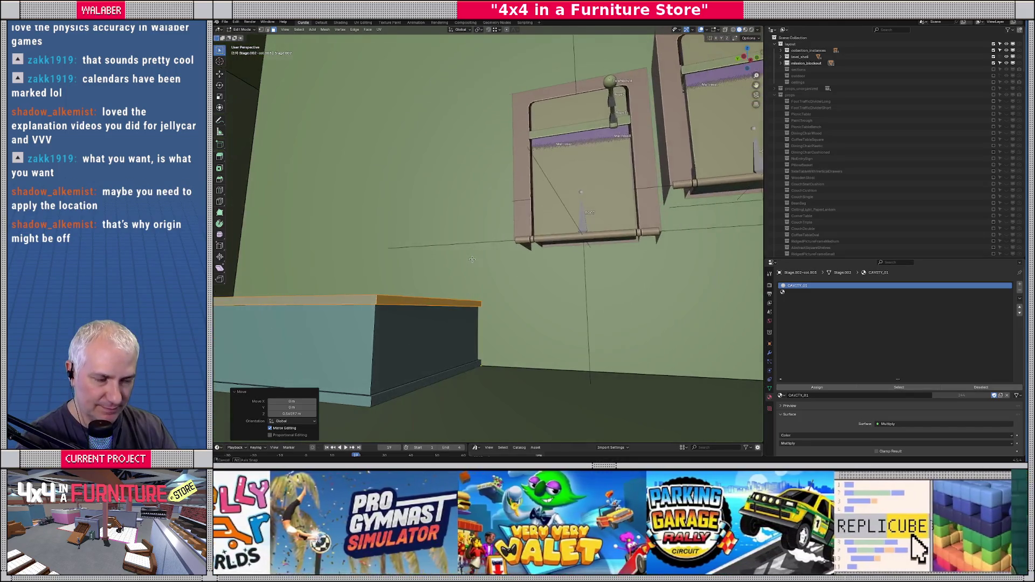
{"action": "key", "text": "g"}
{"action": "key", "text": "z"}
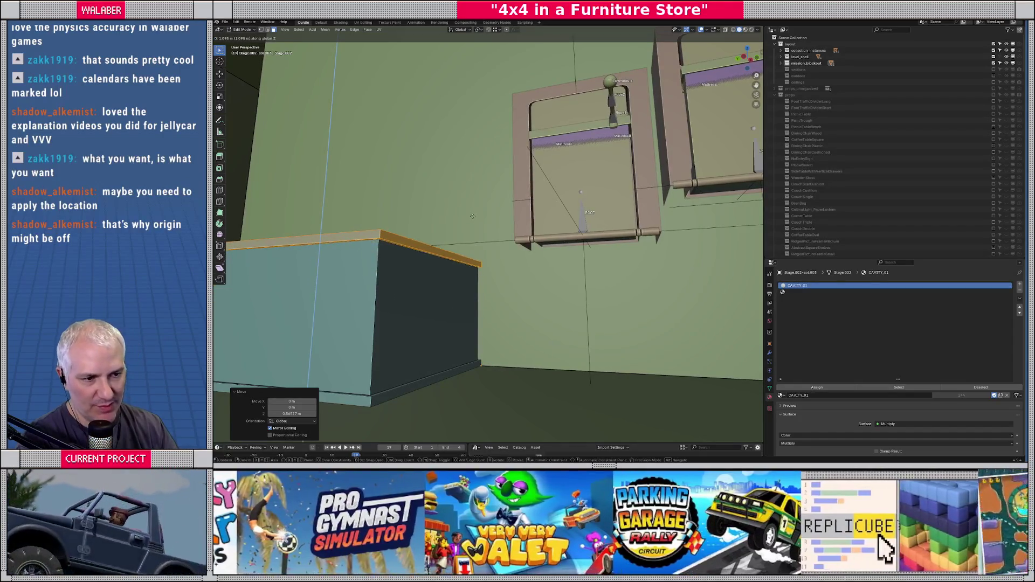
{"action": "left_click", "coordinate": [478, 232]}
{"action": "scroll", "coordinate": [485, 243], "scroll_direction": "down", "scroll_amount": 5}
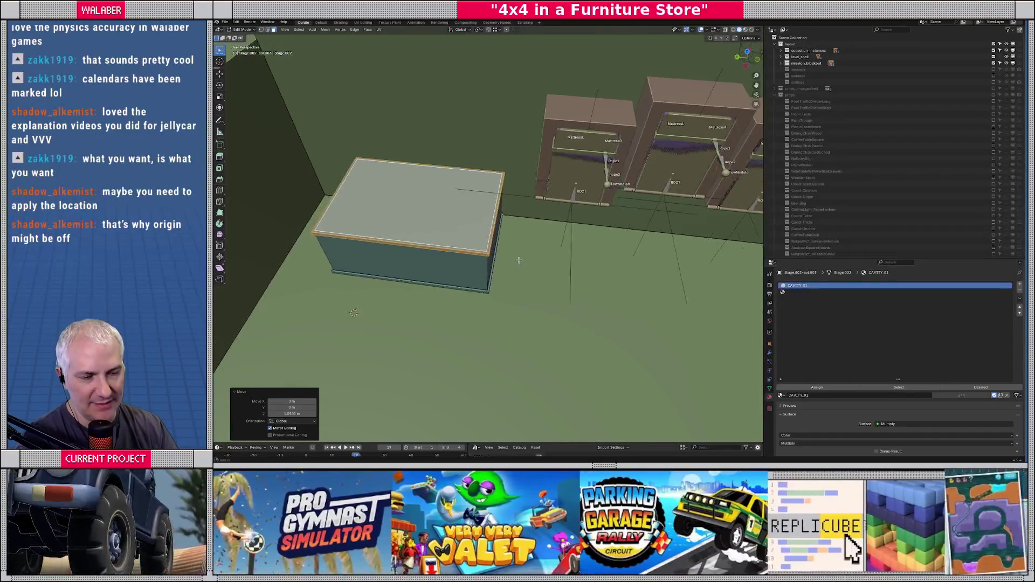
In X-ray, select the block's end face and stretch it along Y to lengthen the block.
{"action": "left_click_drag", "start_coordinate": [513, 262], "coordinate": [445, 268]}
{"action": "key", "text": "shift+z"}
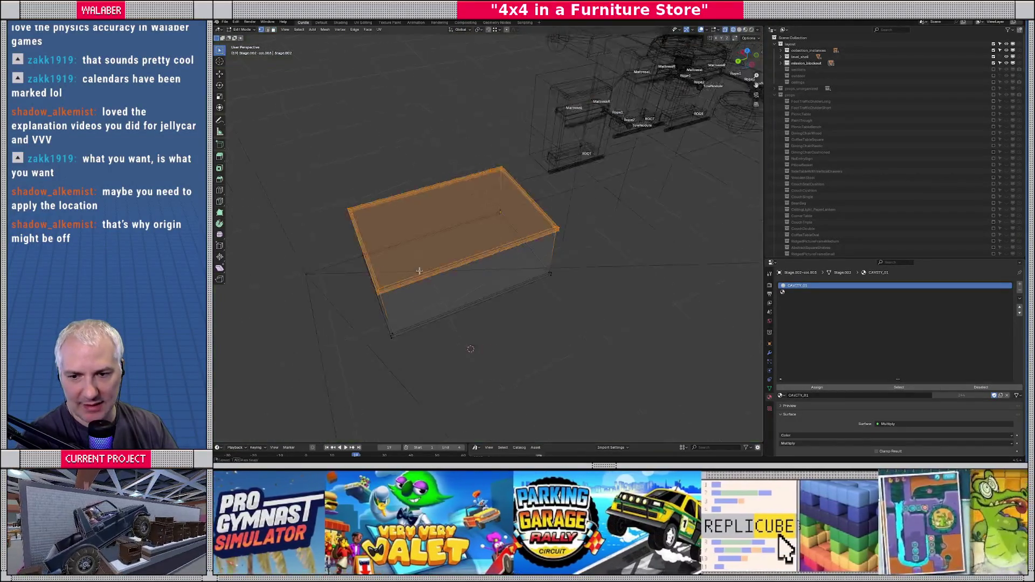
{"action": "mouse_move", "coordinate": [326, 126]}
{"action": "left_mouse_down"}
{"action": "mouse_move", "coordinate": [455, 272]}
{"action": "mouse_move", "coordinate": [455, 292]}
{"action": "left_mouse_up"}
{"action": "key", "text": "KP_7"}
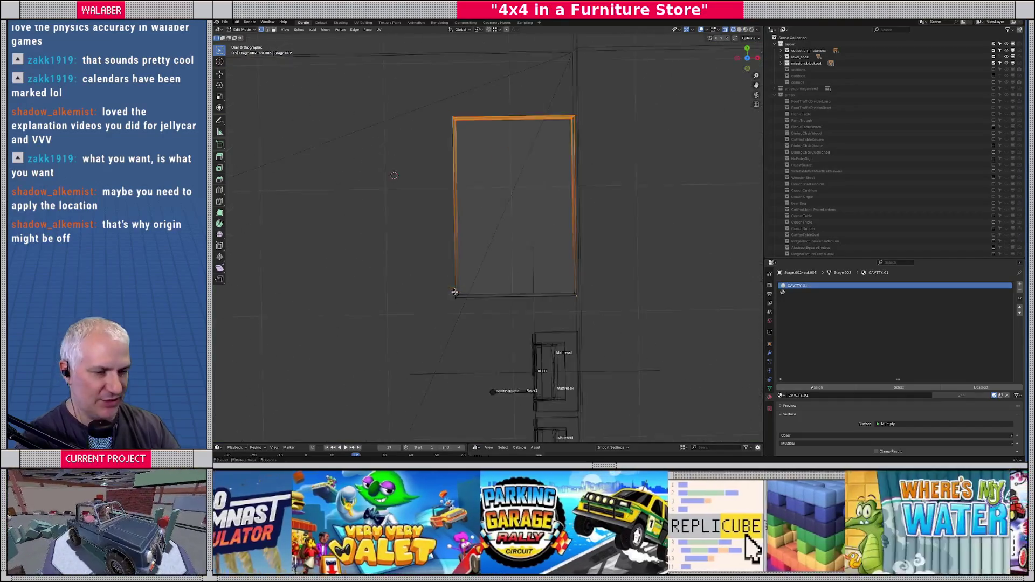
{"action": "scroll", "coordinate": [475, 291], "scroll_direction": "down", "scroll_amount": 2}
{"action": "scroll", "coordinate": [494, 292], "scroll_direction": "up", "scroll_amount": 4}
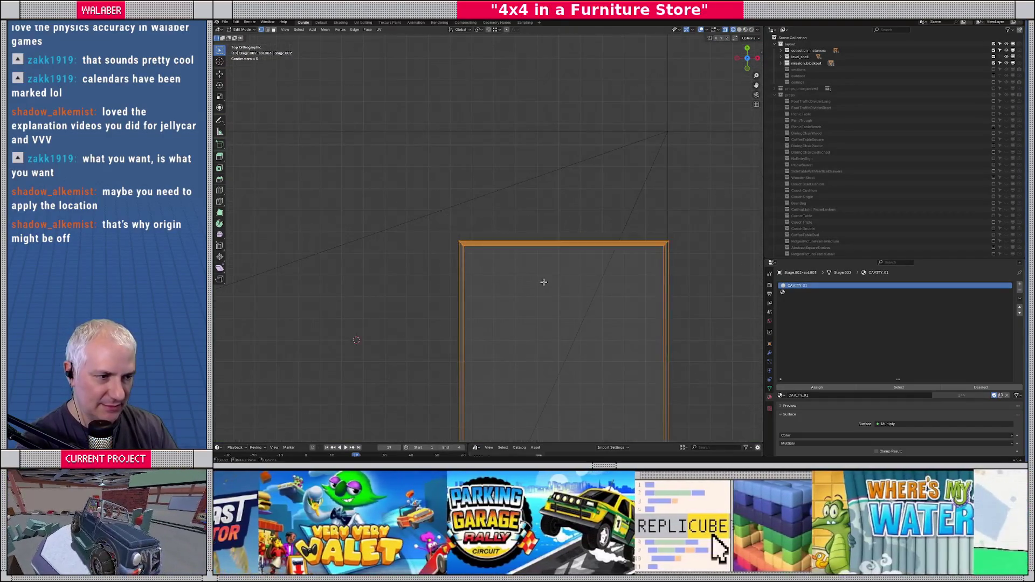
{"action": "key", "text": "g"}
{"action": "key", "text": "y"}
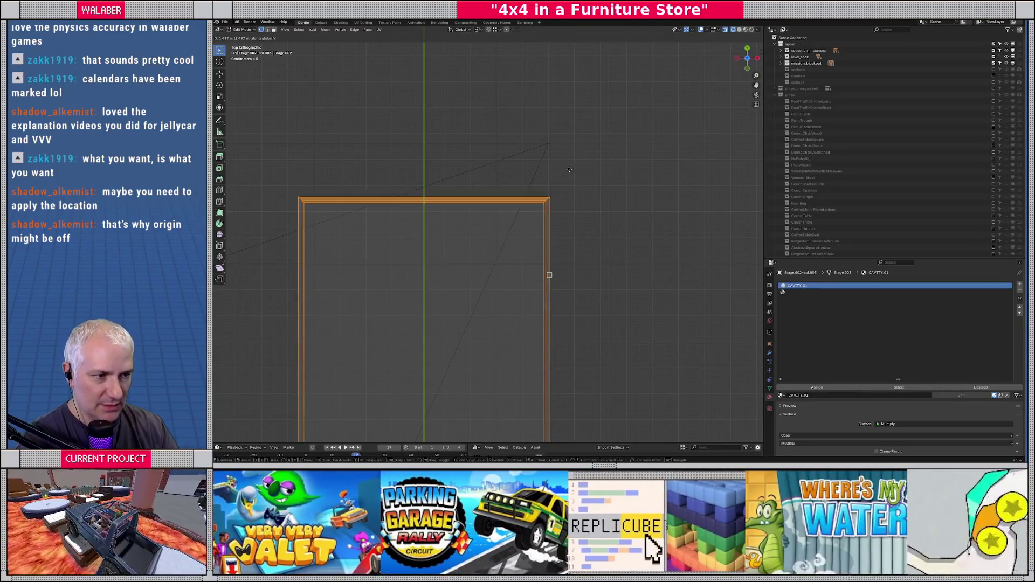
{"action": "left_click", "coordinate": [532, 203]}
{"action": "scroll", "coordinate": [555, 240], "scroll_direction": "down", "scroll_amount": 5}
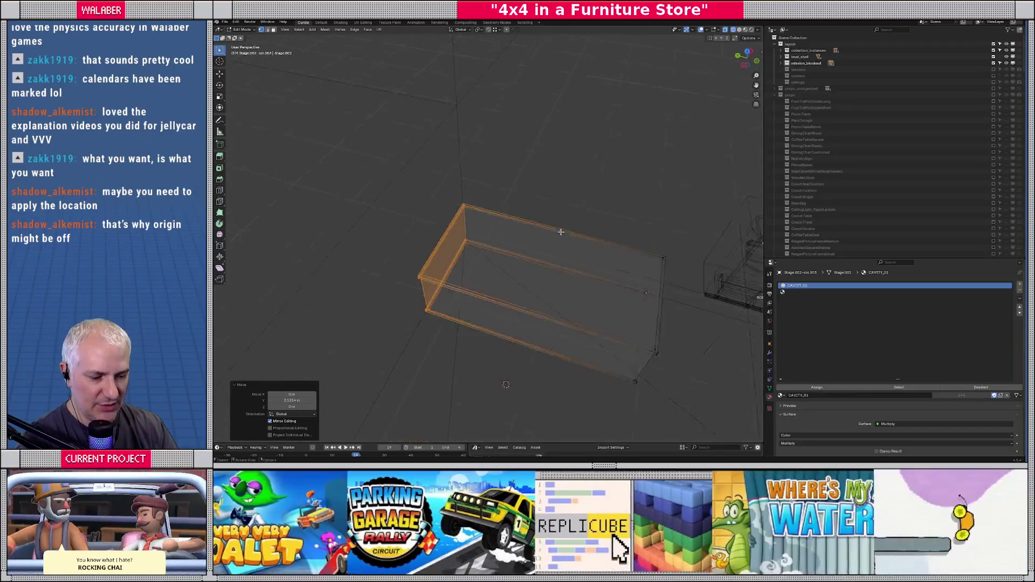
Reselect part of the block's geometry, check the stretched block from above, and return to Object Mode.
{"action": "key", "text": "alt+z"}
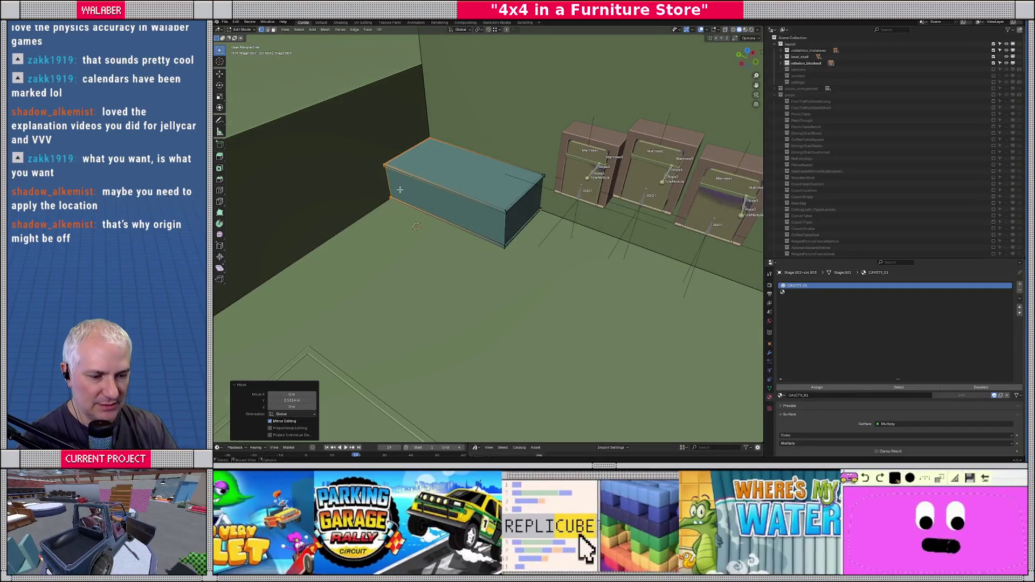
{"action": "key", "text": "alt+z"}
{"action": "left_click_drag", "start_coordinate": [421, 105], "coordinate": [480, 284]}
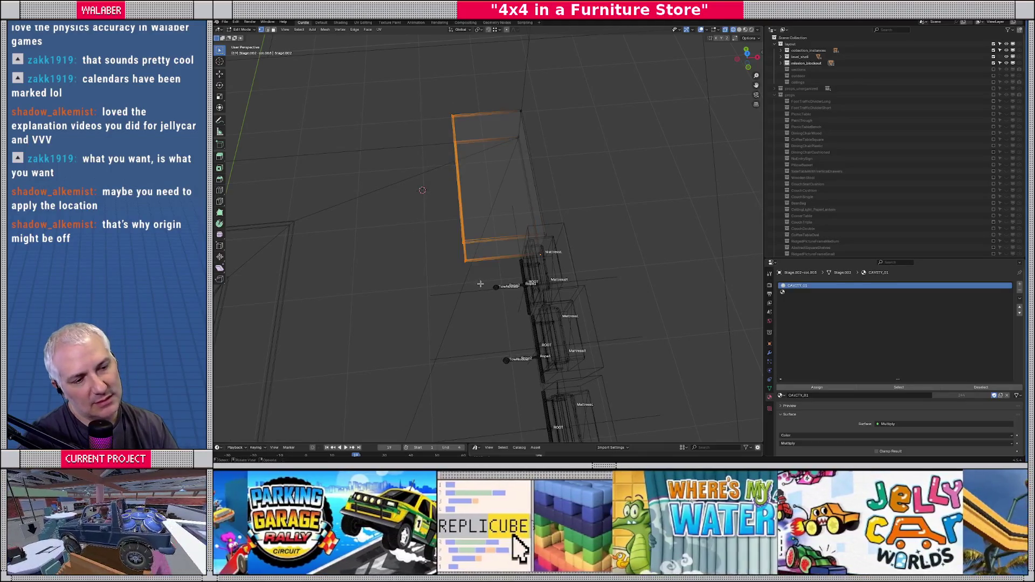
{"action": "key", "text": "KP_7"}
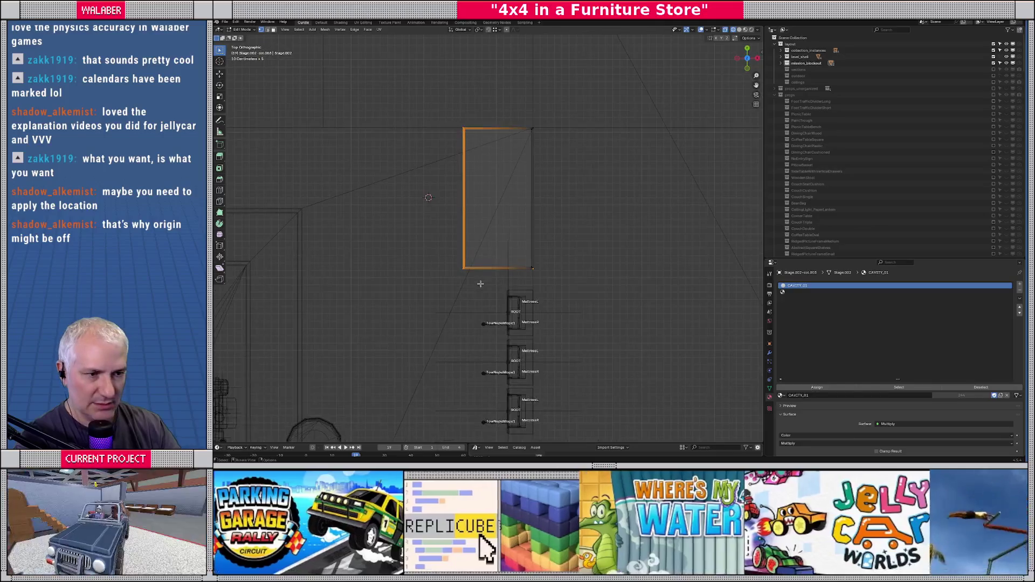
{"action": "mouse_move", "coordinate": [431, 263]}
{"action": "left_mouse_down"}
{"action": "mouse_move", "coordinate": [512, 205]}
{"action": "mouse_move", "coordinate": [458, 213]}
{"action": "mouse_move", "coordinate": [499, 222]}
{"action": "left_mouse_up"}
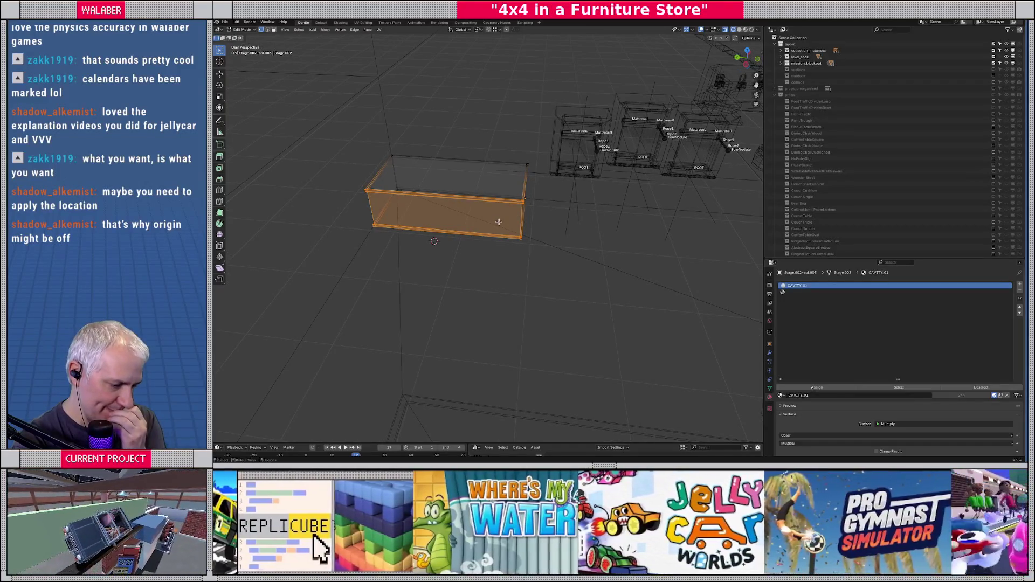
{"action": "mouse_move", "coordinate": [499, 222]}
{"action": "left_mouse_down"}
{"action": "mouse_move", "coordinate": [529, 238]}
{"action": "mouse_move", "coordinate": [491, 241]}
{"action": "mouse_move", "coordinate": [468, 266]}
{"action": "left_mouse_up"}
{"action": "key", "text": "Tab"}
{"action": "key", "text": "shift+z"}
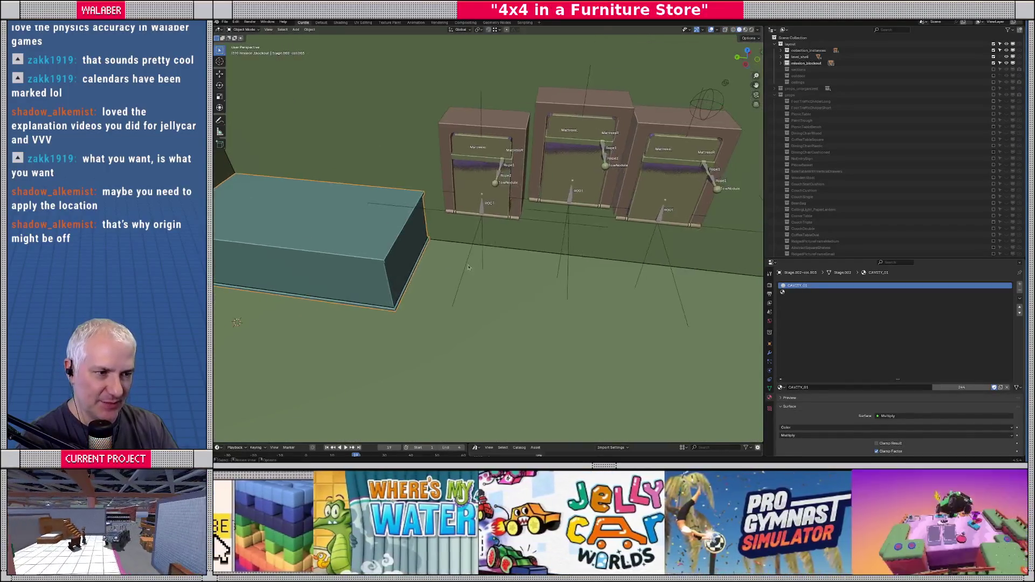
In top view, widen the platform block by moving its side edge left along X.
{"action": "scroll", "coordinate": [468, 267], "scroll_direction": "down", "scroll_amount": 5}
{"action": "key", "text": "Tab"}
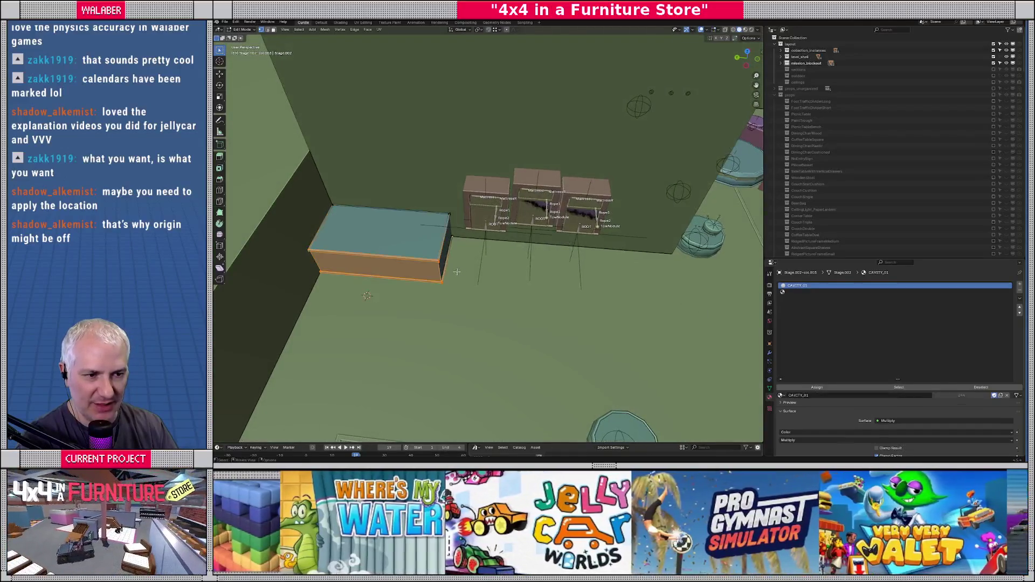
{"action": "key", "text": "KP_7"}
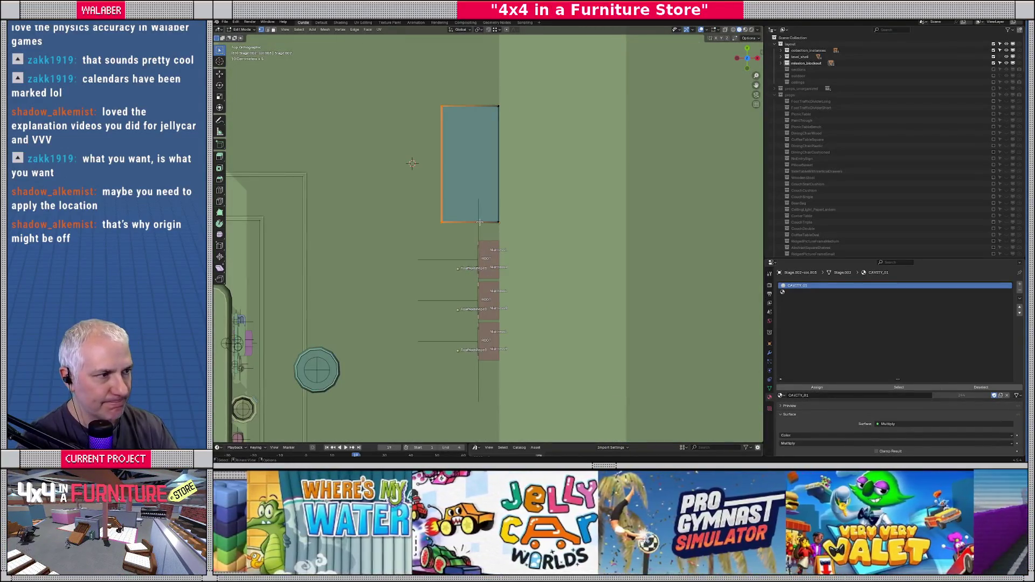
{"action": "key", "text": "g"}
{"action": "key", "text": "x"}
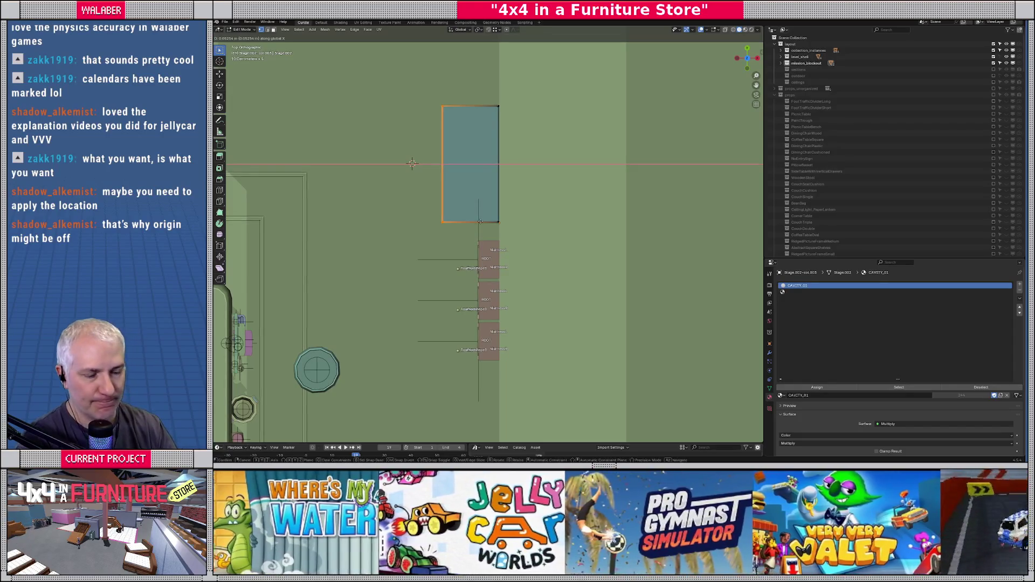
{"action": "key", "text": "Return"}
{"action": "key", "text": "Tab"}
Duplicate the platform block and slide the copy along Y to the far side of the props.
{"action": "mouse_move", "coordinate": [485, 242]}
{"action": "left_mouse_down"}
{"action": "mouse_move", "coordinate": [515, 211]}
{"action": "mouse_move", "coordinate": [501, 220]}
{"action": "left_mouse_up"}
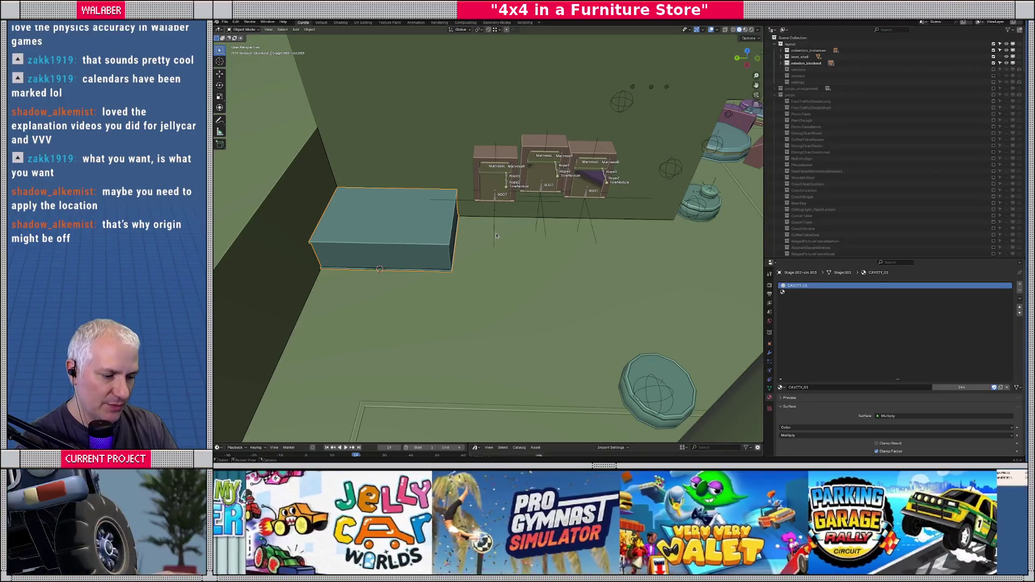
{"action": "key", "text": "shift+d"}
{"action": "key", "text": "y"}
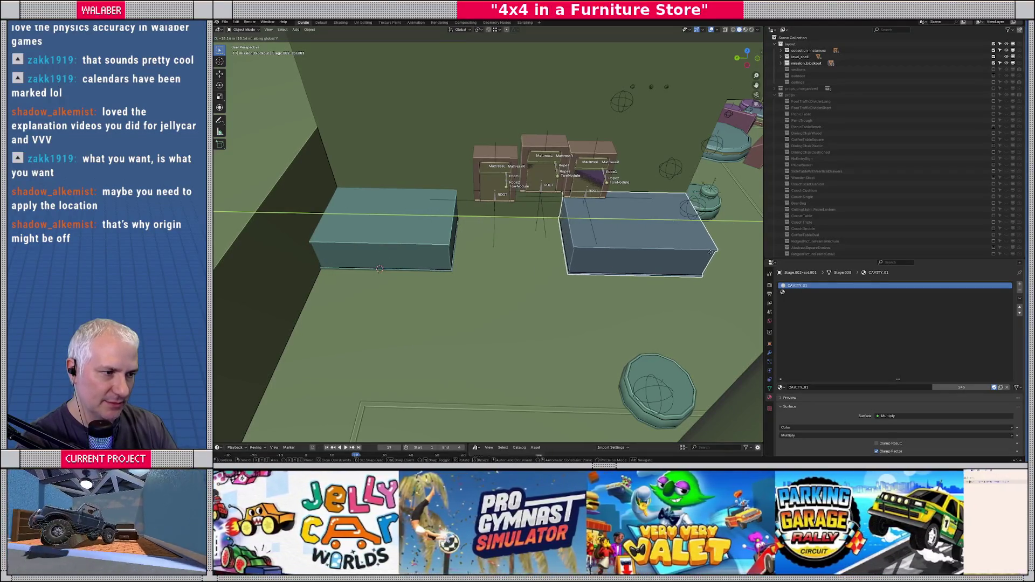
{"action": "left_click", "coordinate": [665, 252]}
{"action": "left_click_drag", "start_coordinate": [666, 252], "coordinate": [576, 215]}
{"action": "key", "text": "g"}
{"action": "key", "text": "y"}
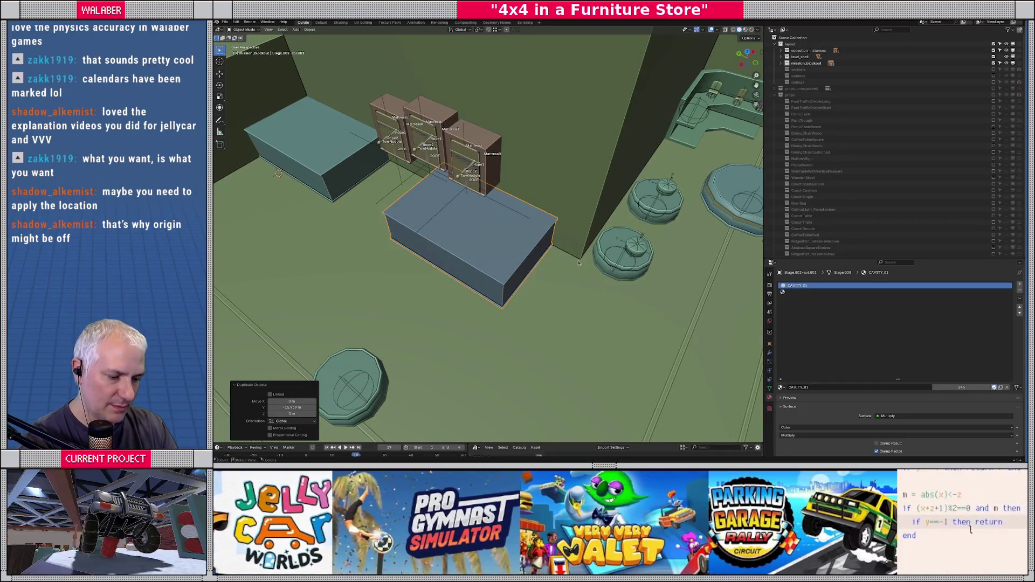
{"action": "left_click", "coordinate": [579, 262]}
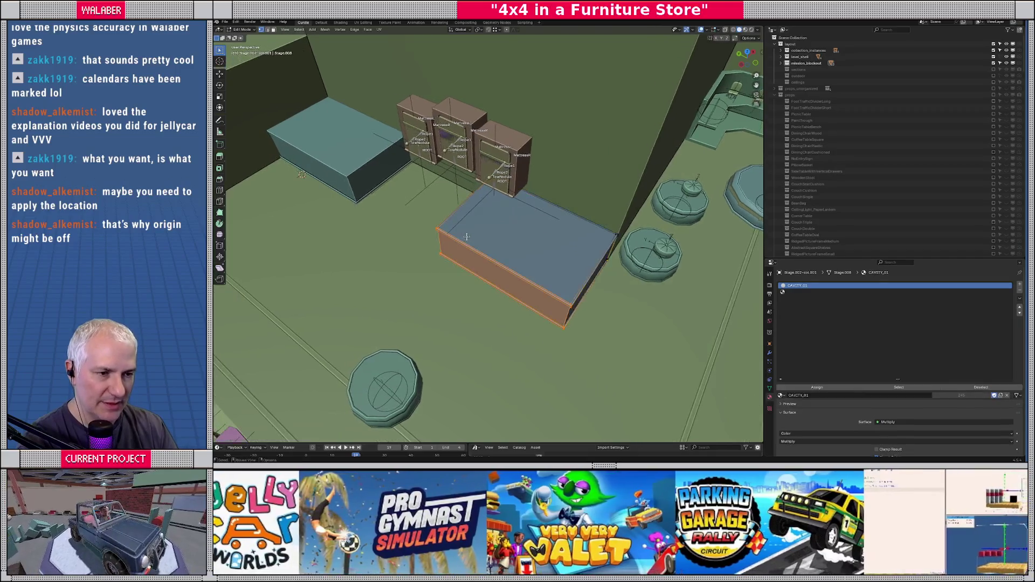
Box-select part of the copied block's geometry in see-through edit mode.
{"action": "key", "text": "Tab"}
{"action": "key", "text": "shift+z"}
{"action": "left_click_drag", "start_coordinate": [450, 144], "coordinate": [544, 260]}
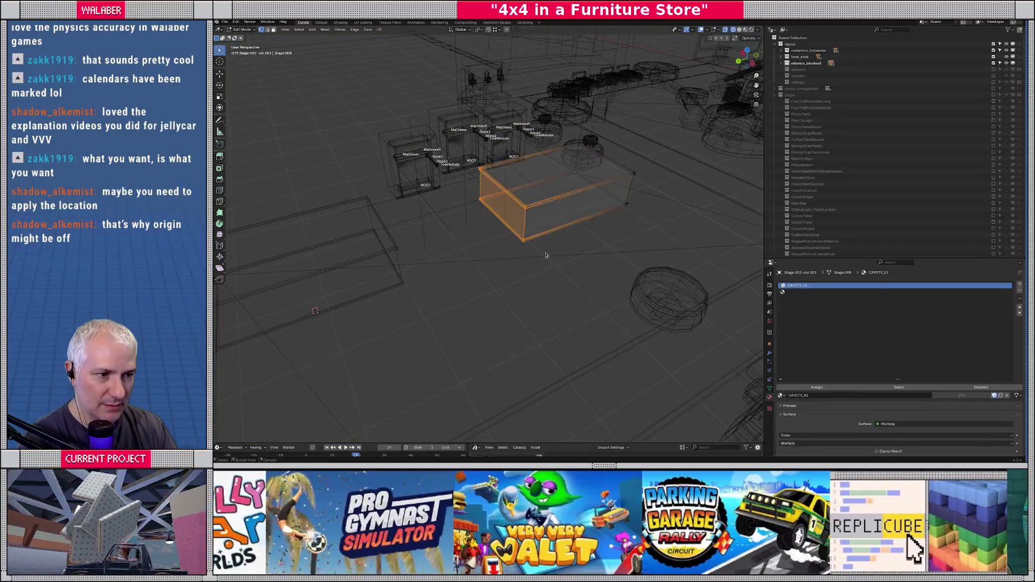
{"action": "key", "text": "Tab"}
{"action": "key", "text": "Tab"}
{"action": "key", "text": "shift+z"}
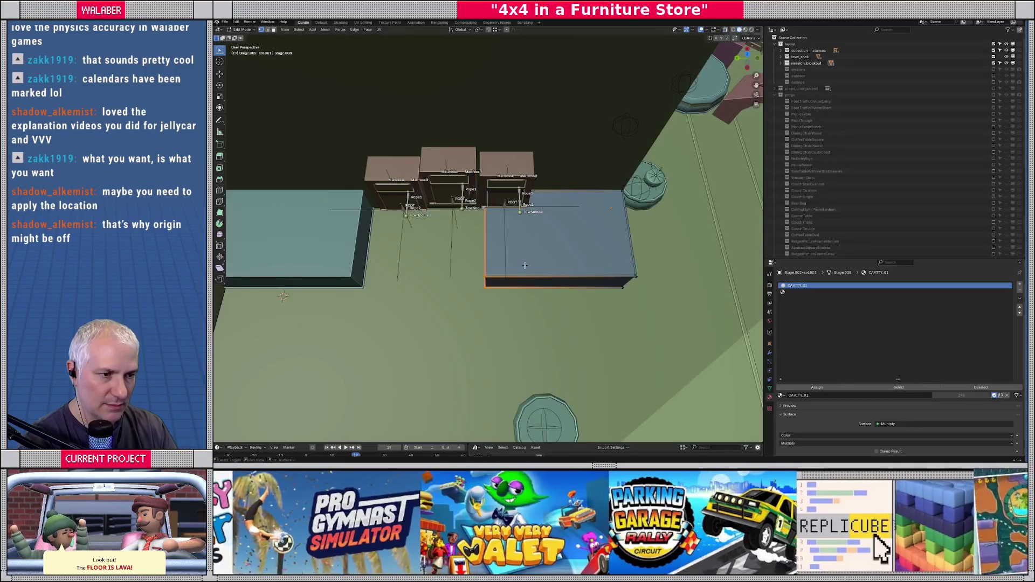
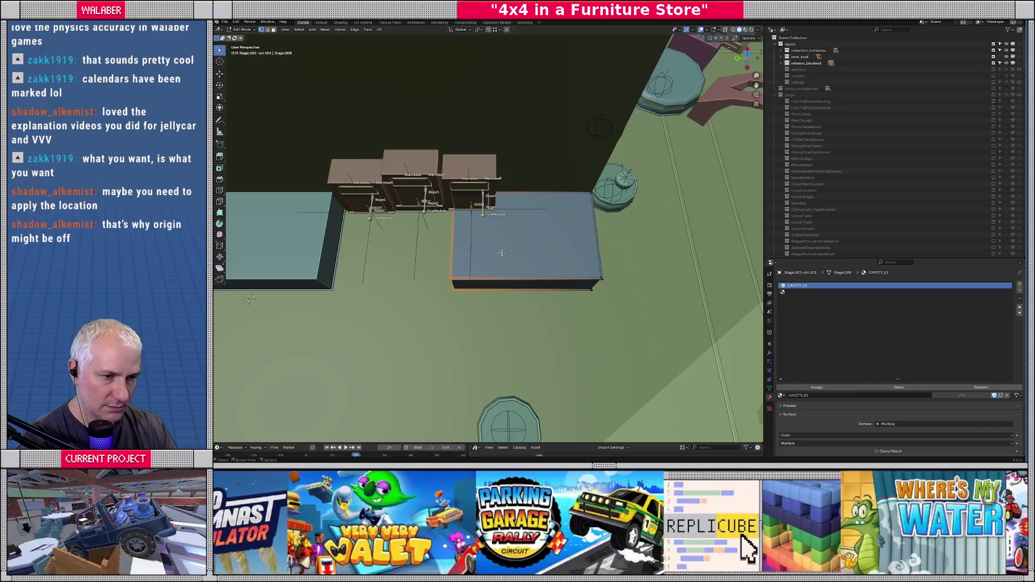
Slide the blue stage block's left face right along Y, then return to Object Mode.
{"action": "key", "text": "g"}
{"action": "key", "text": "y"}
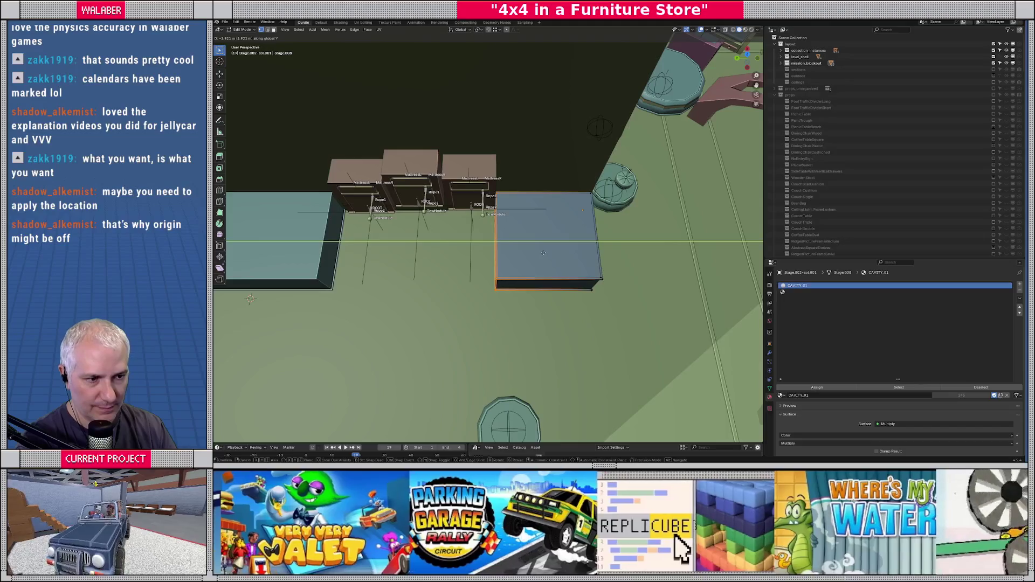
{"action": "left_click", "coordinate": [545, 253]}
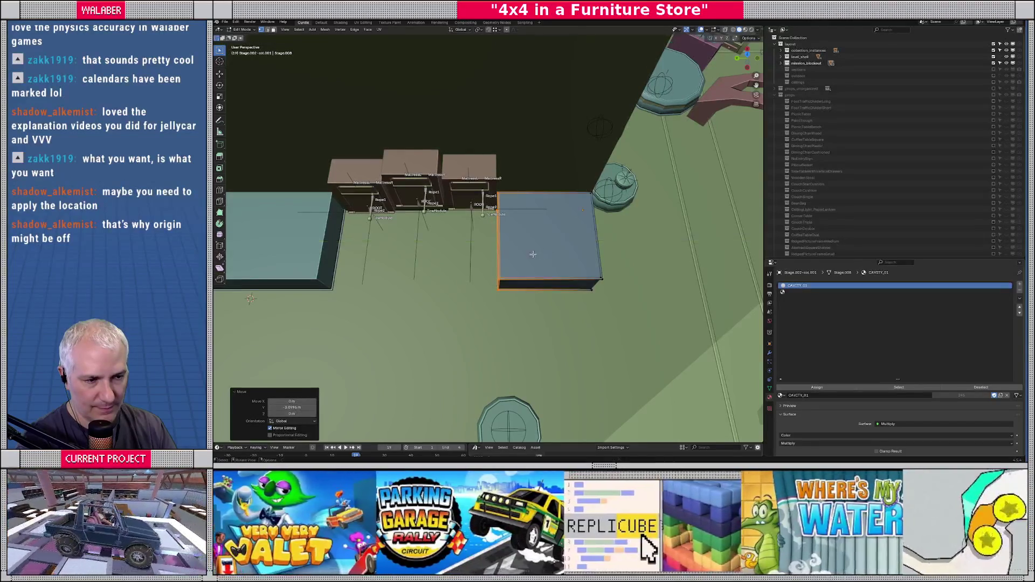
{"action": "key", "text": "Tab"}
Select the right pull-out bed frame.
{"action": "mouse_move", "coordinate": [546, 253]}
{"action": "left_mouse_down"}
{"action": "mouse_move", "coordinate": [493, 229]}
{"action": "mouse_move", "coordinate": [455, 265]}
{"action": "mouse_move", "coordinate": [537, 216]}
{"action": "left_mouse_up"}
{"action": "scroll", "coordinate": [455, 265], "scroll_direction": "up", "scroll_amount": 3}
{"action": "left_click", "coordinate": [539, 214]}
Move all three pull-out bed frames 0.45 m along Y.
{"action": "left_click", "coordinate": [527, 213], "text": "shift"}
{"action": "left_click", "coordinate": [432, 216], "text": "shift"}
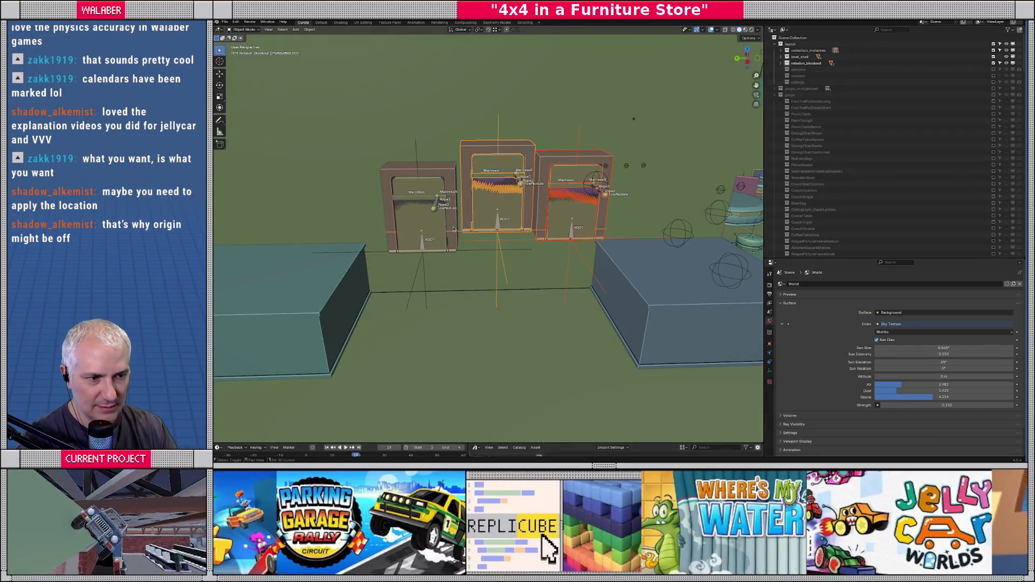
{"action": "key", "text": "g"}
{"action": "key", "text": "y"}
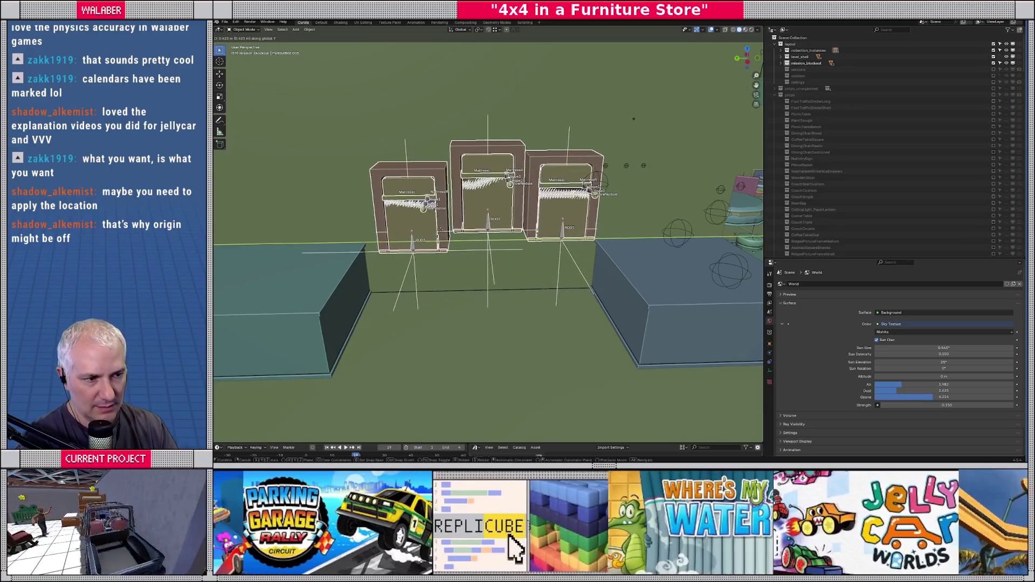
{"action": "left_click", "coordinate": [447, 226]}
{"action": "mouse_move", "coordinate": [448, 226]}
{"action": "left_mouse_down"}
{"action": "mouse_move", "coordinate": [483, 257]}
{"action": "mouse_move", "coordinate": [501, 249]}
{"action": "left_mouse_up"}
{"action": "scroll", "coordinate": [501, 249], "scroll_direction": "down", "scroll_amount": 2}
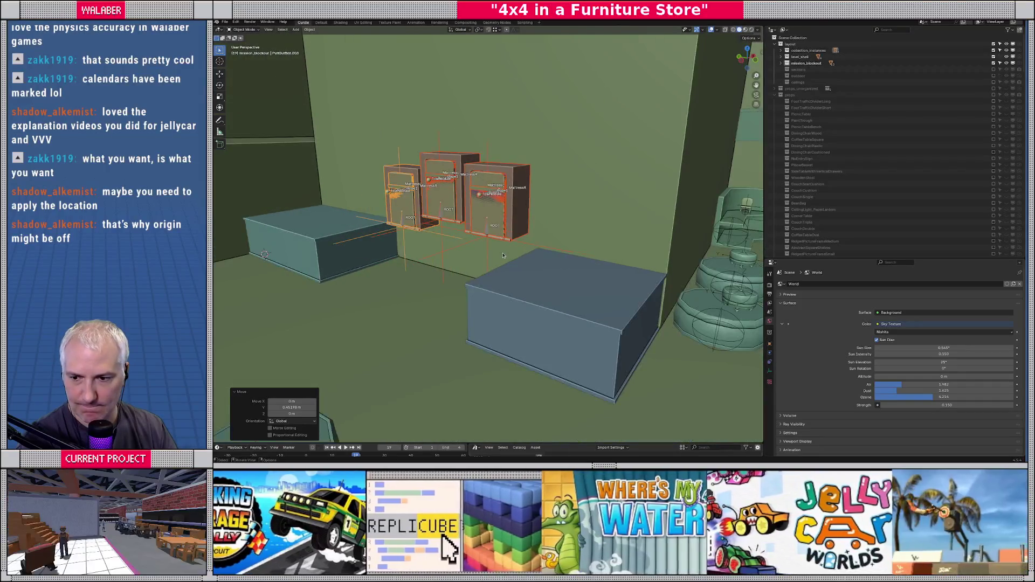
{"action": "mouse_move", "coordinate": [503, 255]}
{"action": "left_mouse_down"}
{"action": "mouse_move", "coordinate": [534, 274]}
{"action": "mouse_move", "coordinate": [482, 245]}
{"action": "mouse_move", "coordinate": [473, 225]}
{"action": "left_mouse_up"}
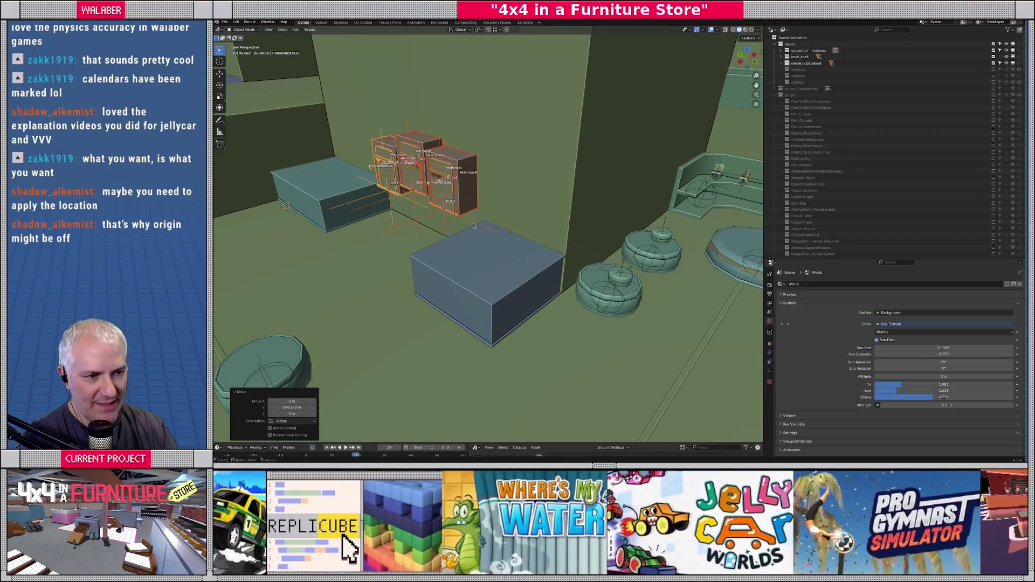
In top view, move the round stage table in line with the other two tables.
{"action": "key", "text": "KP_7"}
{"action": "mouse_move", "coordinate": [407, 269]}
{"action": "left_mouse_down"}
{"action": "mouse_move", "coordinate": [464, 204]}
{"action": "mouse_move", "coordinate": [359, 216]}
{"action": "left_mouse_up"}
{"action": "left_click", "coordinate": [339, 232]}
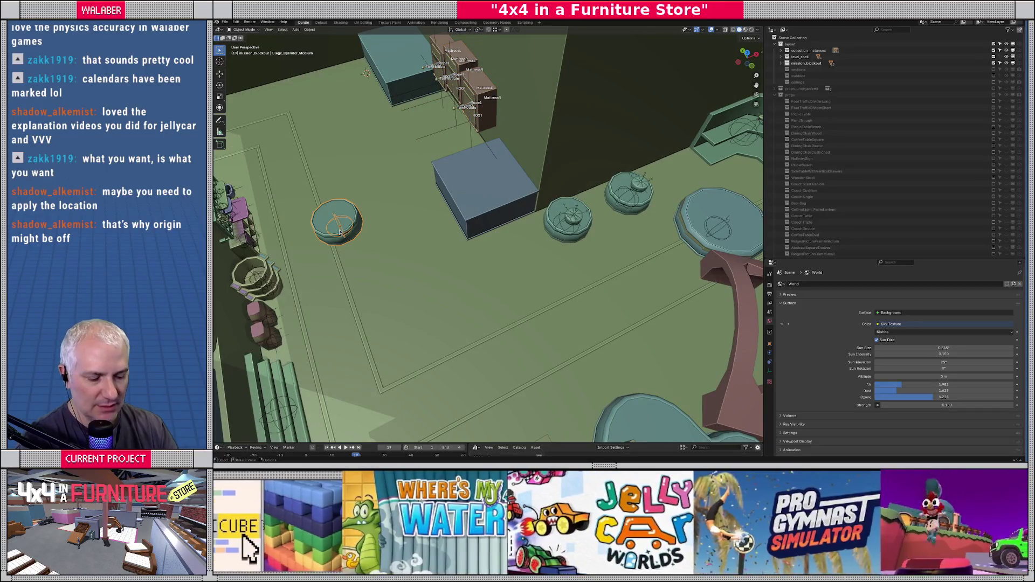
{"action": "key", "text": "KP_7"}
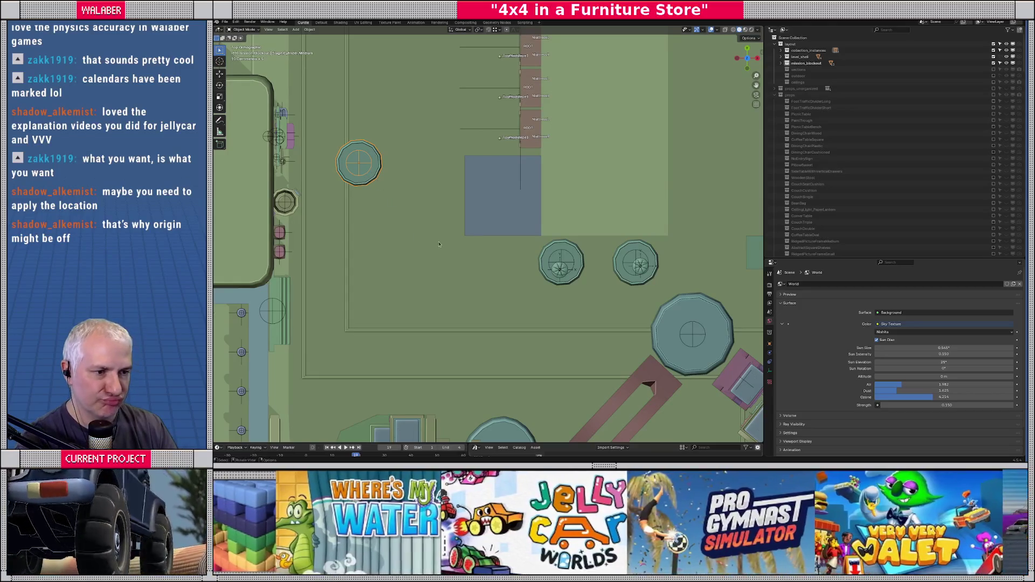
{"action": "key", "text": "g"}
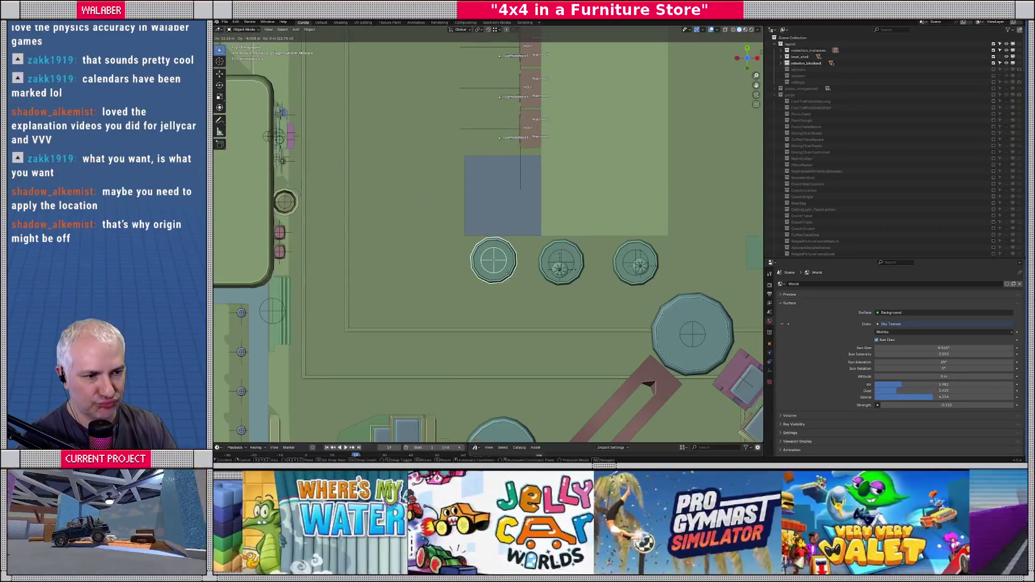
{"action": "left_click", "coordinate": [507, 275]}
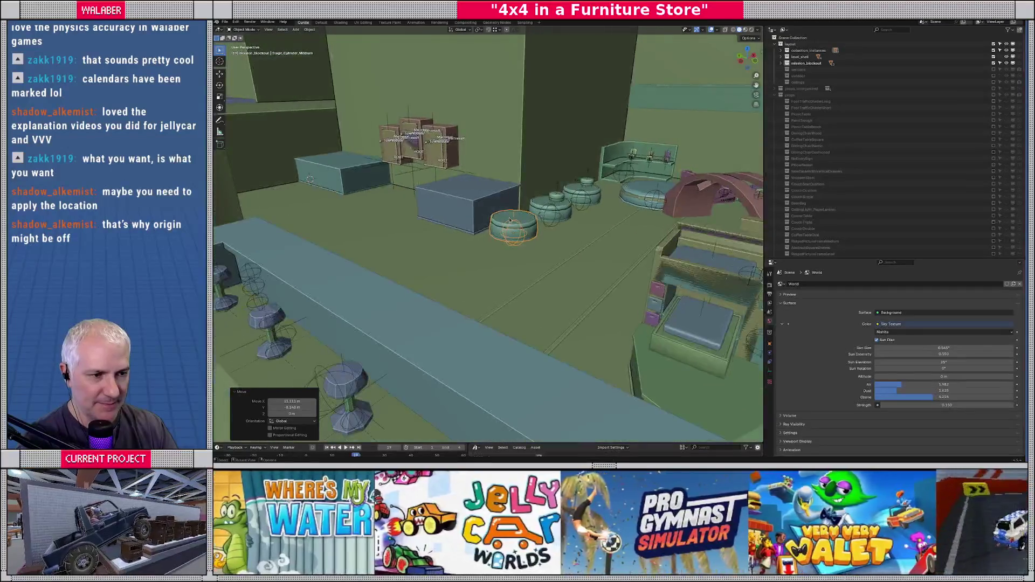
Fine-tune the round table's position from above and check it from an angle.
{"action": "key", "text": "KP_7"}
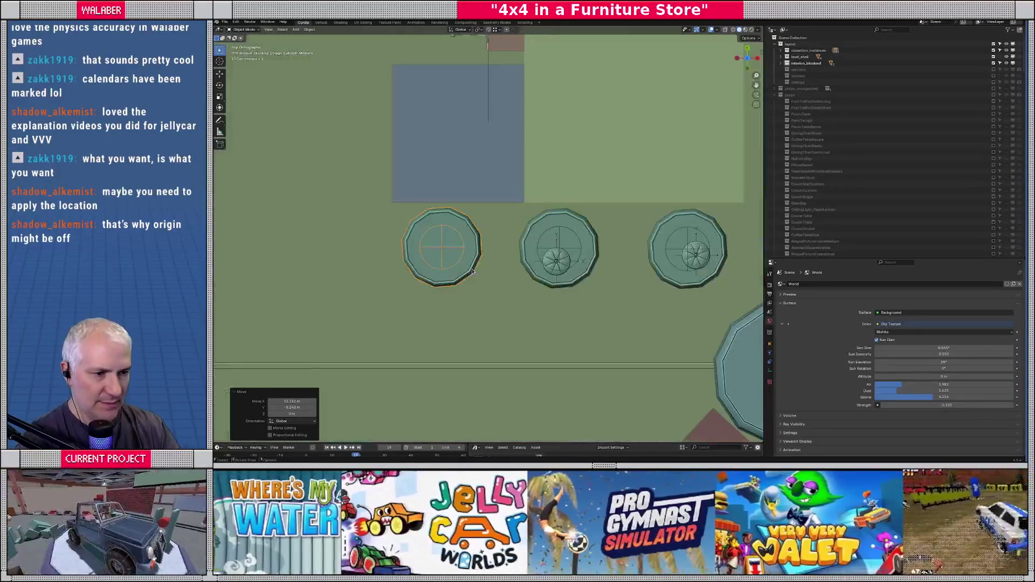
{"action": "key", "text": "g"}
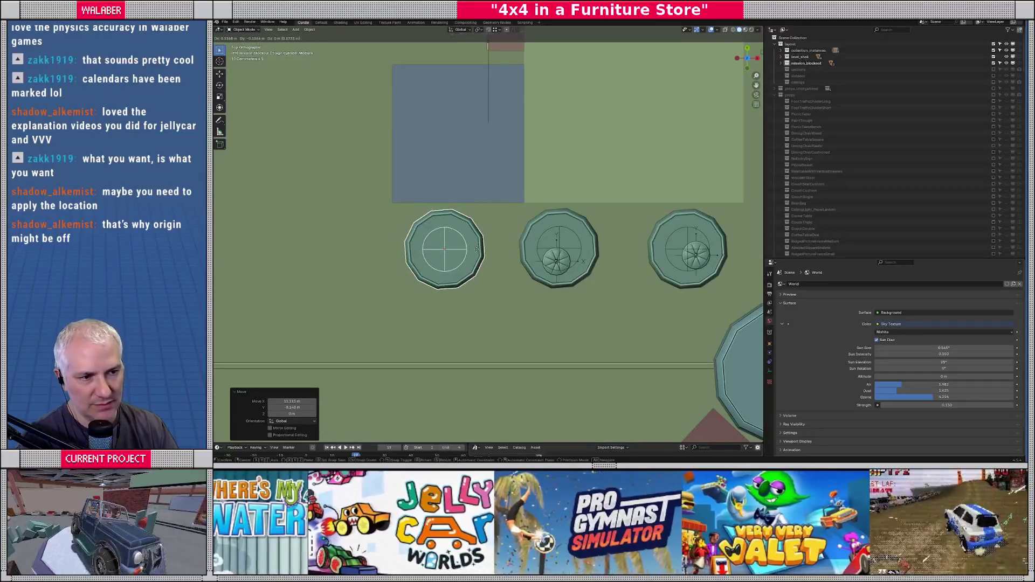
{"action": "left_click", "coordinate": [473, 252]}
{"action": "scroll", "coordinate": [451, 287], "scroll_direction": "down", "scroll_amount": 3}
{"action": "left_click_drag", "start_coordinate": [451, 286], "coordinate": [482, 268]}
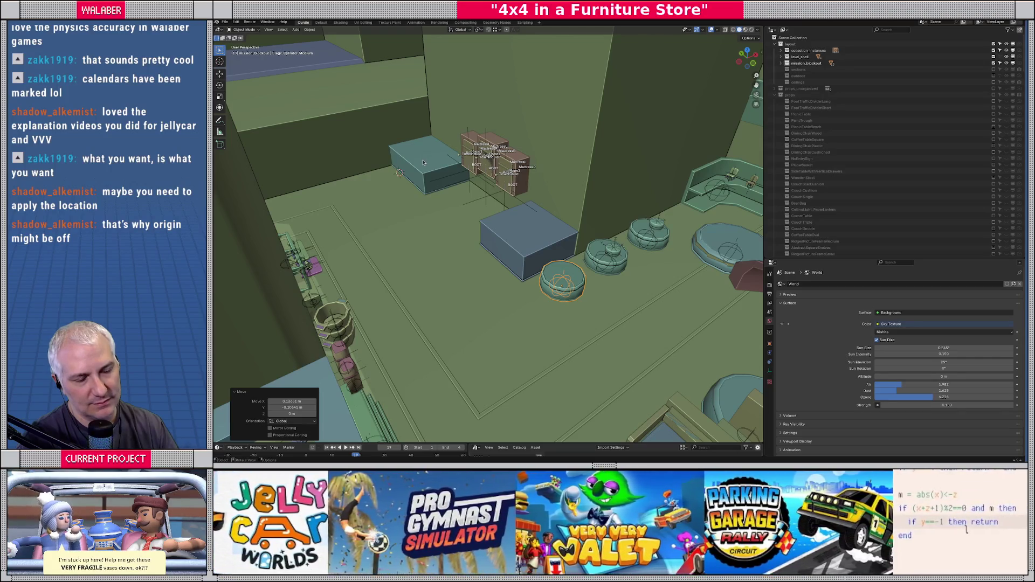
{"action": "mouse_move", "coordinate": [401, 165]}
{"action": "left_mouse_down"}
{"action": "mouse_move", "coordinate": [445, 268]}
{"action": "mouse_move", "coordinate": [511, 223]}
{"action": "mouse_move", "coordinate": [506, 193]}
{"action": "mouse_move", "coordinate": [502, 202]}
{"action": "mouse_move", "coordinate": [540, 219]}
{"action": "left_mouse_up"}
Add a centred loop cut across the Stage.002 box in Edit Mode.
{"action": "left_click", "coordinate": [510, 223]}
{"action": "key", "text": "Tab"}
{"action": "key", "text": "KP_Decimal"}
{"action": "key", "text": "ctrl+r"}
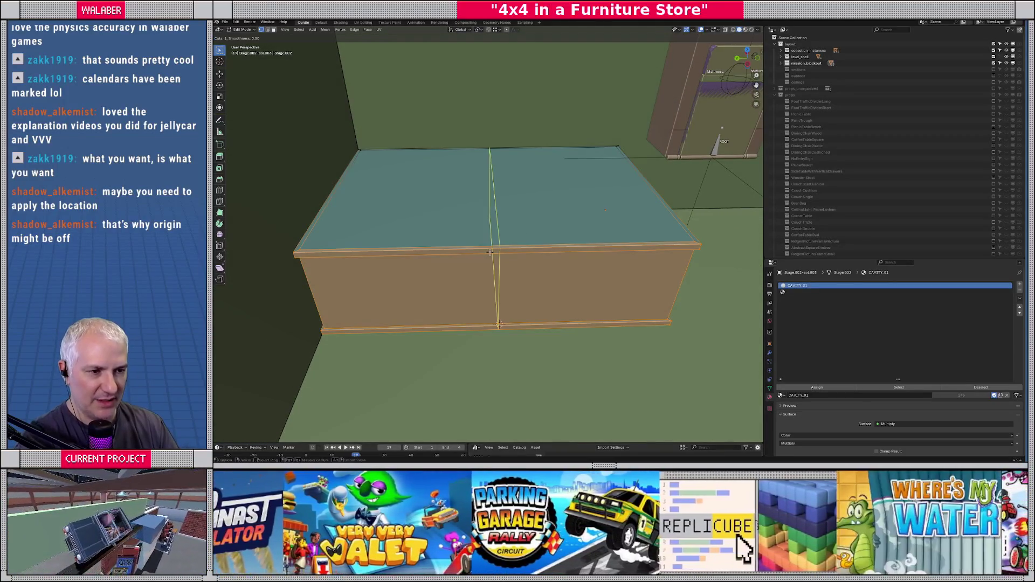
{"action": "left_click", "coordinate": [499, 248]}
{"action": "right_click", "coordinate": [499, 247]}
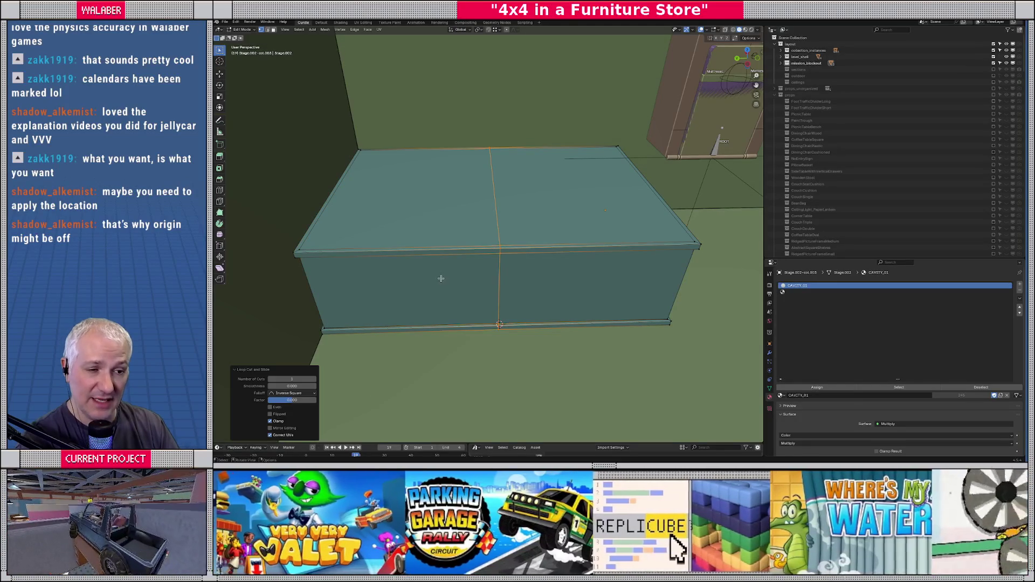
Extrude the left half's front face and top and bottom trim faces -6 m along X.
{"action": "left_click", "coordinate": [412, 279]}
{"action": "mouse_move", "coordinate": [411, 280]}
{"action": "left_mouse_down"}
{"action": "mouse_move", "coordinate": [420, 252]}
{"action": "mouse_move", "coordinate": [367, 386]}
{"action": "left_mouse_up"}
{"action": "left_click", "coordinate": [358, 380]}
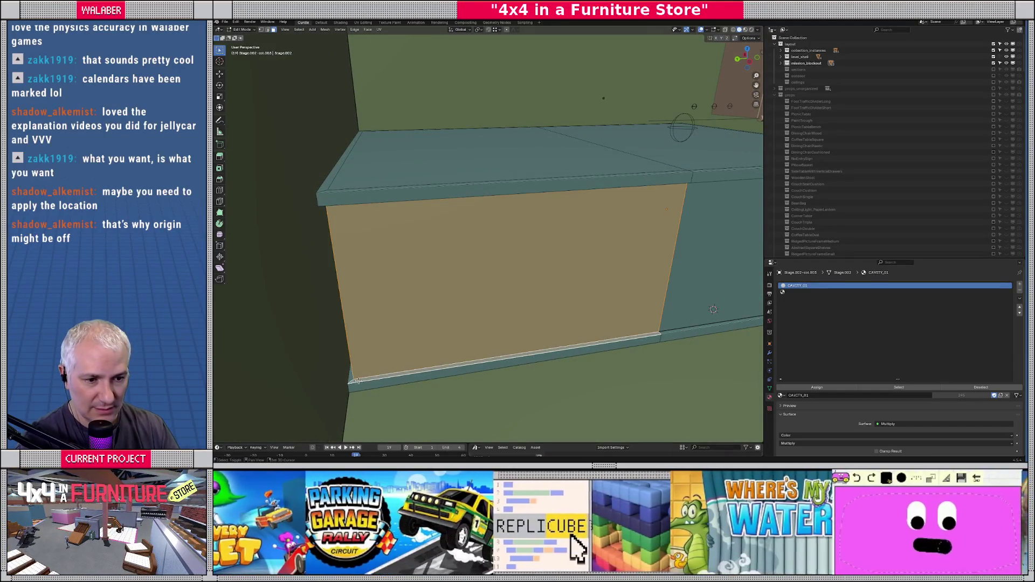
{"action": "left_click", "coordinate": [358, 385], "text": "shift"}
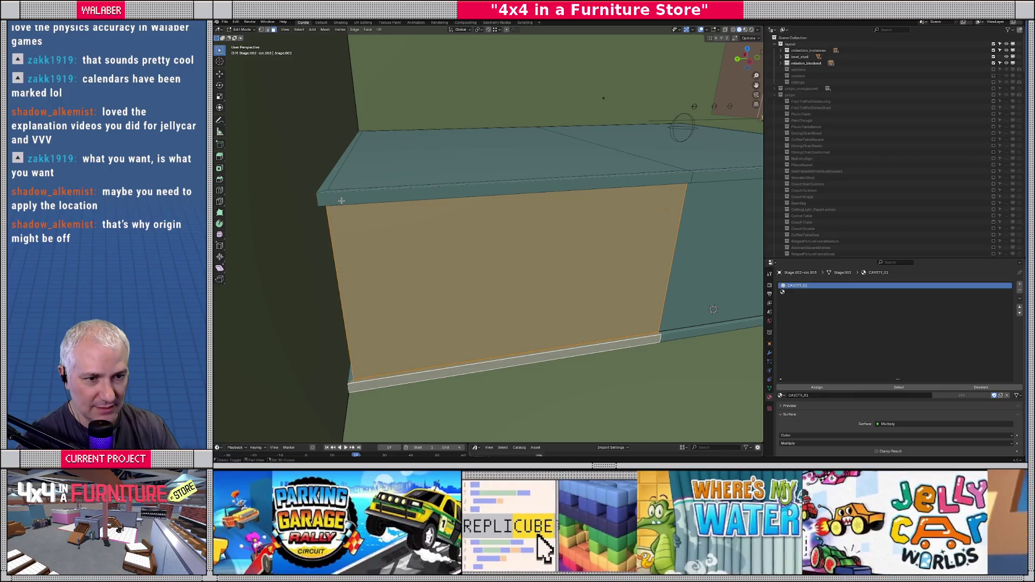
{"action": "left_click", "coordinate": [338, 195], "text": "shift"}
{"action": "left_click_drag", "start_coordinate": [333, 191], "coordinate": [368, 131]}
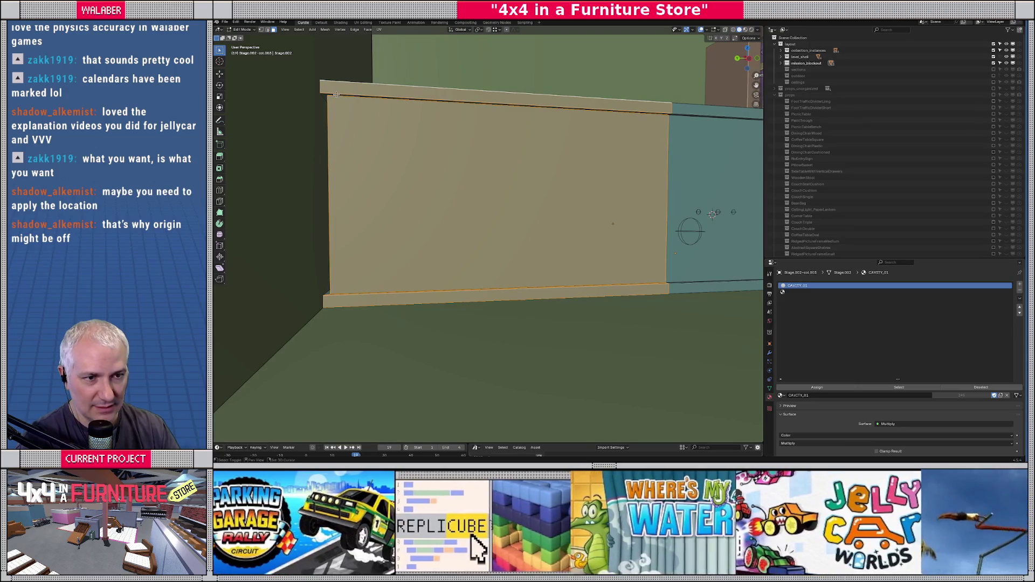
{"action": "mouse_move", "coordinate": [336, 94]}
{"action": "left_mouse_down"}
{"action": "mouse_move", "coordinate": [429, 173]}
{"action": "mouse_move", "coordinate": [501, 203]}
{"action": "left_mouse_up"}
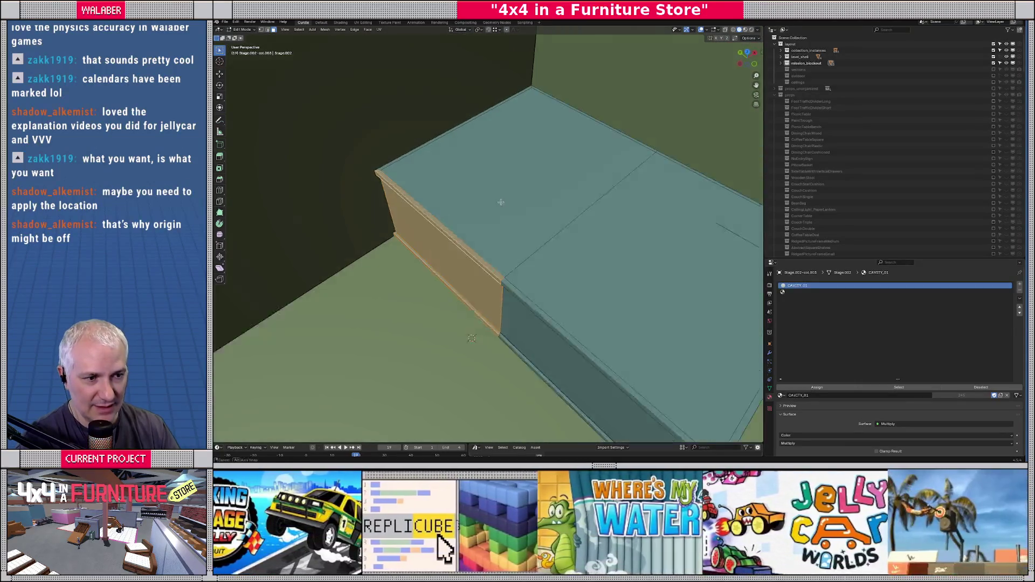
{"action": "key", "text": "g"}
{"action": "key", "text": "x"}
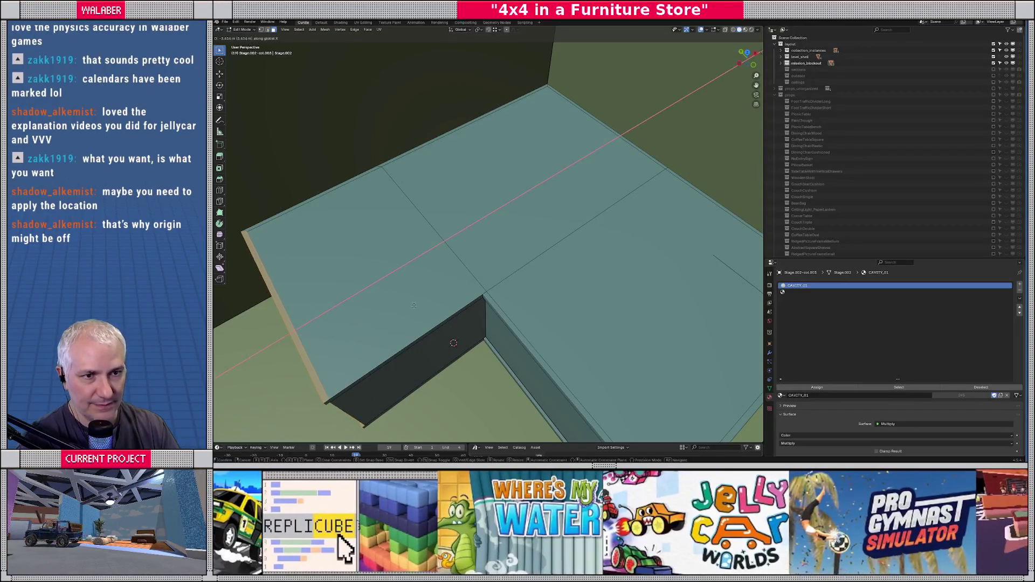
{"action": "left_click", "coordinate": [411, 299]}
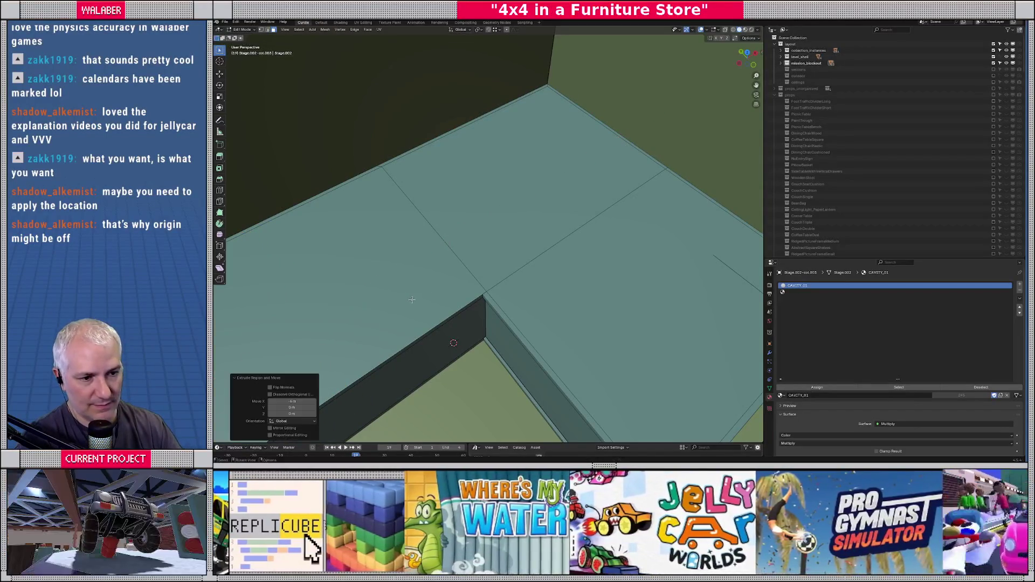
Frame the selected face and view the teal block from its other side.
{"action": "scroll", "coordinate": [505, 227], "scroll_direction": "down", "scroll_amount": 5}
{"action": "scroll", "coordinate": [504, 228], "scroll_direction": "up", "scroll_amount": 3}
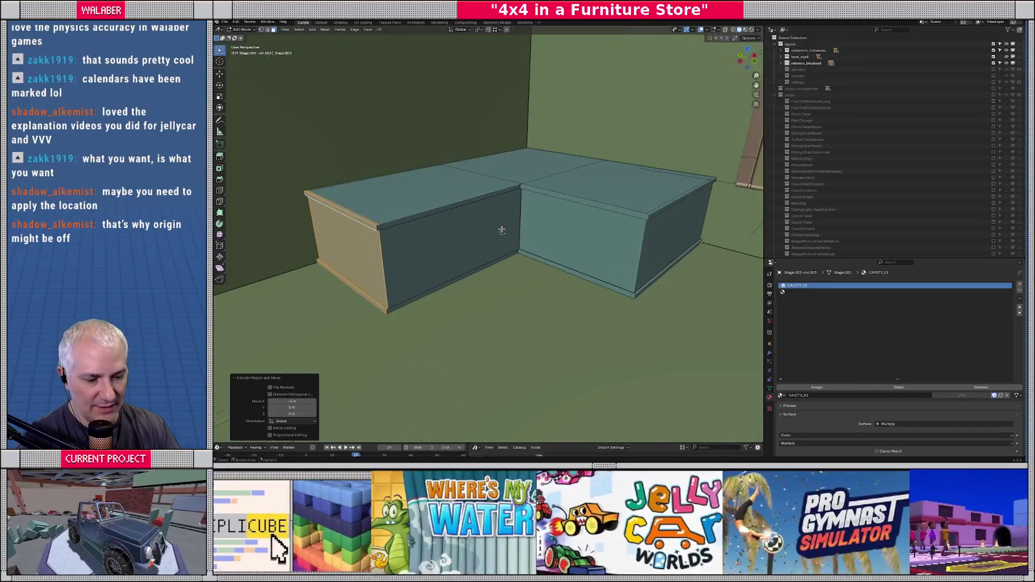
{"action": "key", "text": "KP_Decimal"}
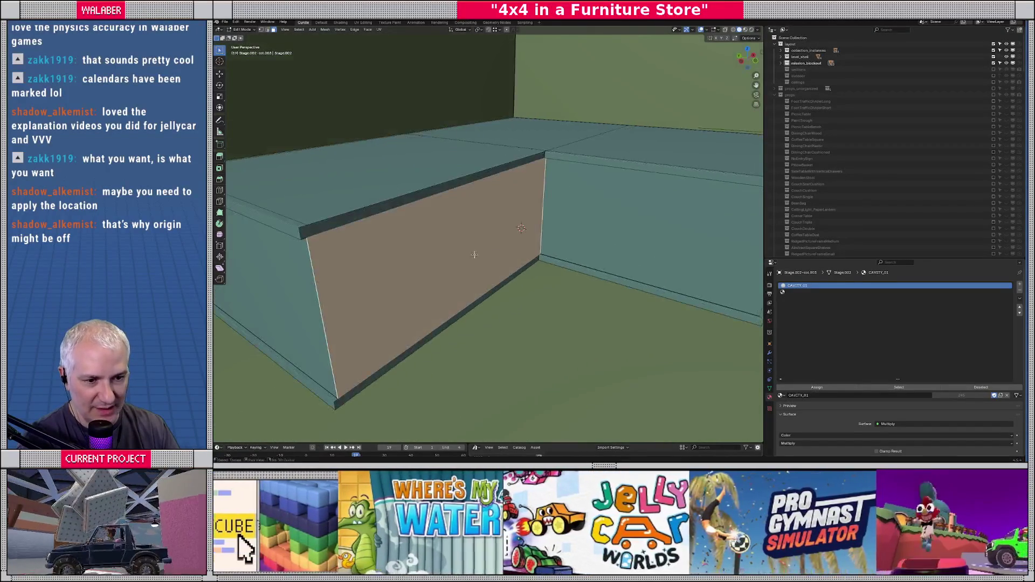
{"action": "scroll", "coordinate": [412, 277], "scroll_direction": "up", "scroll_amount": 2}
{"action": "scroll", "coordinate": [499, 289], "scroll_direction": "up", "scroll_amount": 2}
{"action": "scroll", "coordinate": [501, 280], "scroll_direction": "down", "scroll_amount": 2}
{"action": "mouse_move", "coordinate": [502, 280]}
{"action": "left_mouse_down"}
{"action": "mouse_move", "coordinate": [516, 241]}
{"action": "mouse_move", "coordinate": [511, 270]}
{"action": "mouse_move", "coordinate": [534, 269]}
{"action": "mouse_move", "coordinate": [513, 284]}
{"action": "mouse_move", "coordinate": [554, 286]}
{"action": "left_mouse_up"}
{"action": "scroll", "coordinate": [554, 286], "scroll_direction": "up", "scroll_amount": 2}
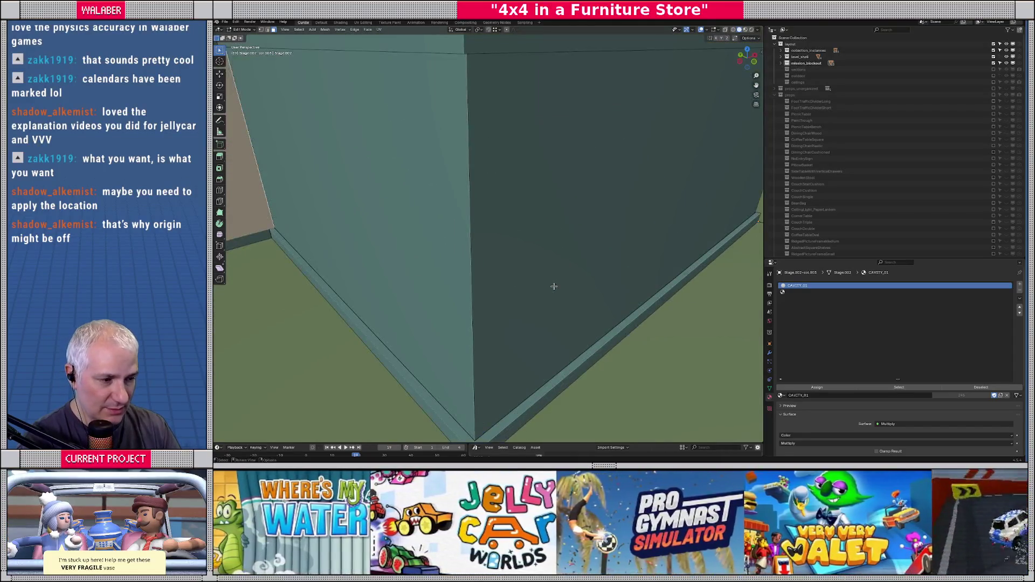
{"action": "key", "text": "g"}
{"action": "key", "text": "y"}
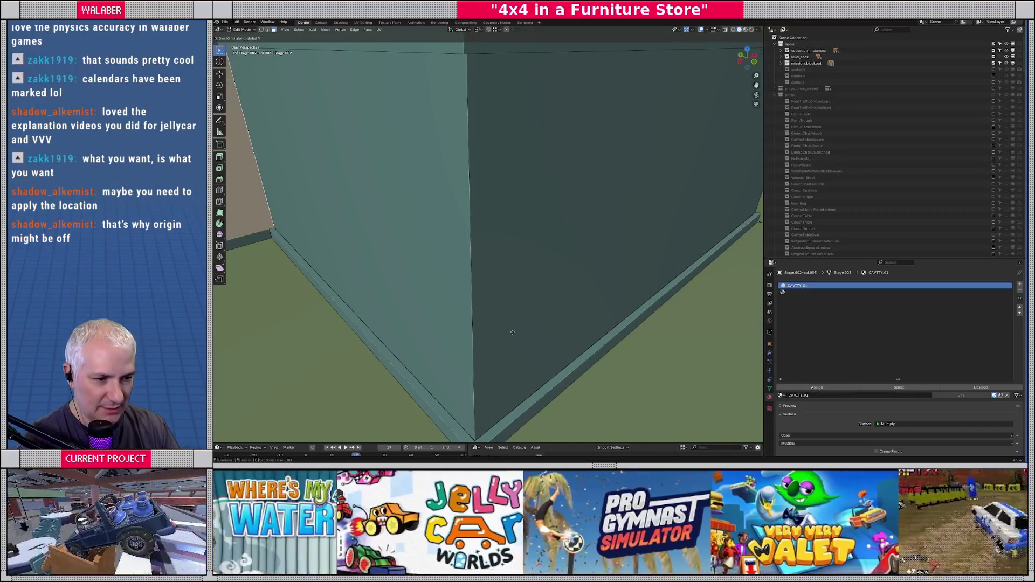
{"action": "key", "text": "Escape"}
Slide the selected mesh part along Y to meet the neighbouring block, then exit Edit Mode.
{"action": "scroll", "coordinate": [507, 350], "scroll_direction": "down", "scroll_amount": 3}
{"action": "key", "text": "g"}
{"action": "key", "text": "y"}
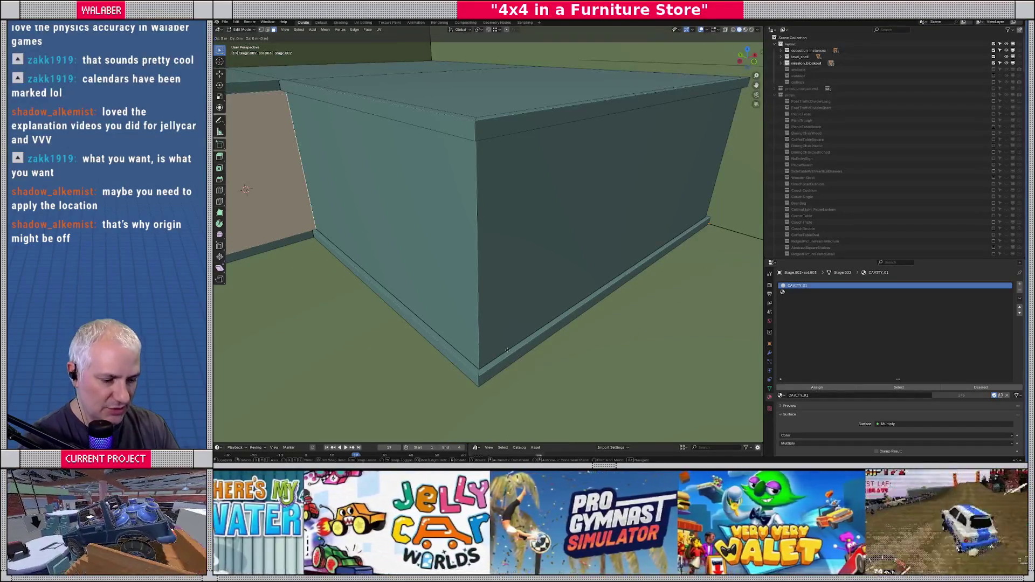
{"action": "left_click", "coordinate": [479, 371]}
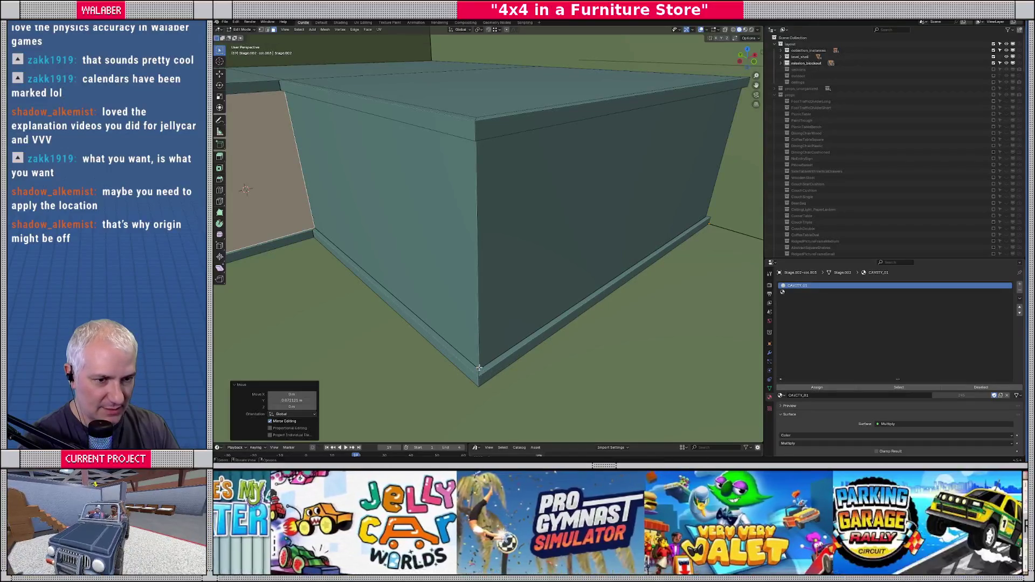
{"action": "scroll", "coordinate": [479, 323], "scroll_direction": "up", "scroll_amount": 5}
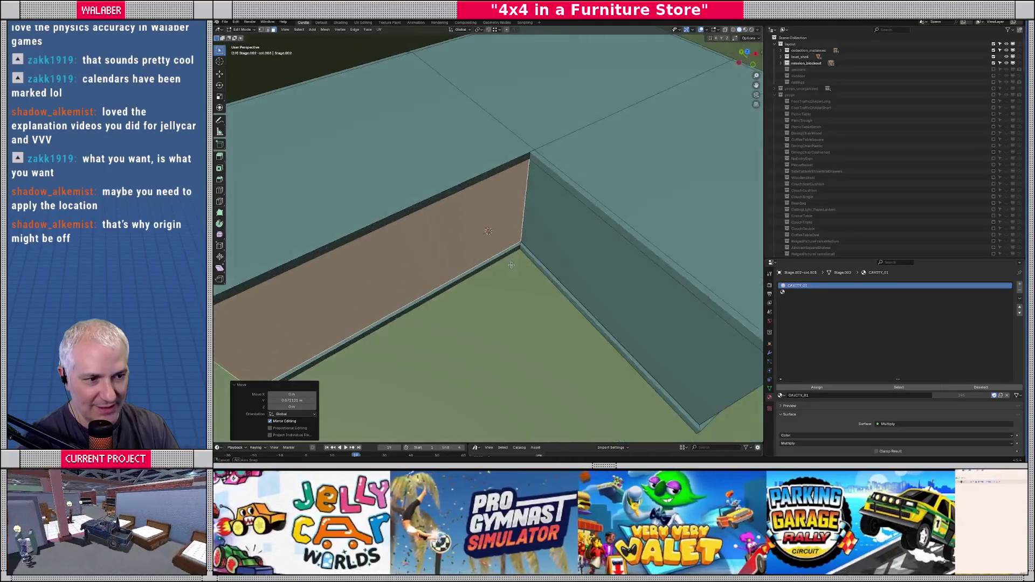
{"action": "key", "text": "Tab"}
{"action": "scroll", "coordinate": [517, 255], "scroll_direction": "down", "scroll_amount": 5}
{"action": "scroll", "coordinate": [539, 232], "scroll_direction": "up", "scroll_amount": 4}
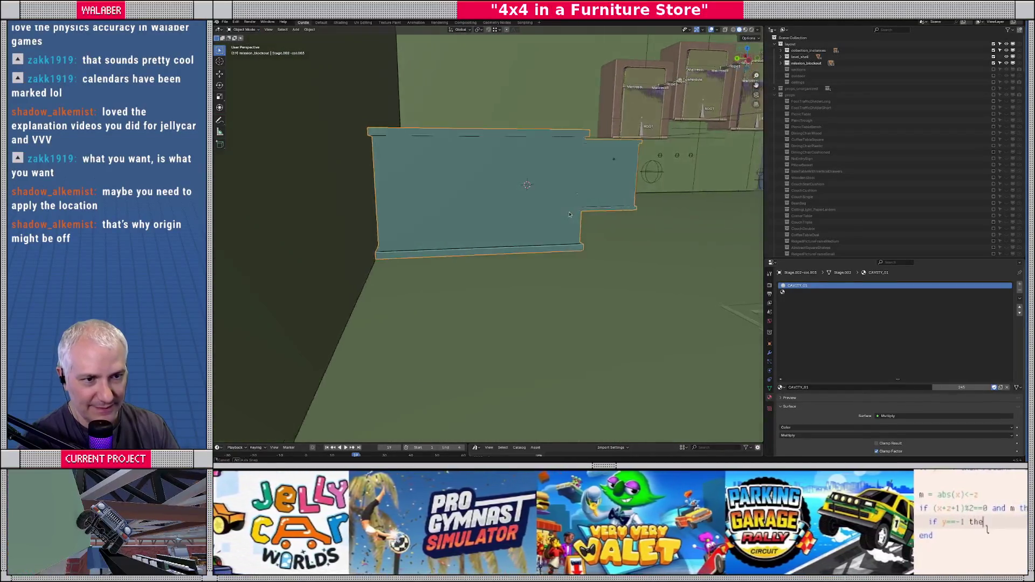
In vertex select mode, pick the stage block's wall-corner vertex.
{"action": "left_click_drag", "start_coordinate": [568, 214], "coordinate": [518, 232]}
{"action": "scroll", "coordinate": [516, 232], "scroll_direction": "up", "scroll_amount": 3}
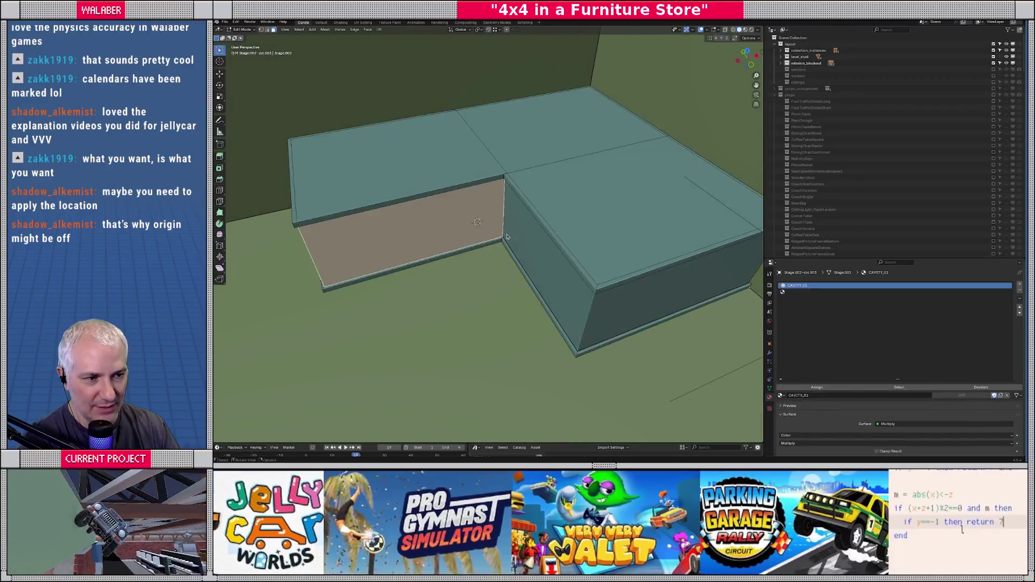
{"action": "key", "text": "Tab"}
{"action": "scroll", "coordinate": [454, 278], "scroll_direction": "up", "scroll_amount": 5}
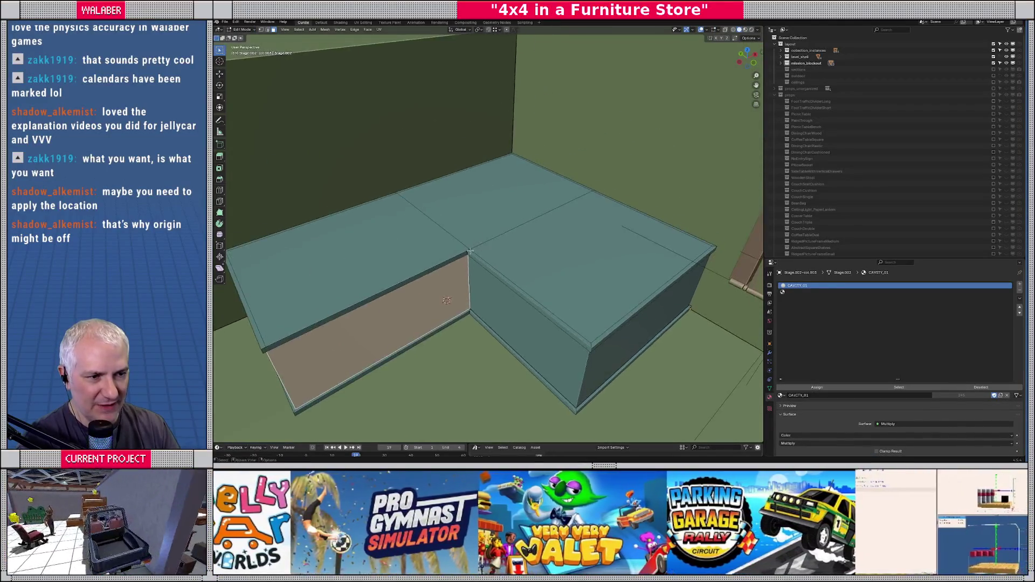
{"action": "left_click_drag", "start_coordinate": [454, 278], "coordinate": [545, 251]}
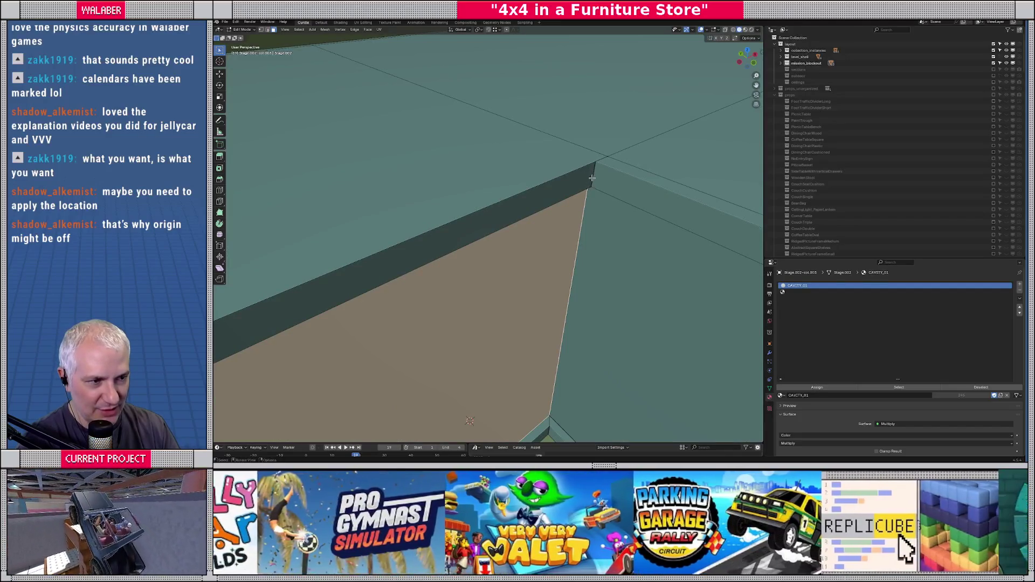
{"action": "key", "text": "1"}
{"action": "left_click", "coordinate": [608, 158]}
Shift the corner vertex about 0.1061 m along Y in wireframe top view.
{"action": "key", "text": "KP_7"}
{"action": "scroll", "coordinate": [627, 264], "scroll_direction": "down", "scroll_amount": 5}
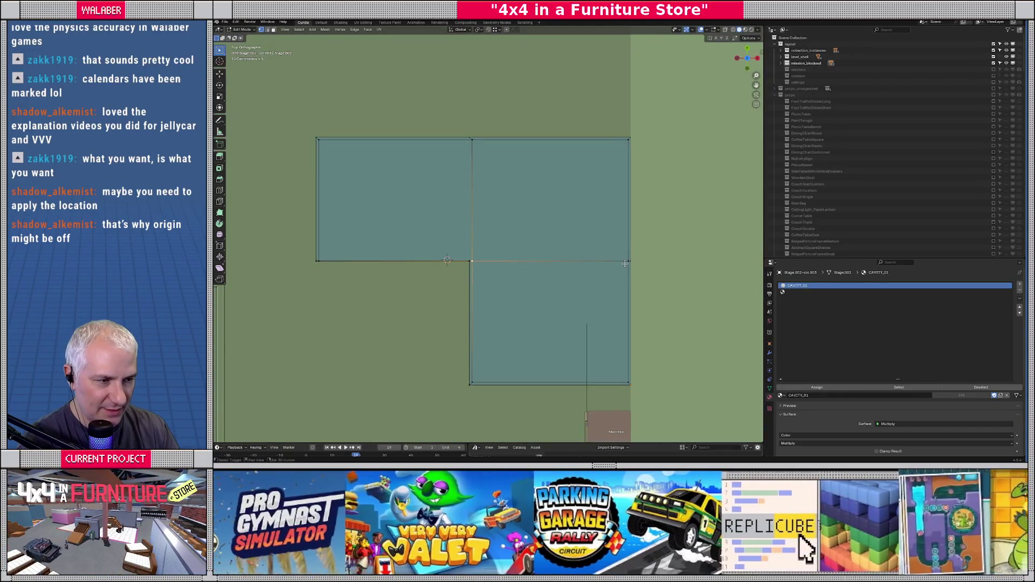
{"action": "key", "text": "shift+z"}
{"action": "scroll", "coordinate": [517, 244], "scroll_direction": "up", "scroll_amount": 5}
{"action": "scroll", "coordinate": [516, 245], "scroll_direction": "up", "scroll_amount": 2}
{"action": "scroll", "coordinate": [537, 233], "scroll_direction": "down", "scroll_amount": 4}
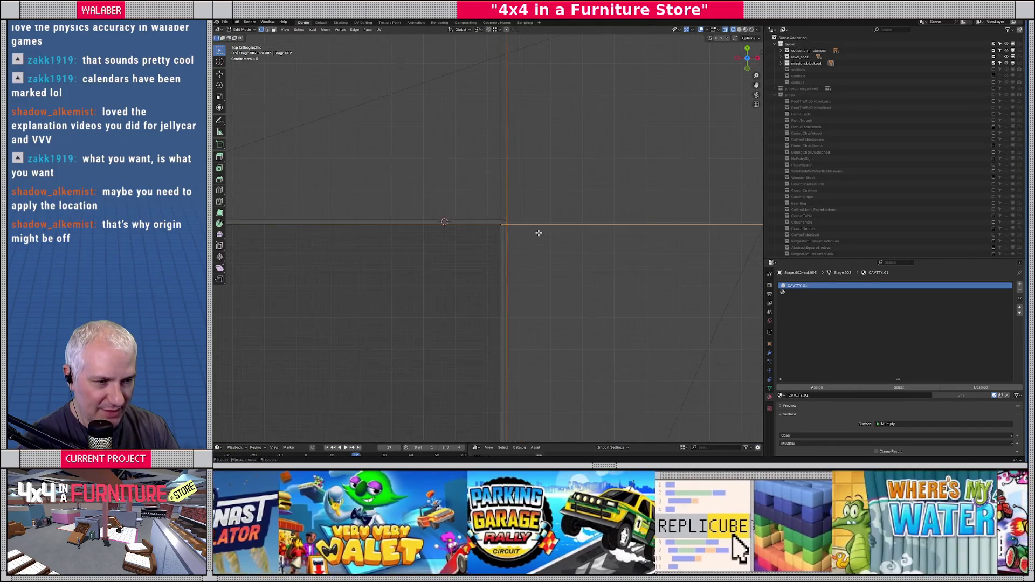
{"action": "scroll", "coordinate": [526, 234], "scroll_direction": "down", "scroll_amount": 1}
{"action": "scroll", "coordinate": [528, 285], "scroll_direction": "up", "scroll_amount": 4}
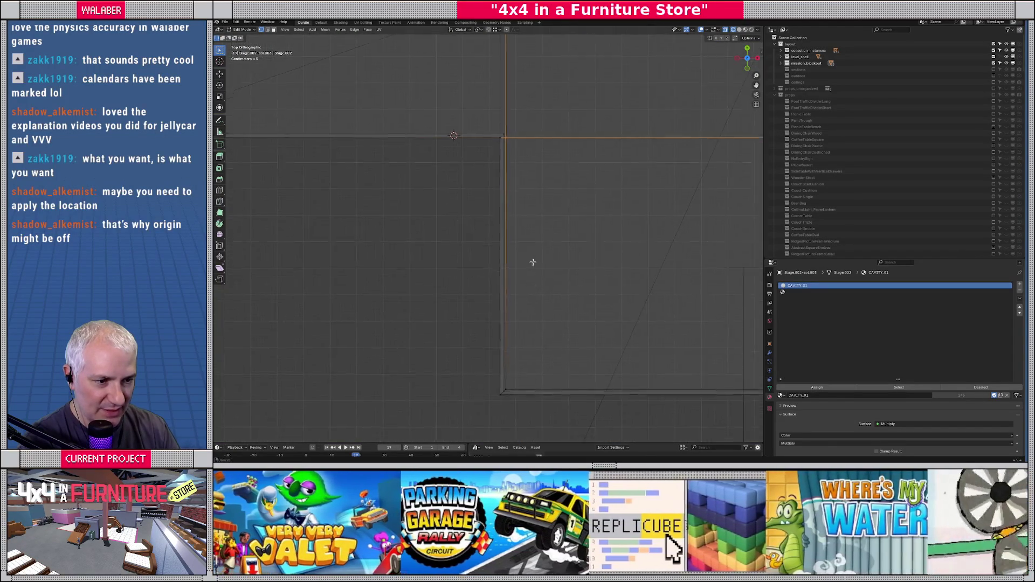
{"action": "key", "text": "g"}
{"action": "key", "text": "y"}
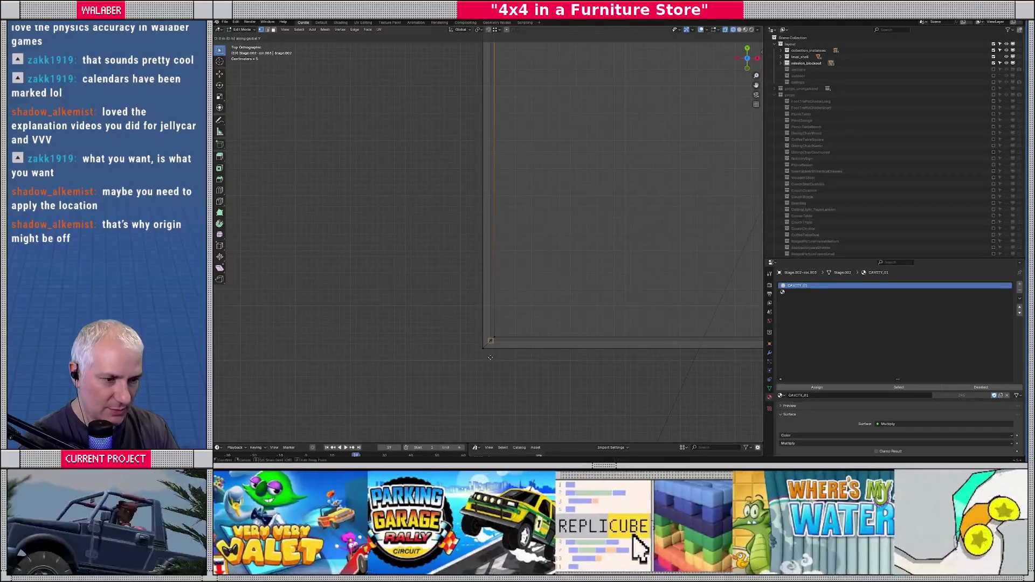
{"action": "left_click", "coordinate": [490, 342]}
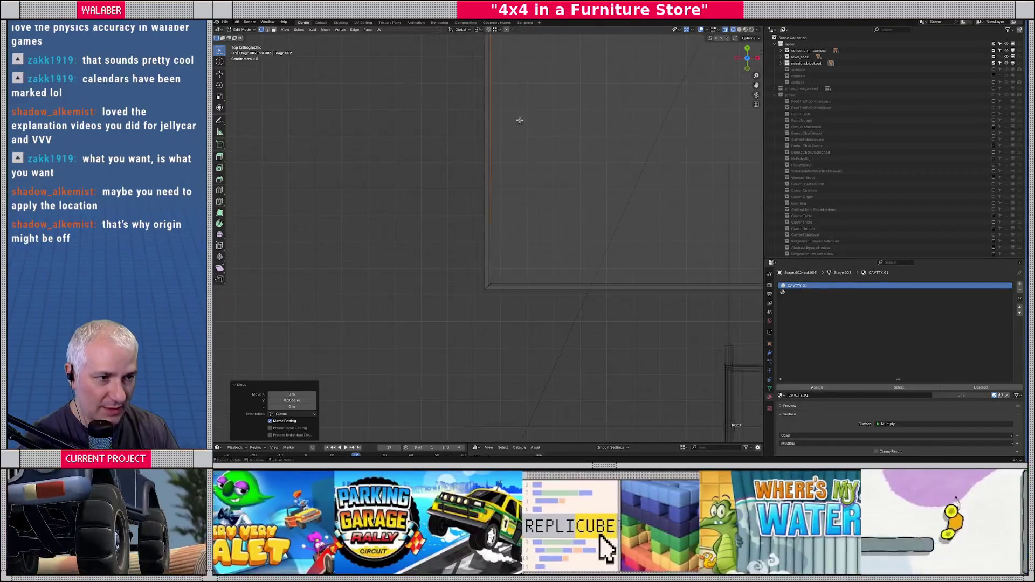
Move the front top edge so the L-shaped blocks meet cleanly.
{"action": "scroll", "coordinate": [512, 231], "scroll_direction": "up", "scroll_amount": 2}
{"action": "scroll", "coordinate": [501, 235], "scroll_direction": "left", "scroll_amount": 5}
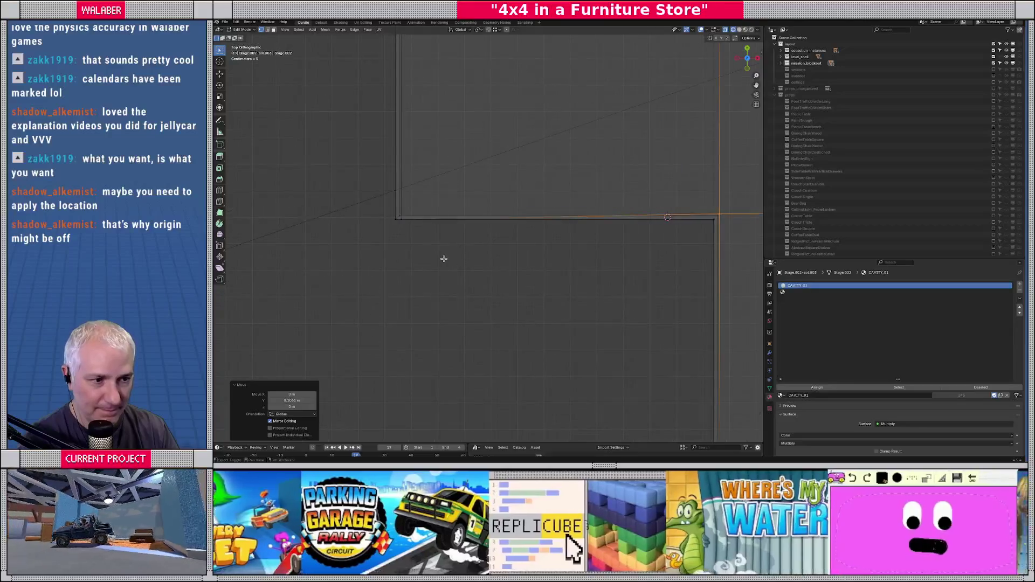
{"action": "scroll", "coordinate": [426, 263], "scroll_direction": "up", "scroll_amount": 10}
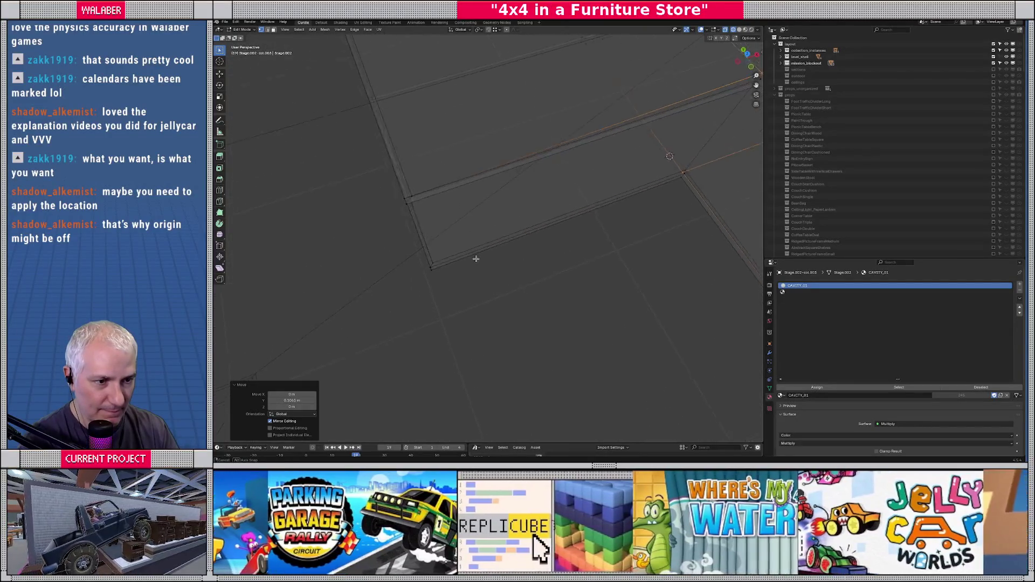
{"action": "key", "text": "shift+z"}
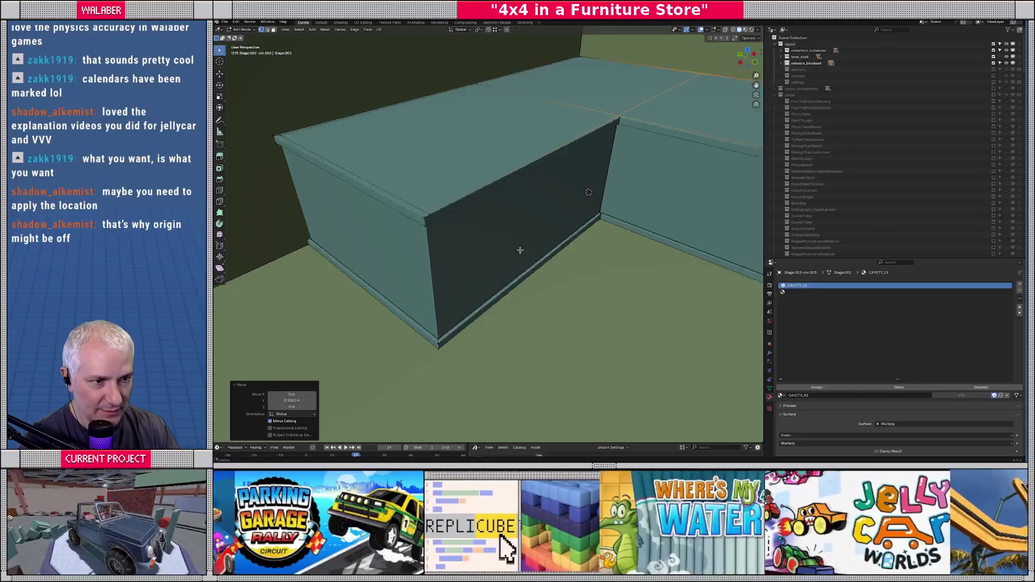
{"action": "scroll", "coordinate": [512, 248], "scroll_direction": "up", "scroll_amount": 5}
{"action": "left_click", "coordinate": [463, 268]}
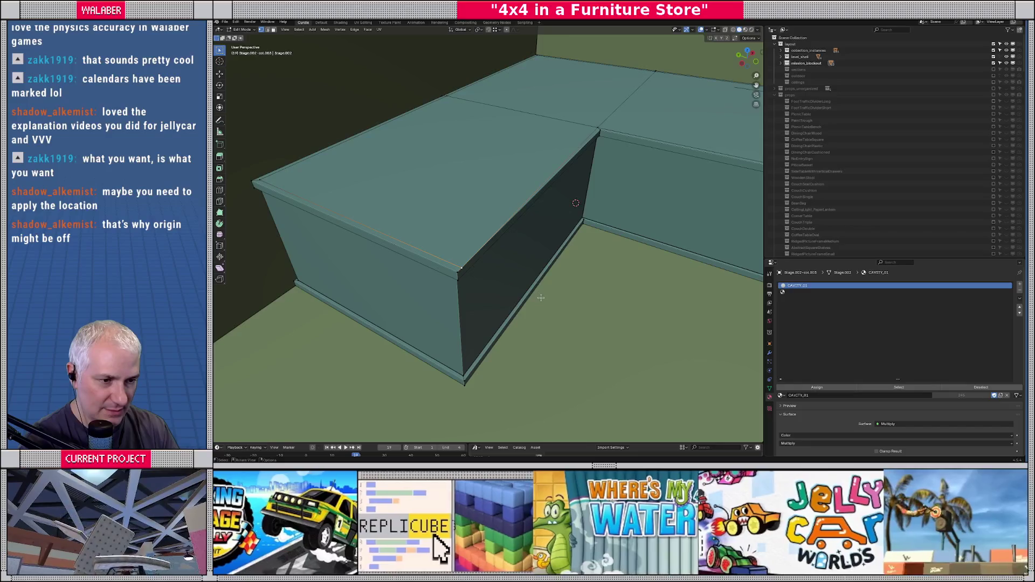
{"action": "scroll", "coordinate": [537, 304], "scroll_direction": "right", "scroll_amount": 5}
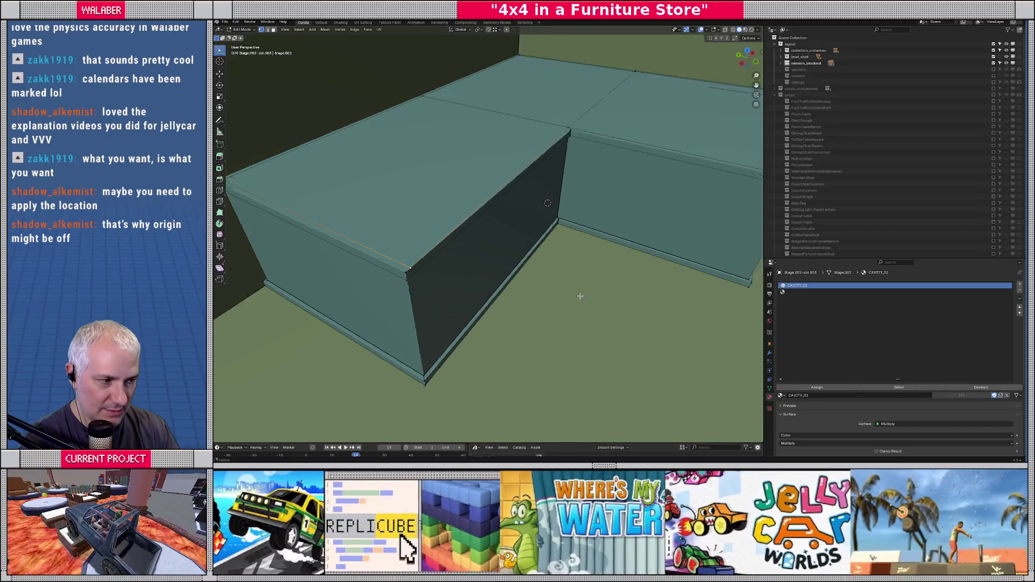
{"action": "key", "text": "g"}
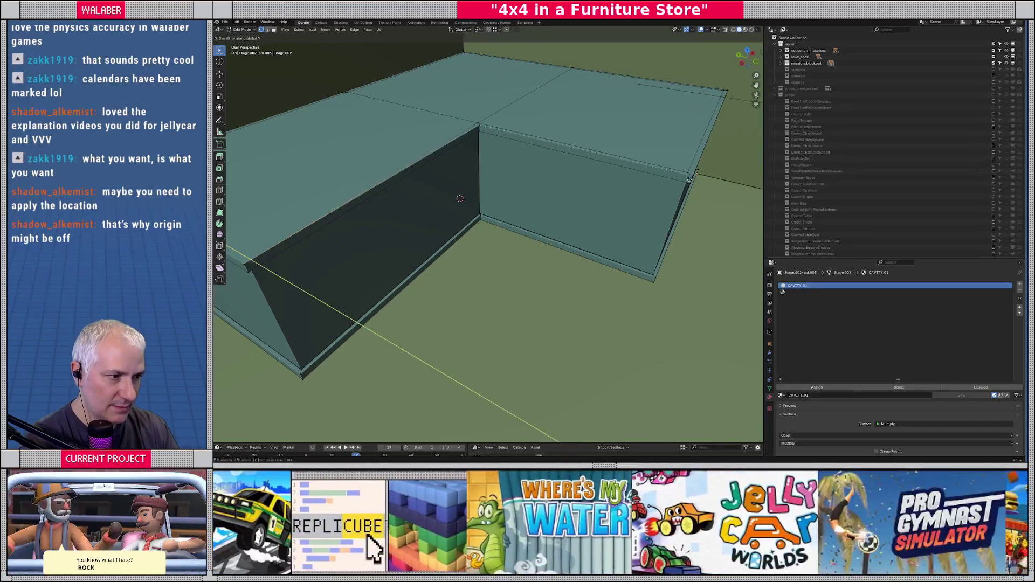
{"action": "left_click", "coordinate": [690, 174]}
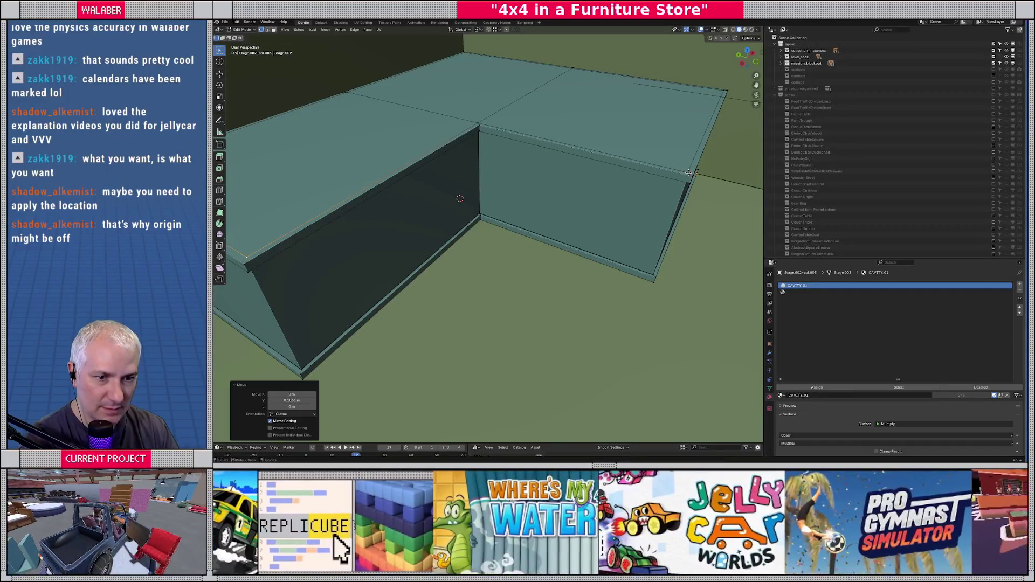
{"action": "scroll", "coordinate": [538, 201], "scroll_direction": "left", "scroll_amount": 5}
{"action": "key", "text": "Tab"}
Check the box's mesh in wireframe, then return to Object Mode with solid shading.
{"action": "scroll", "coordinate": [508, 264], "scroll_direction": "right", "scroll_amount": 5}
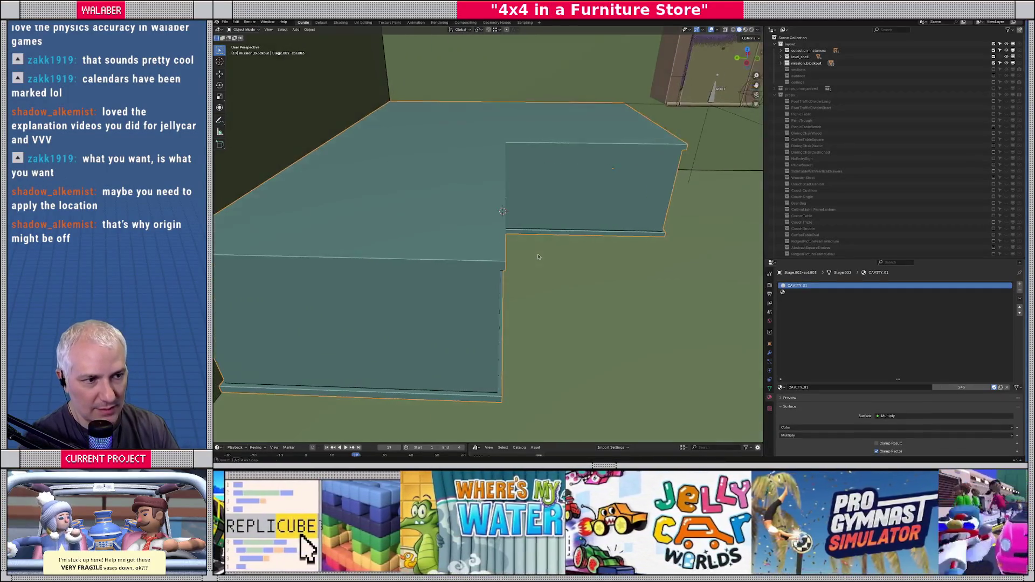
{"action": "key", "text": "Tab"}
{"action": "scroll", "coordinate": [525, 264], "scroll_direction": "up", "scroll_amount": 5}
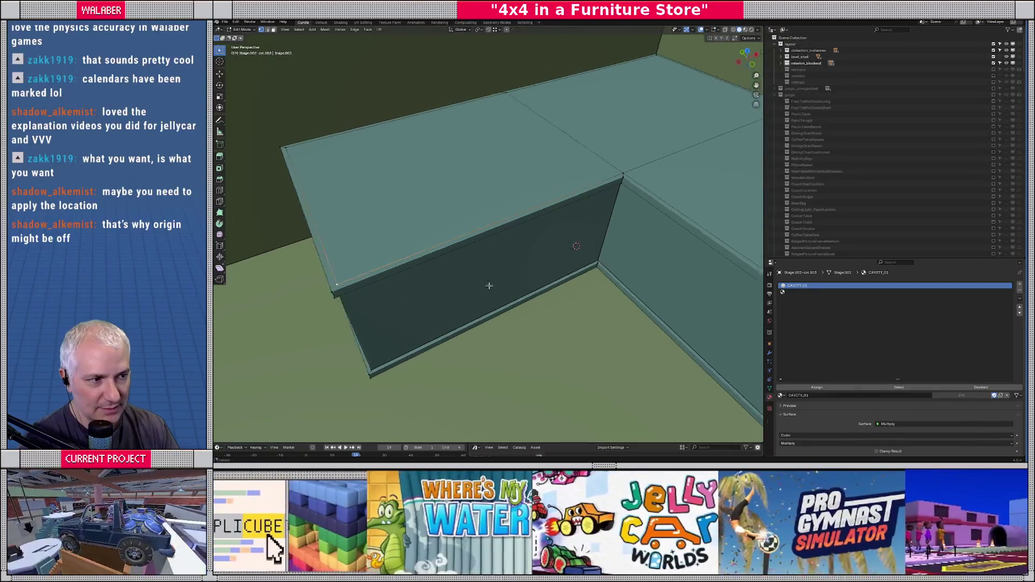
{"action": "key", "text": "shift+z"}
{"action": "mouse_move", "coordinate": [554, 264]}
{"action": "left_mouse_down"}
{"action": "mouse_move", "coordinate": [499, 335]}
{"action": "mouse_move", "coordinate": [499, 377]}
{"action": "mouse_move", "coordinate": [496, 363]}
{"action": "mouse_move", "coordinate": [428, 349]}
{"action": "left_mouse_up"}
{"action": "scroll", "coordinate": [490, 259], "scroll_direction": "down", "scroll_amount": 3}
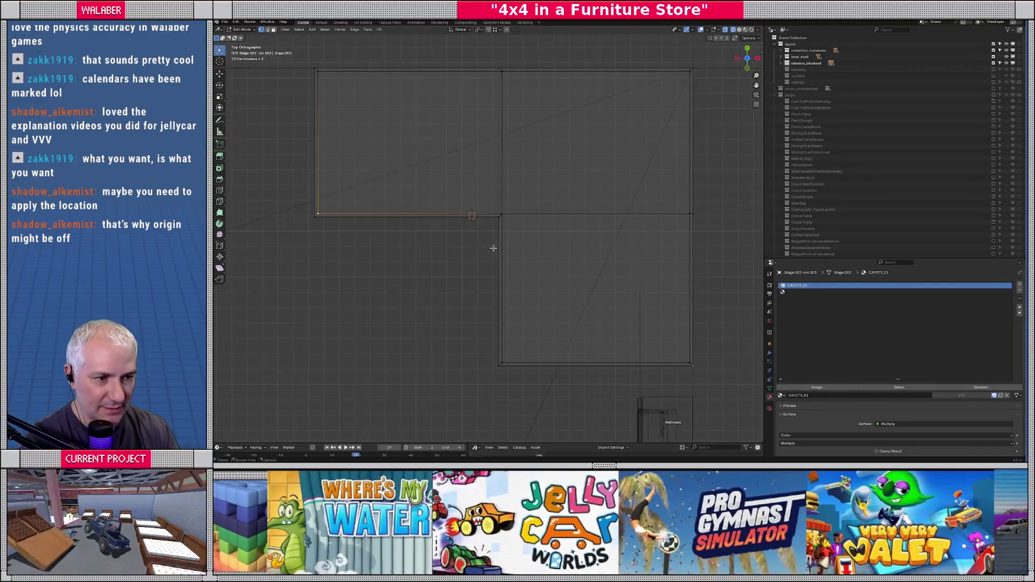
{"action": "scroll", "coordinate": [545, 248], "scroll_direction": "up", "scroll_amount": 5}
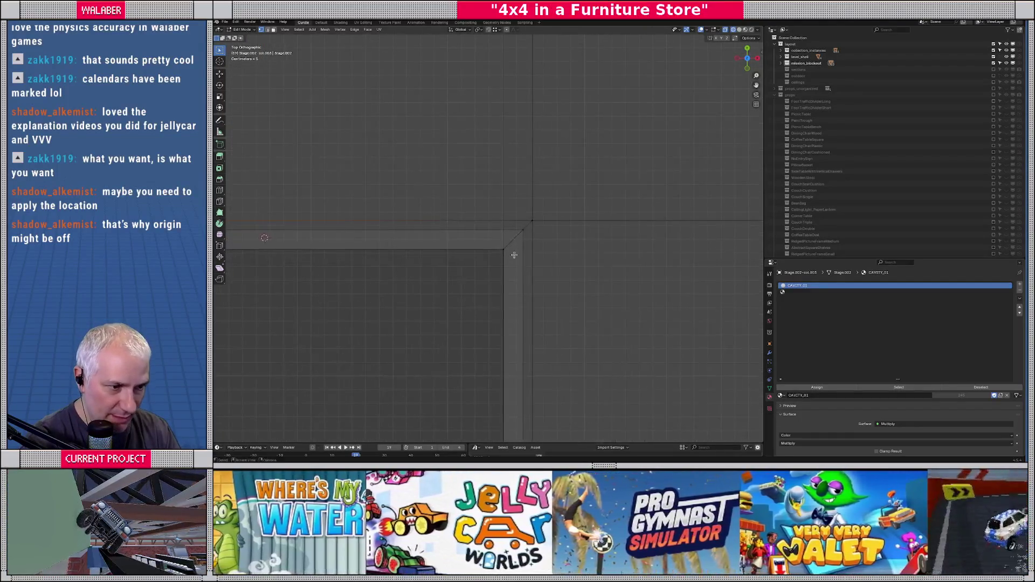
{"action": "key", "text": "Tab"}
{"action": "scroll", "coordinate": [623, 274], "scroll_direction": "down", "scroll_amount": 4}
{"action": "mouse_move", "coordinate": [593, 259]}
{"action": "left_mouse_down"}
{"action": "mouse_move", "coordinate": [503, 222]}
{"action": "mouse_move", "coordinate": [492, 271]}
{"action": "left_mouse_up"}
{"action": "key", "text": "shift+z"}
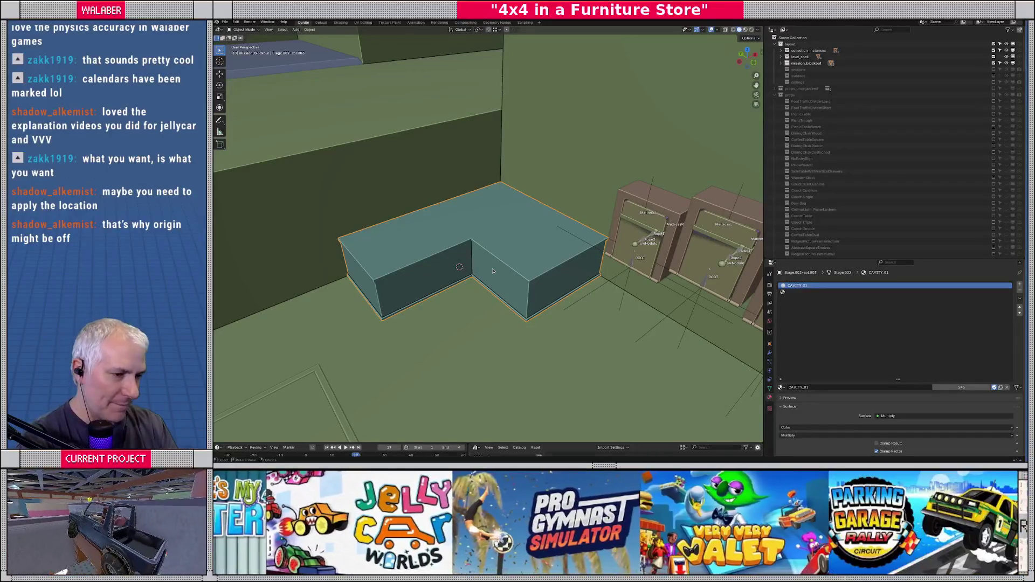
Open the blue block near the mattress displays in Edit Mode and bring up the Snap pie menu.
{"action": "mouse_move", "coordinate": [492, 271]}
{"action": "left_mouse_down"}
{"action": "mouse_move", "coordinate": [475, 217]}
{"action": "mouse_move", "coordinate": [418, 217]}
{"action": "left_mouse_up"}
{"action": "mouse_move", "coordinate": [553, 227]}
{"action": "left_mouse_down"}
{"action": "mouse_move", "coordinate": [532, 236]}
{"action": "mouse_move", "coordinate": [527, 222]}
{"action": "mouse_move", "coordinate": [566, 227]}
{"action": "mouse_move", "coordinate": [510, 227]}
{"action": "mouse_move", "coordinate": [445, 264]}
{"action": "left_mouse_up"}
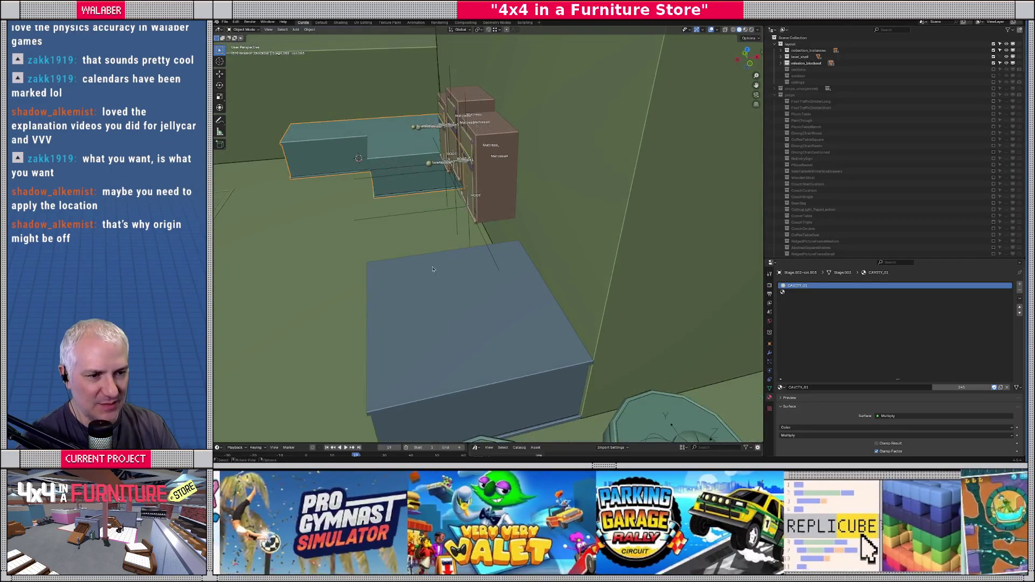
{"action": "key", "text": "KP_7"}
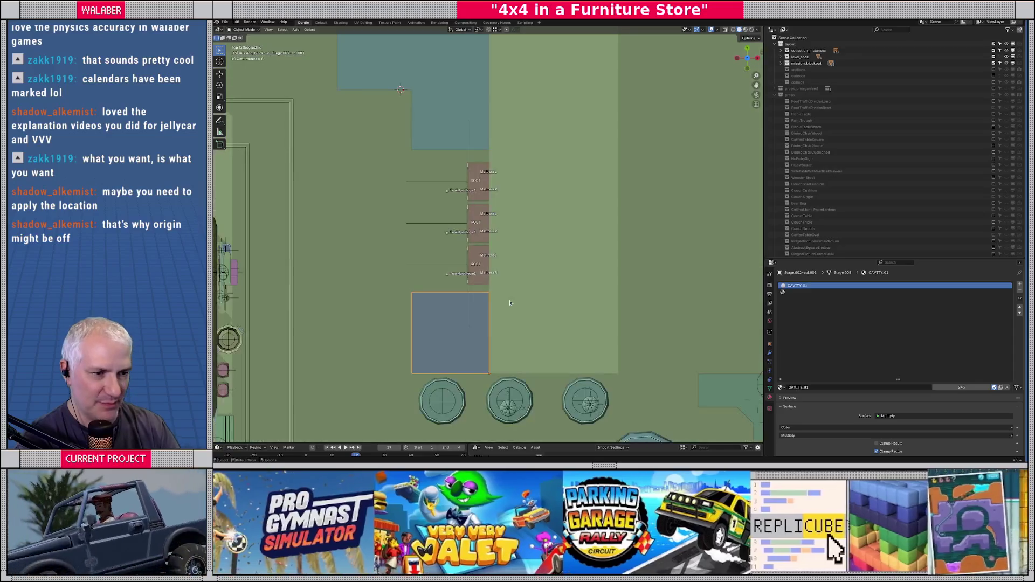
{"action": "mouse_move", "coordinate": [372, 275]}
{"action": "left_mouse_down"}
{"action": "mouse_move", "coordinate": [470, 177]}
{"action": "mouse_move", "coordinate": [749, 156]}
{"action": "left_mouse_up"}
{"action": "scroll", "coordinate": [748, 155], "scroll_direction": "up", "scroll_amount": 3}
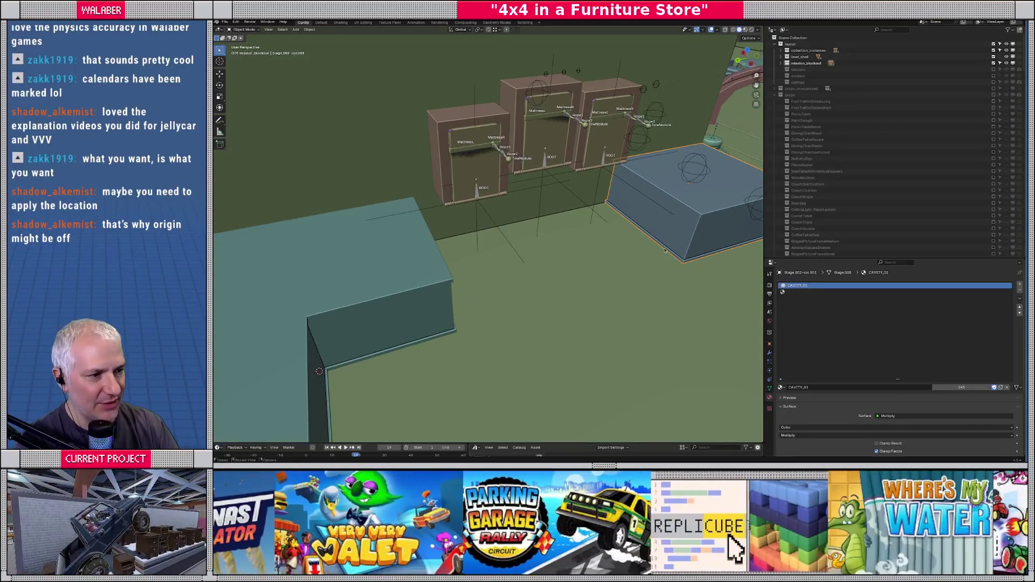
{"action": "key", "text": "Tab"}
{"action": "key", "text": "shift+s"}
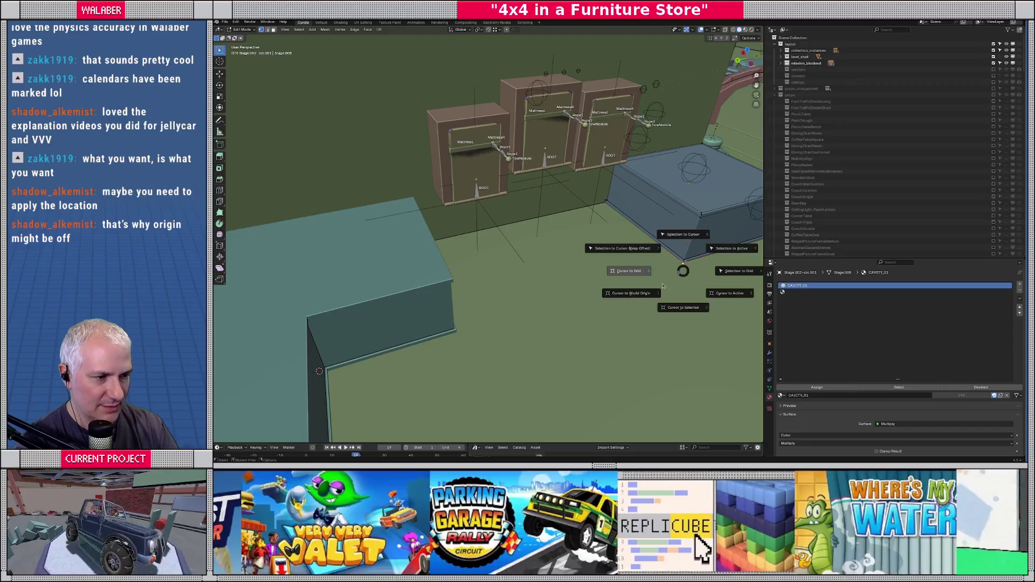
Snap the 3D cursor to the selected corner and add a cube there.
{"action": "left_click", "coordinate": [681, 309]}
{"action": "key", "text": "Tab"}
{"action": "left_click", "coordinate": [296, 30]}
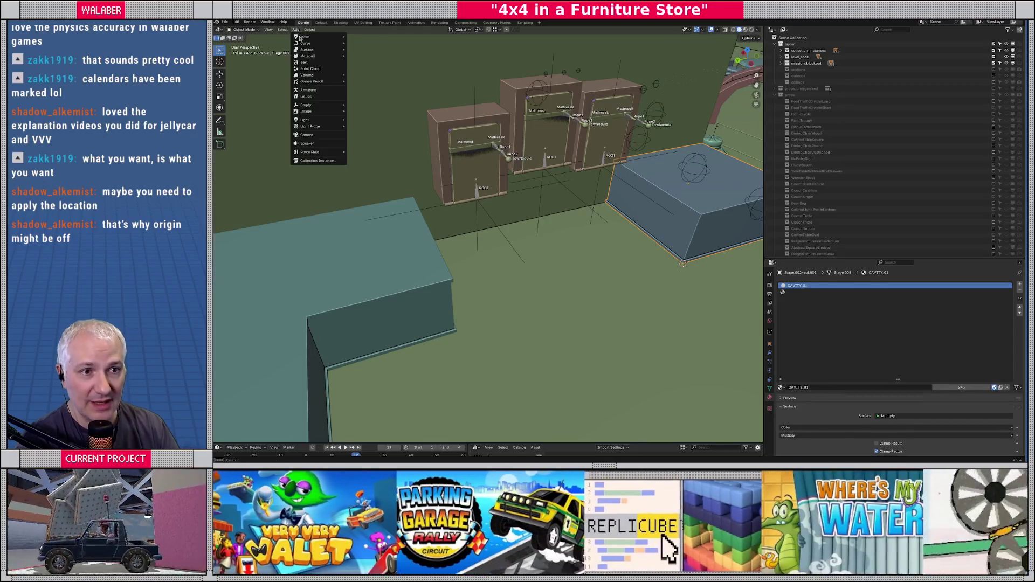
{"action": "mouse_move", "coordinate": [304, 37]}
{"action": "left_click", "coordinate": [362, 44]}
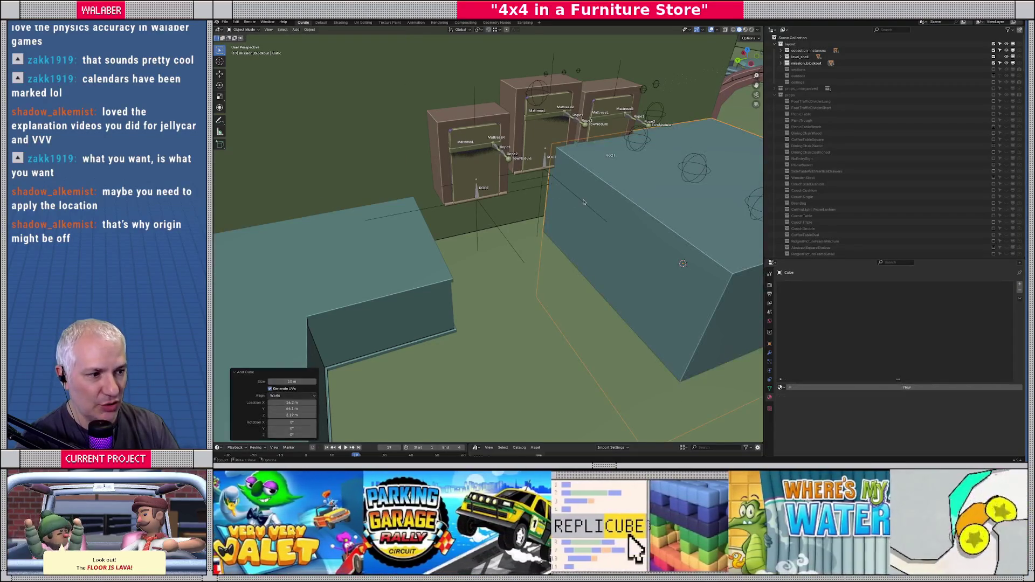
Place the new cube beside the wardrobes in top view and snap it to the grid.
{"action": "key", "text": "KP_7"}
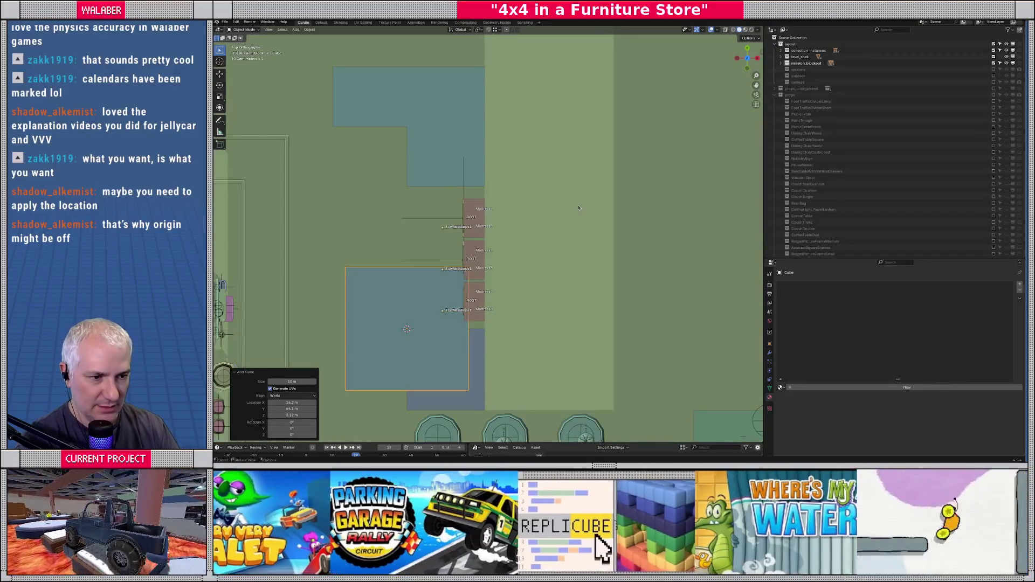
{"action": "key", "text": "g"}
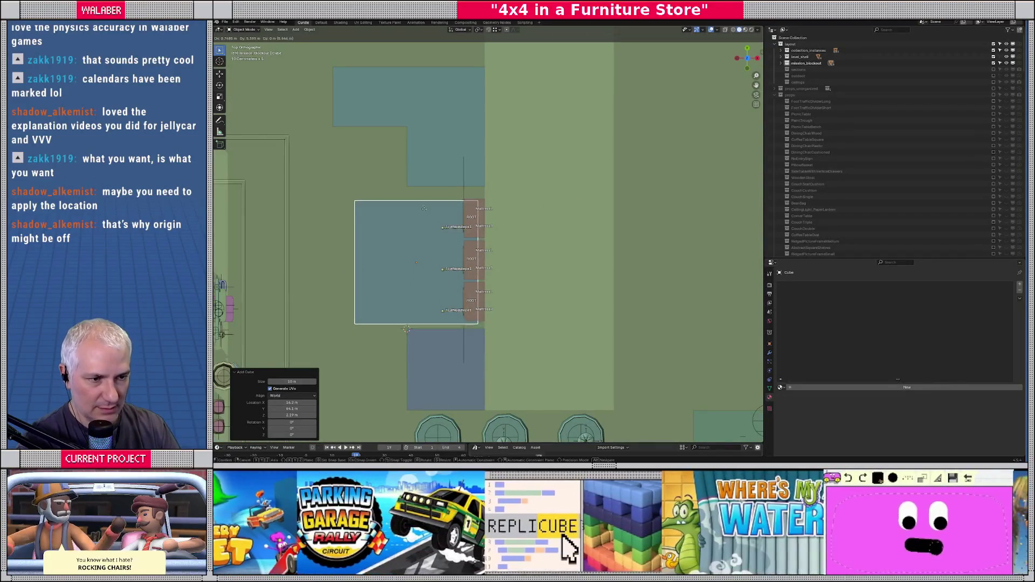
{"action": "left_click", "coordinate": [430, 205]}
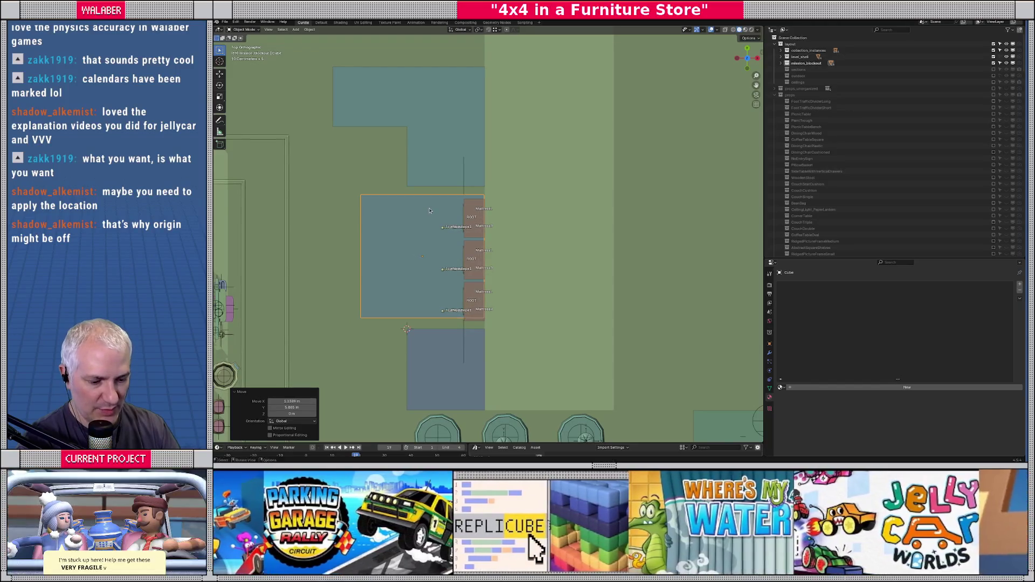
{"action": "key", "text": "shift+s"}
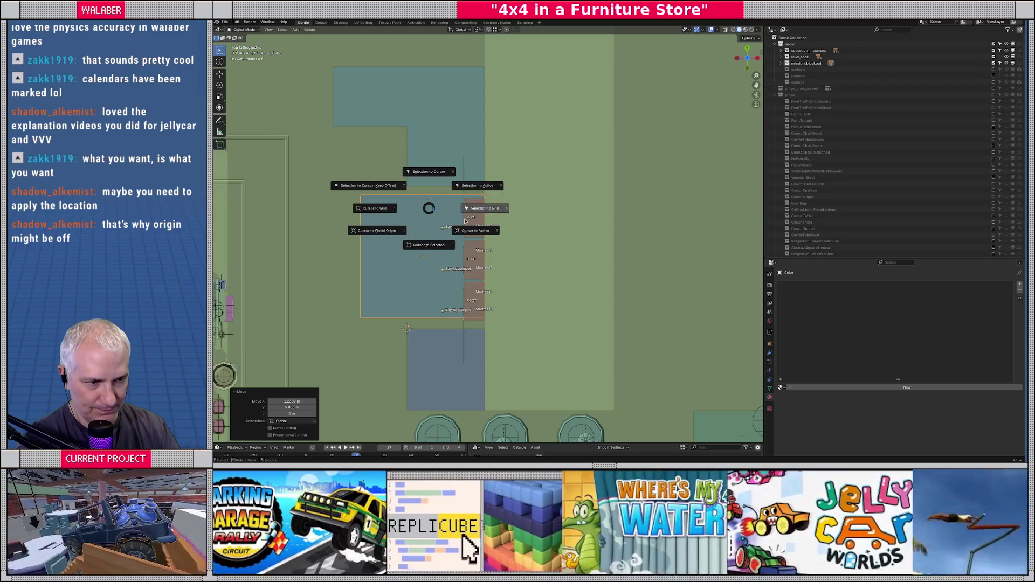
{"action": "left_click", "coordinate": [474, 210]}
{"action": "scroll", "coordinate": [485, 227], "scroll_direction": "up", "scroll_amount": 4}
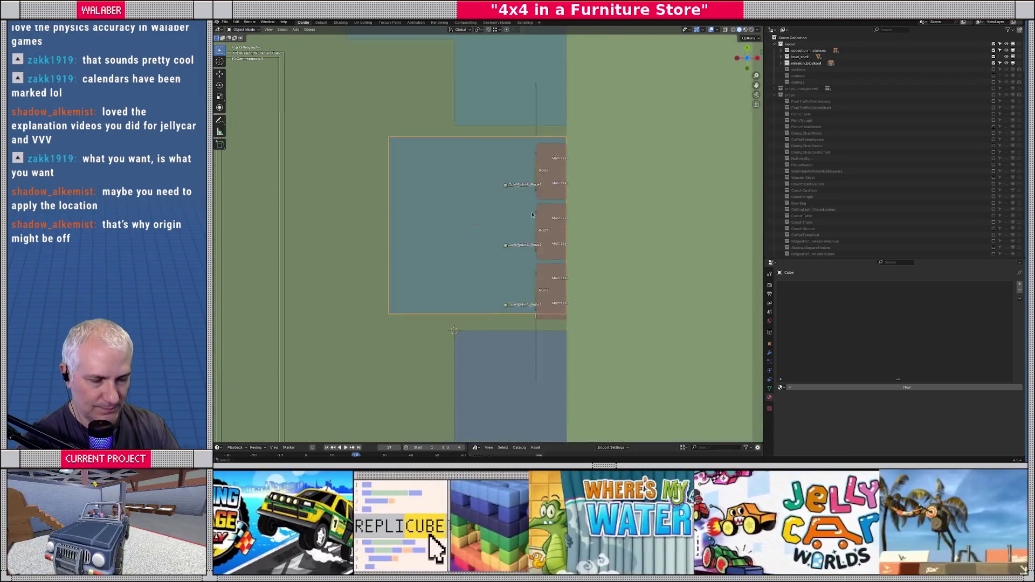
{"action": "scroll", "coordinate": [509, 235], "scroll_direction": "down", "scroll_amount": 3}
{"action": "scroll", "coordinate": [491, 253], "scroll_direction": "up", "scroll_amount": 6}
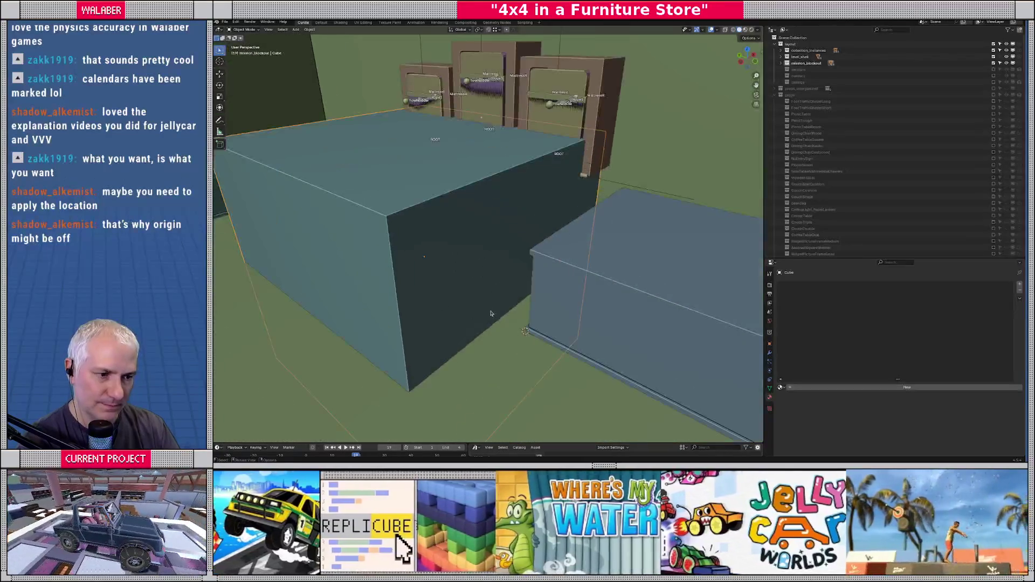
Enter Edit Mode on the cube, clear the selection, and move the geometry vertically along Z.
{"action": "key", "text": "Tab"}
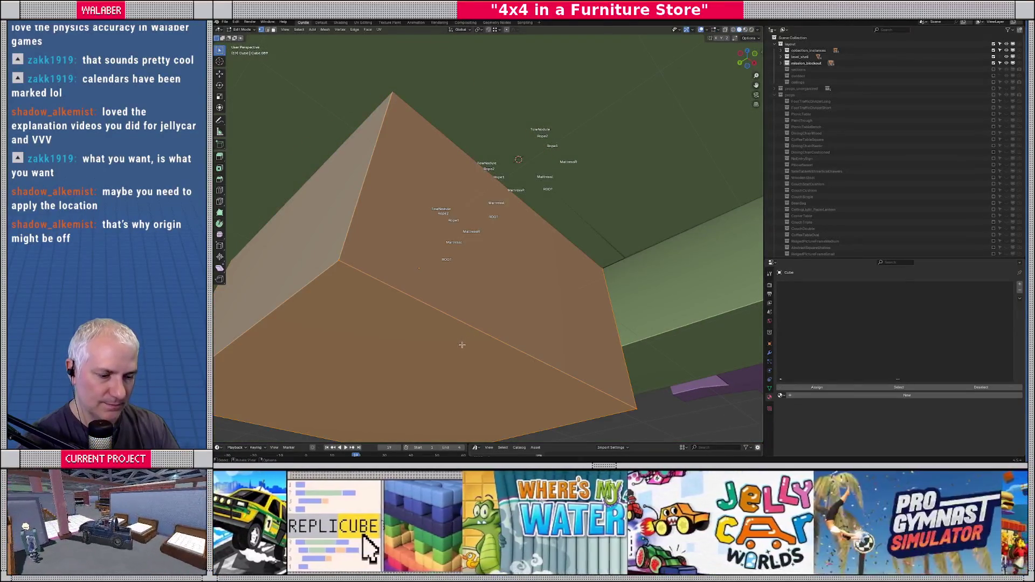
{"action": "key", "text": "alt+a"}
{"action": "scroll", "coordinate": [474, 344], "scroll_direction": "down", "scroll_amount": 5}
{"action": "scroll", "coordinate": [491, 343], "scroll_direction": "down", "scroll_amount": 4}
{"action": "scroll", "coordinate": [526, 315], "scroll_direction": "up", "scroll_amount": 4}
{"action": "scroll", "coordinate": [525, 314], "scroll_direction": "up", "scroll_amount": 5}
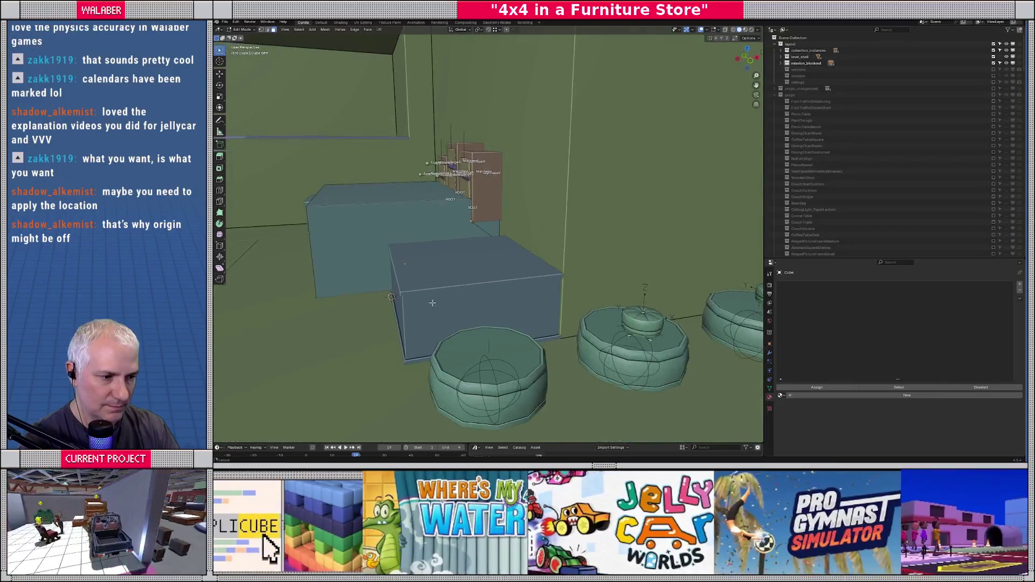
{"action": "key", "text": "g"}
{"action": "key", "text": "z"}
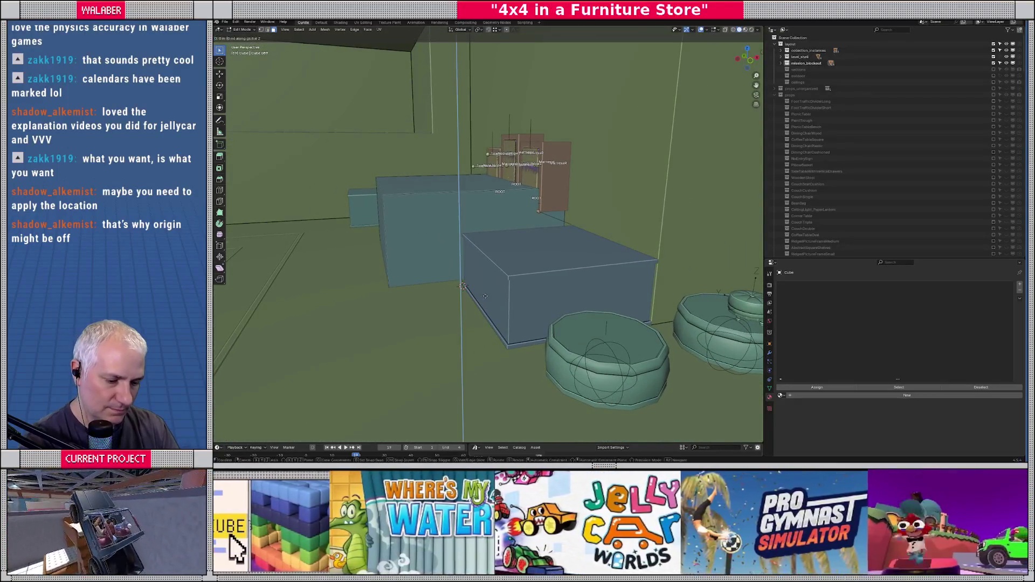
{"action": "left_click", "coordinate": [462, 285]}
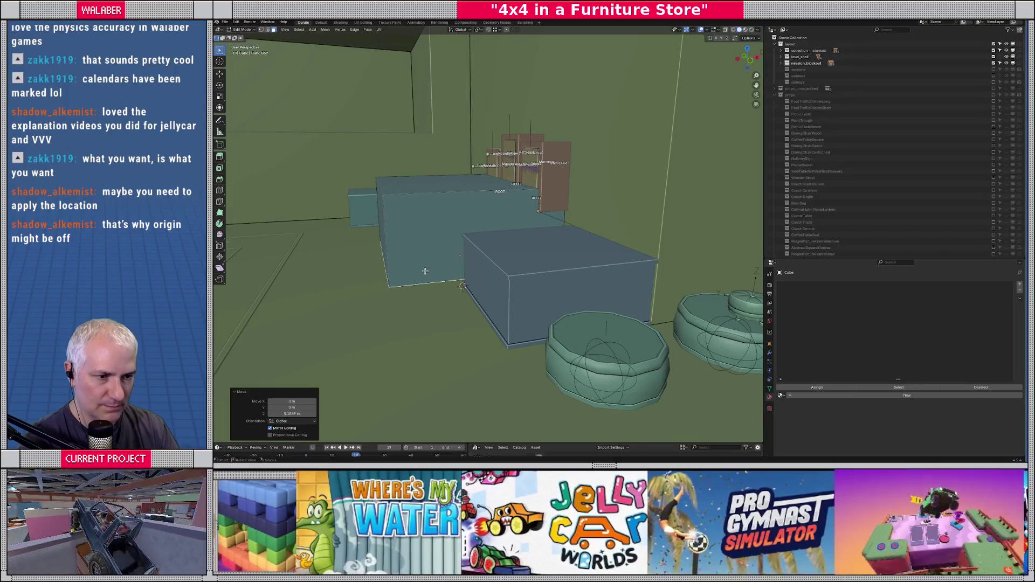
Lower the cube's top face by 1.2559 m.
{"action": "scroll", "coordinate": [462, 280], "scroll_direction": "down", "scroll_amount": 5}
{"action": "scroll", "coordinate": [463, 267], "scroll_direction": "up", "scroll_amount": 7}
{"action": "left_click", "coordinate": [471, 230]}
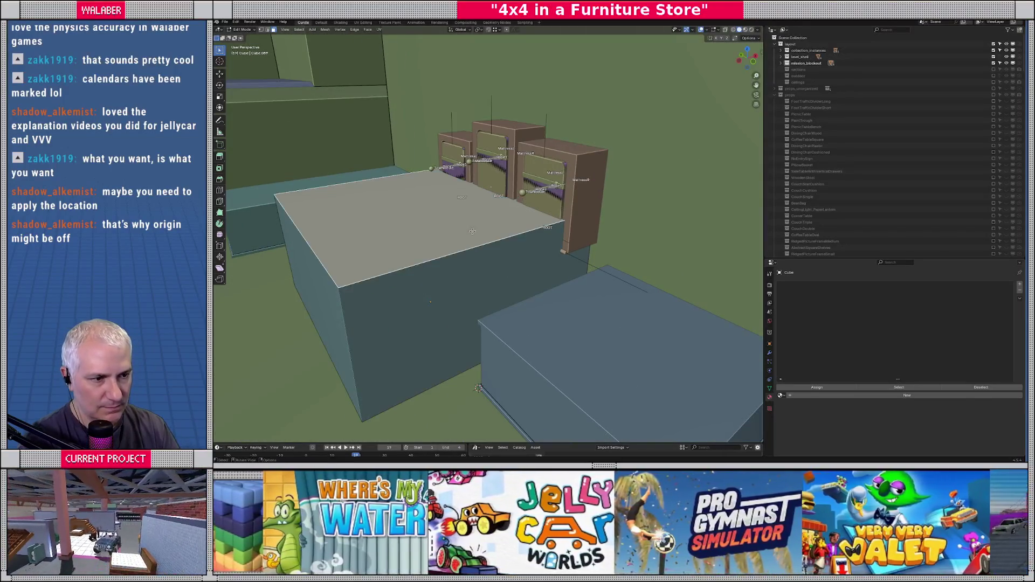
{"action": "key", "text": "g"}
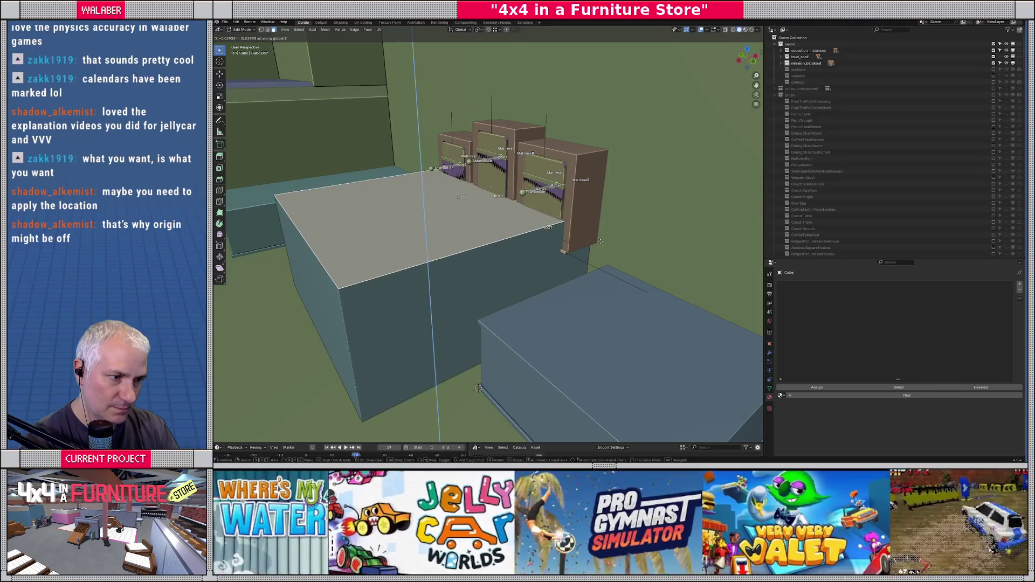
{"action": "left_click", "coordinate": [531, 272]}
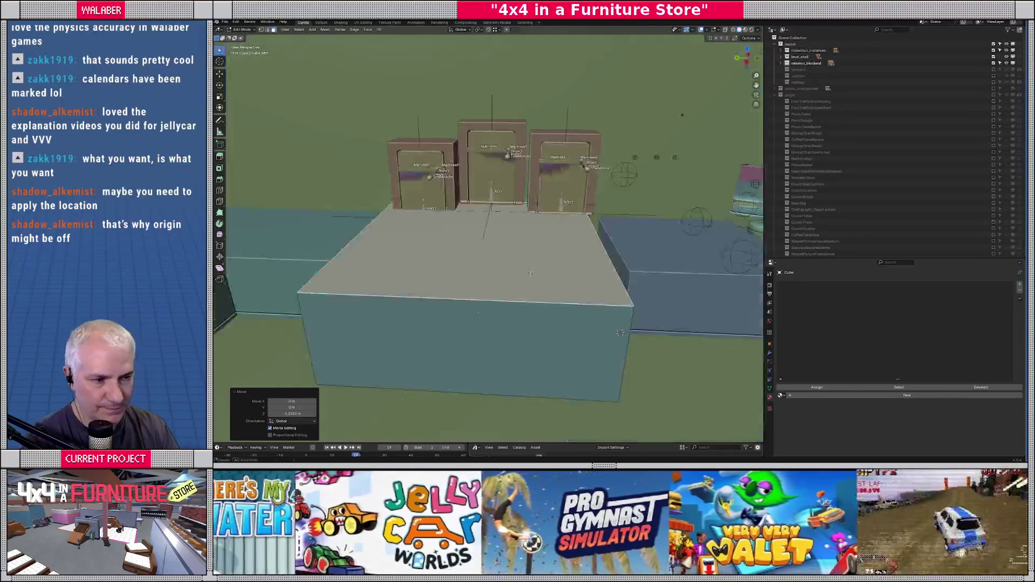
Shift a vertical edge and then the block's side face along the Y axis.
{"action": "left_click", "coordinate": [545, 296]}
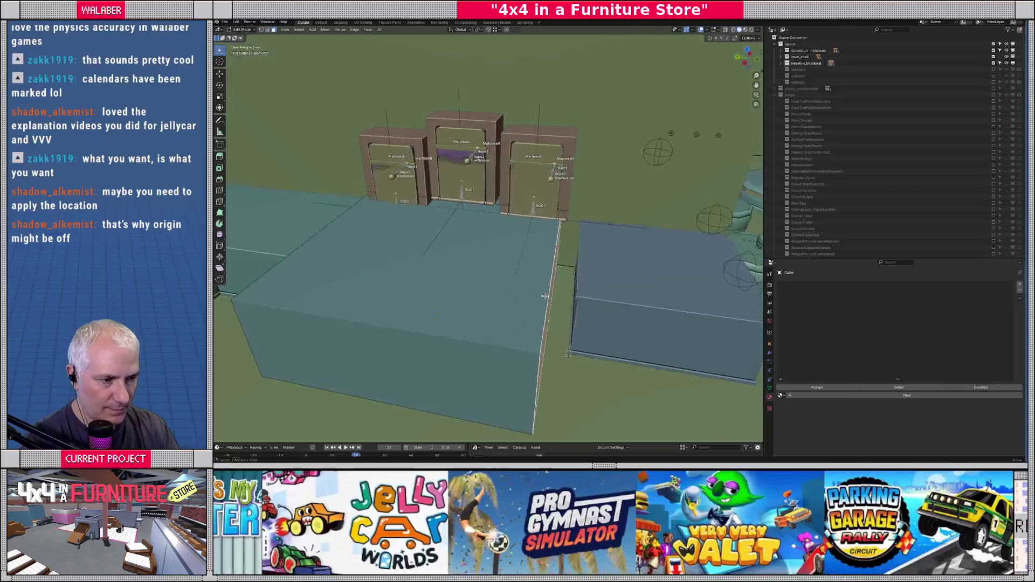
{"action": "scroll", "coordinate": [545, 296], "scroll_direction": "up", "scroll_amount": 5}
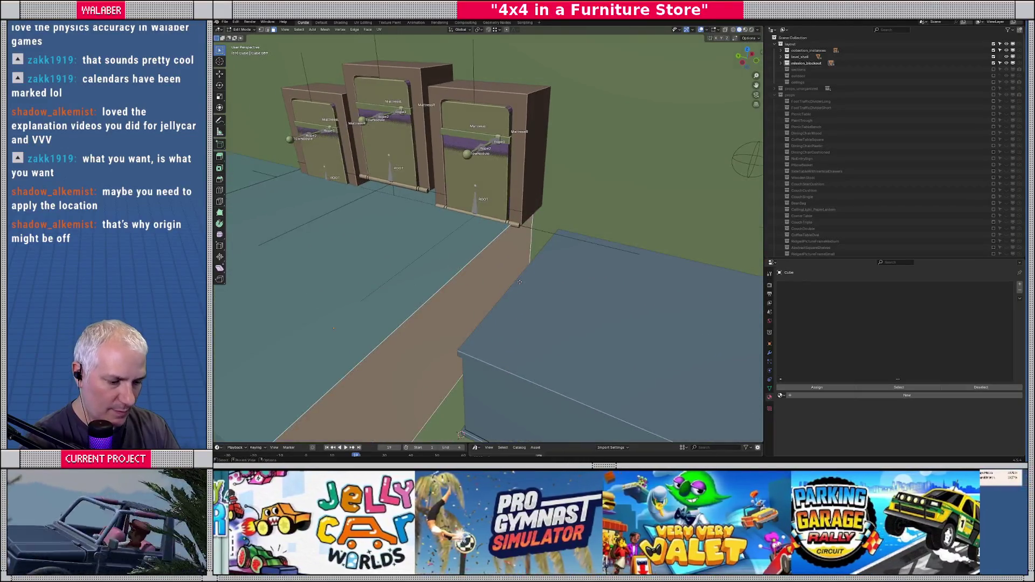
{"action": "key", "text": "g"}
{"action": "key", "text": "y"}
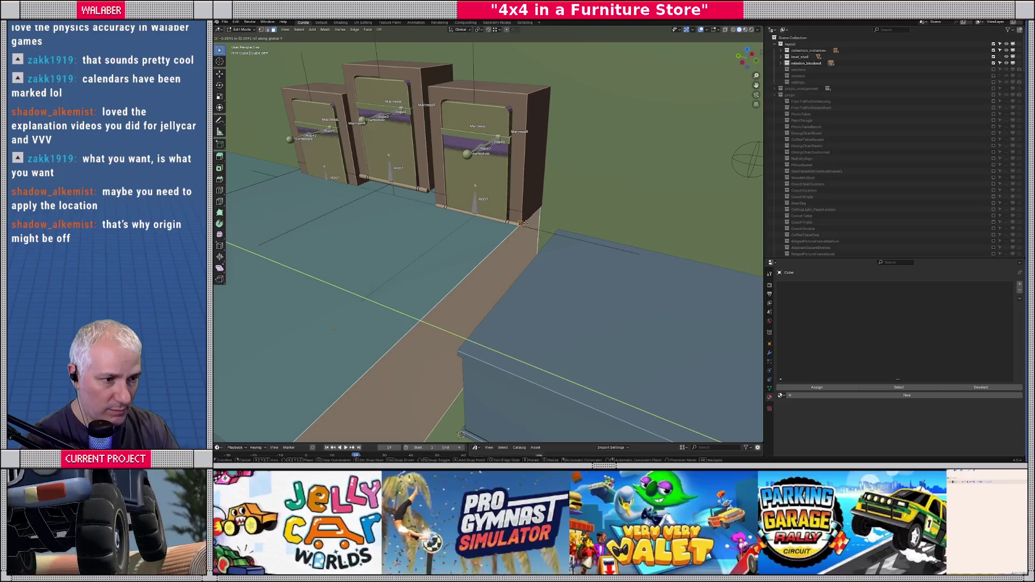
{"action": "left_click", "coordinate": [544, 203]}
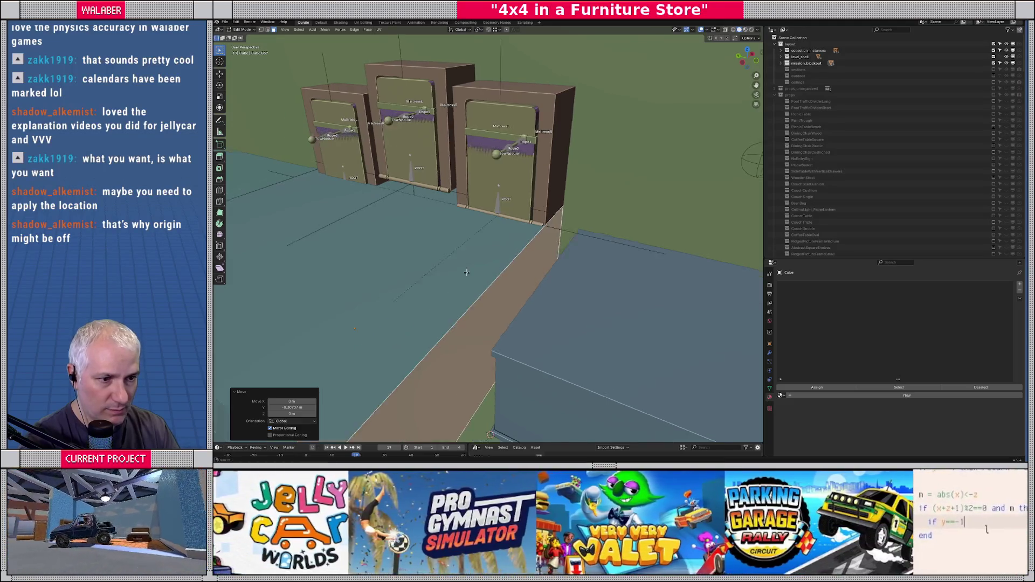
{"action": "left_click", "coordinate": [391, 282]}
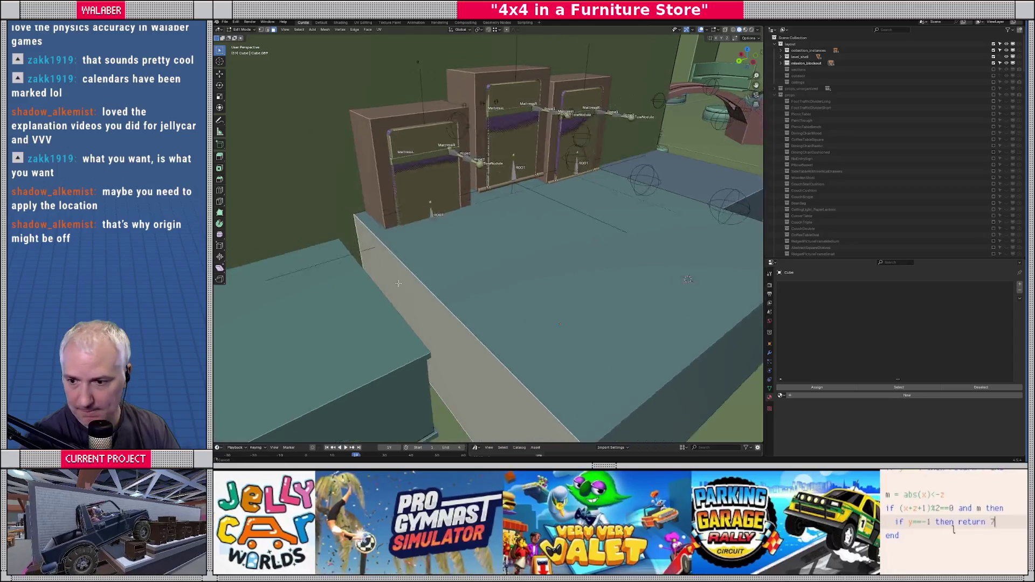
{"action": "key", "text": "g"}
{"action": "key", "text": "y"}
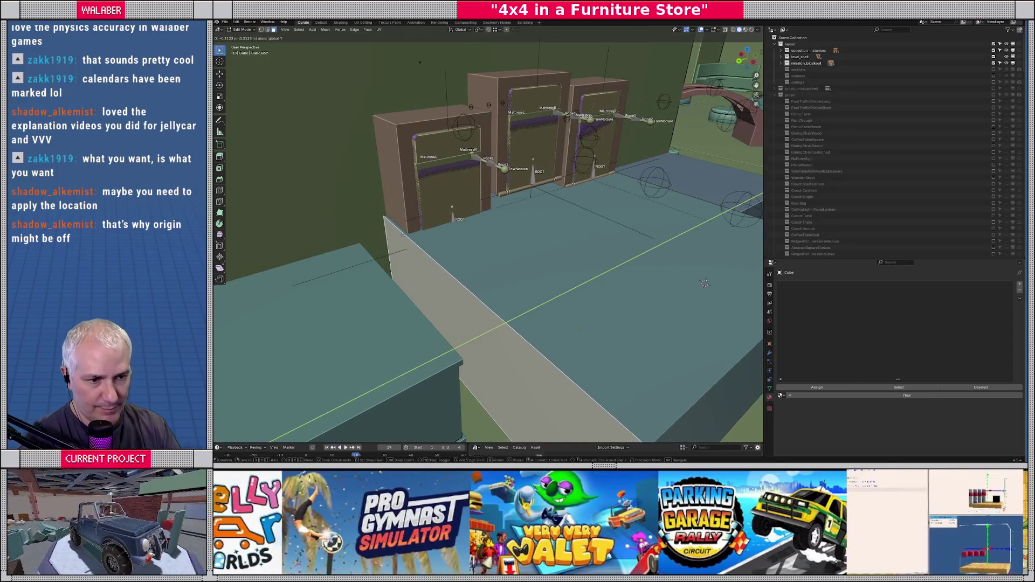
{"action": "left_click", "coordinate": [407, 245]}
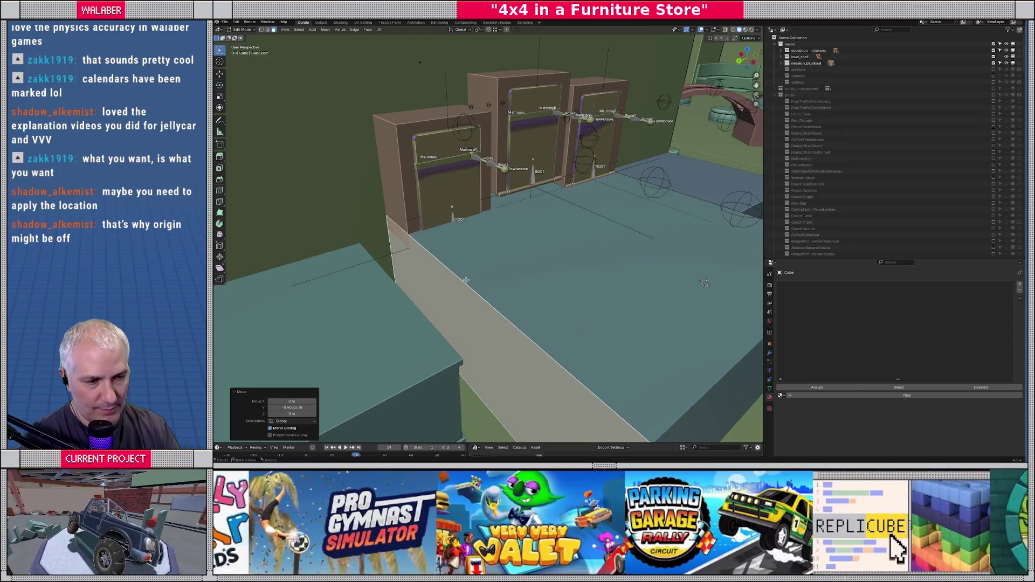
Add two centred loop cuts across the block.
{"action": "scroll", "coordinate": [423, 312], "scroll_direction": "down", "scroll_amount": 3}
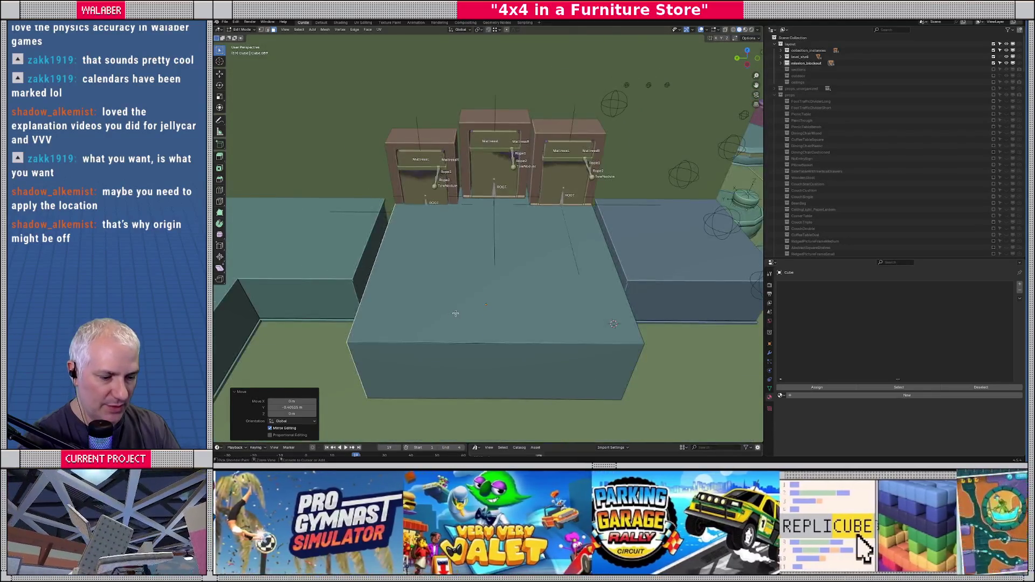
{"action": "key", "text": "ctrl+r"}
{"action": "scroll", "coordinate": [501, 340], "scroll_direction": "up", "scroll_amount": 1}
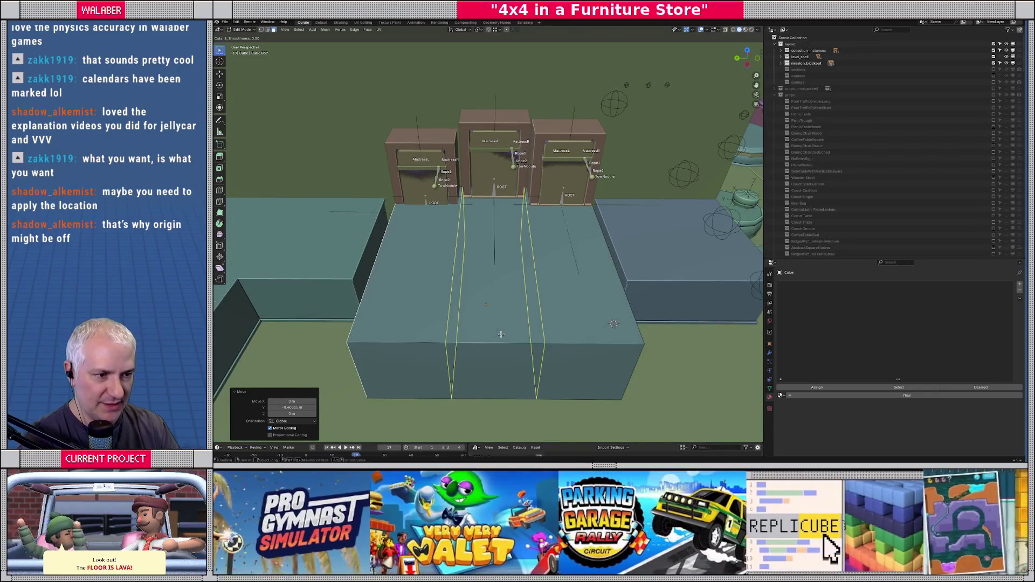
{"action": "left_click", "coordinate": [501, 334]}
{"action": "right_click", "coordinate": [502, 334]}
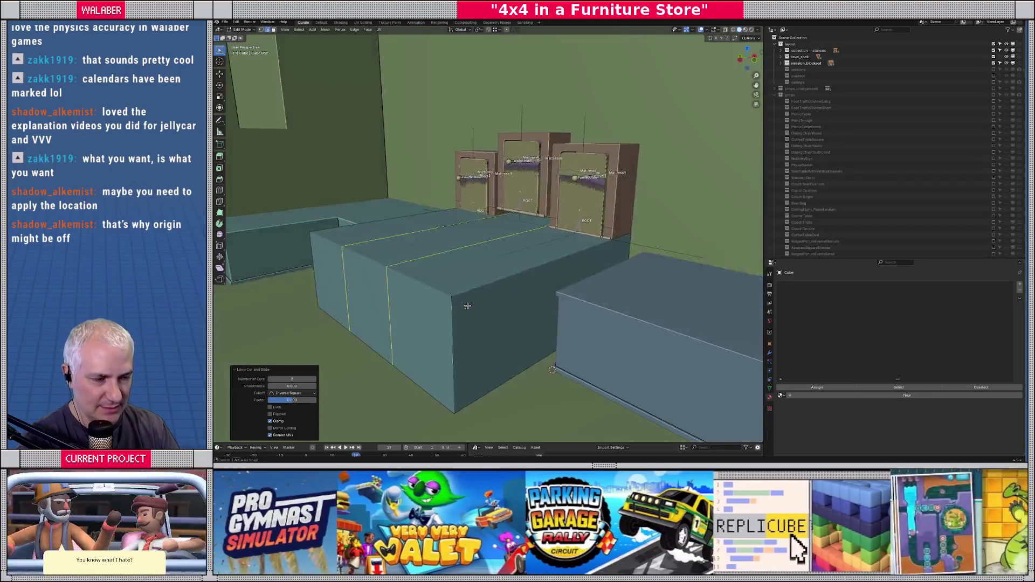
Extrude the middle top face between the cuts upward by 0.46692 m.
{"action": "mouse_move", "coordinate": [467, 306]}
{"action": "left_mouse_down"}
{"action": "mouse_move", "coordinate": [483, 294]}
{"action": "mouse_move", "coordinate": [517, 302]}
{"action": "left_mouse_up"}
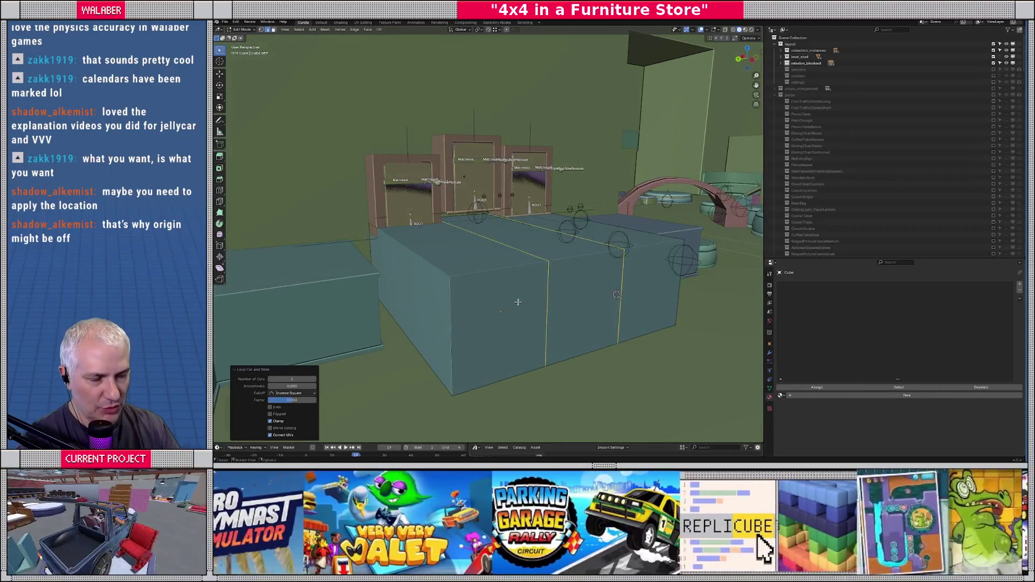
{"action": "left_click", "coordinate": [506, 265]}
{"action": "key", "text": "KP_Decimal"}
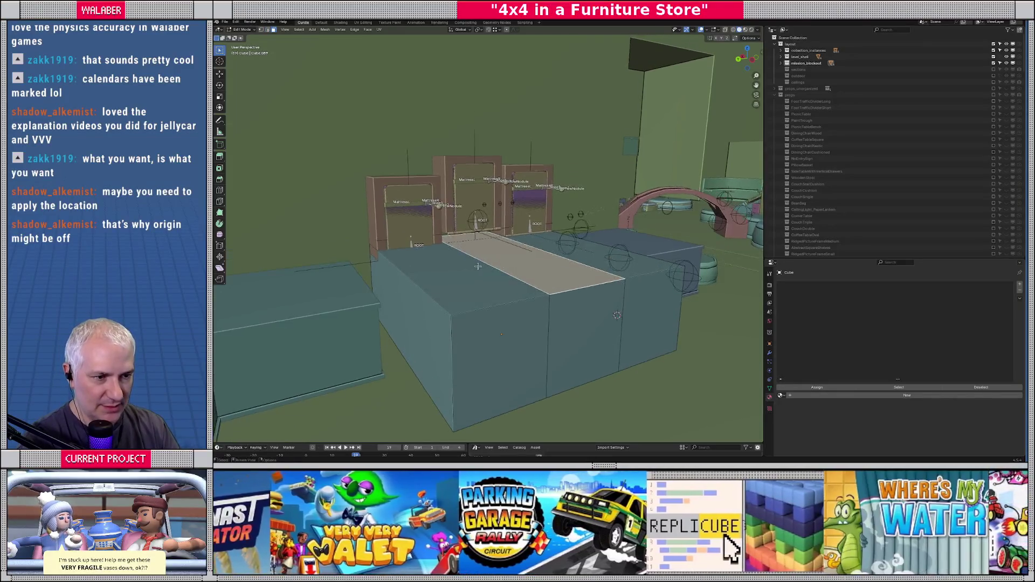
{"action": "left_click_drag", "start_coordinate": [441, 264], "coordinate": [537, 268]}
{"action": "key", "text": "z"}
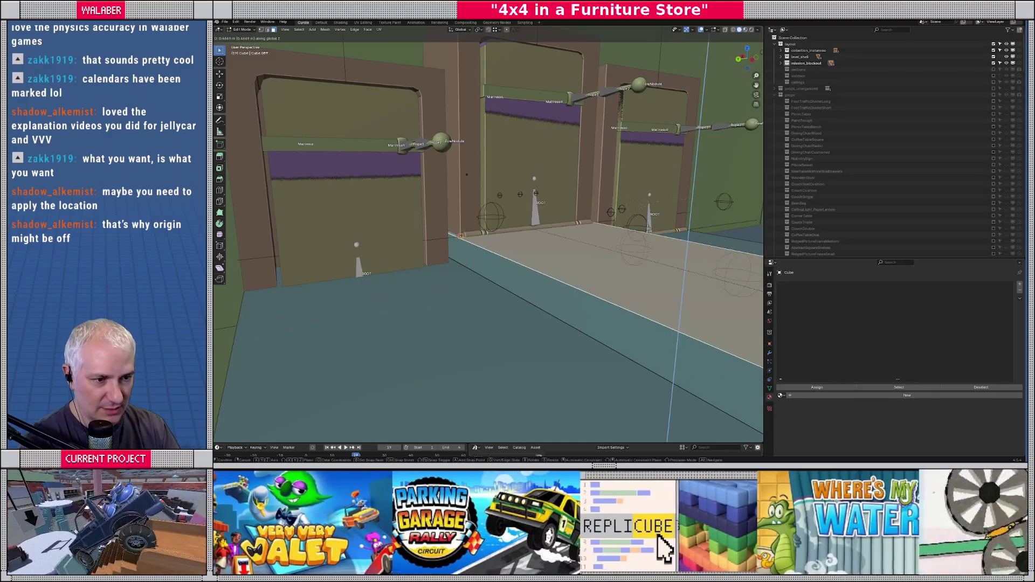
{"action": "left_click", "coordinate": [469, 232]}
Lower the extruded top face by about 0.48 m.
{"action": "scroll", "coordinate": [479, 292], "scroll_direction": "down", "scroll_amount": 3}
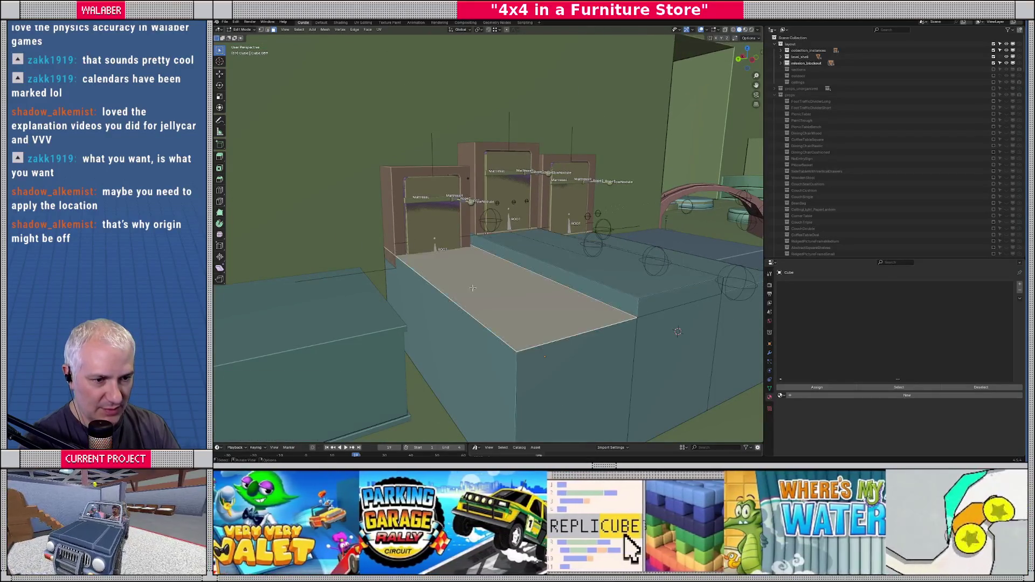
{"action": "scroll", "coordinate": [496, 283], "scroll_direction": "up", "scroll_amount": 3}
{"action": "key", "text": "g"}
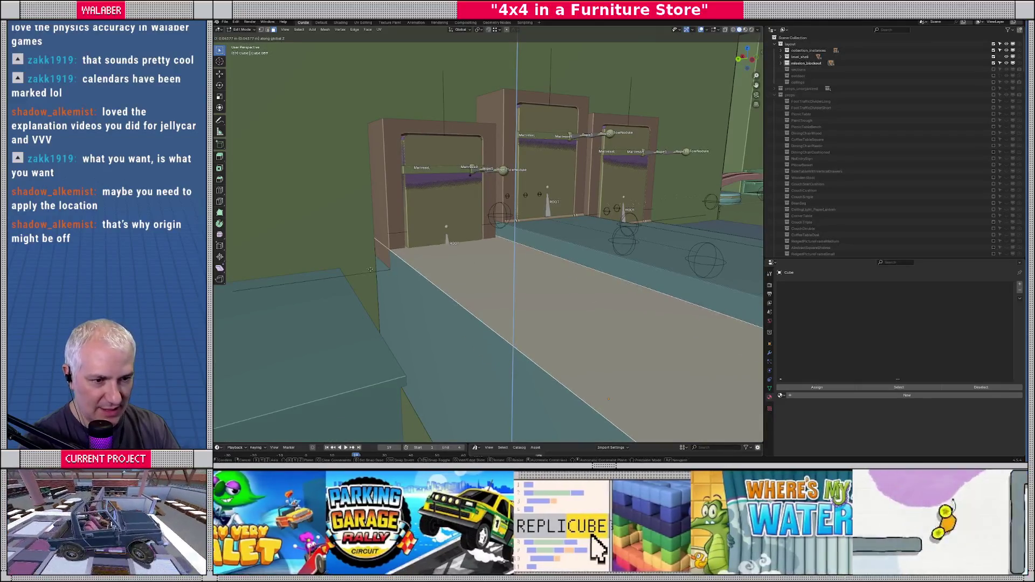
{"action": "left_click", "coordinate": [385, 265]}
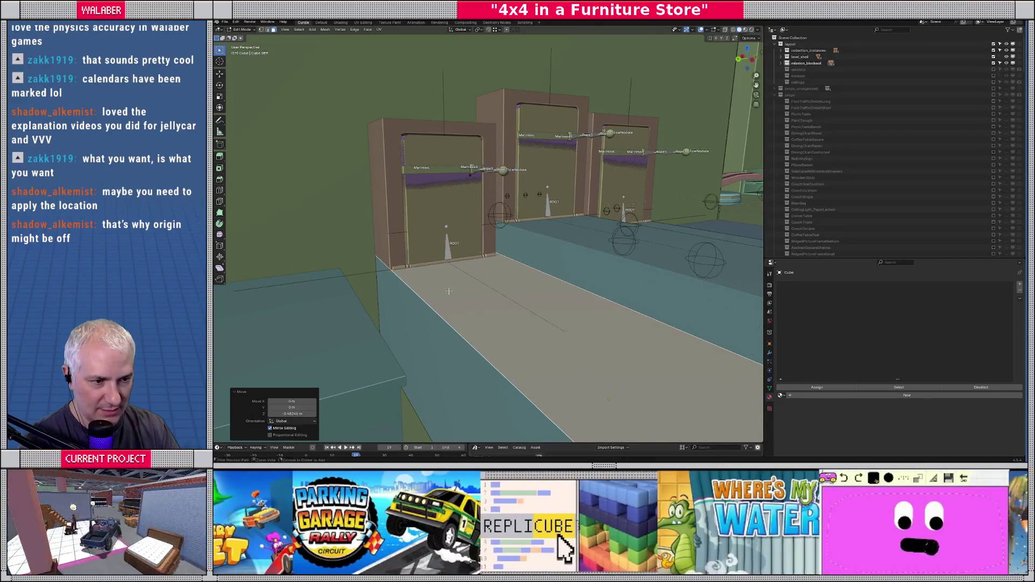
Select the block's two front faces and a side face.
{"action": "scroll", "coordinate": [537, 319], "scroll_direction": "down", "scroll_amount": 3}
{"action": "left_click_drag", "start_coordinate": [538, 318], "coordinate": [540, 321]}
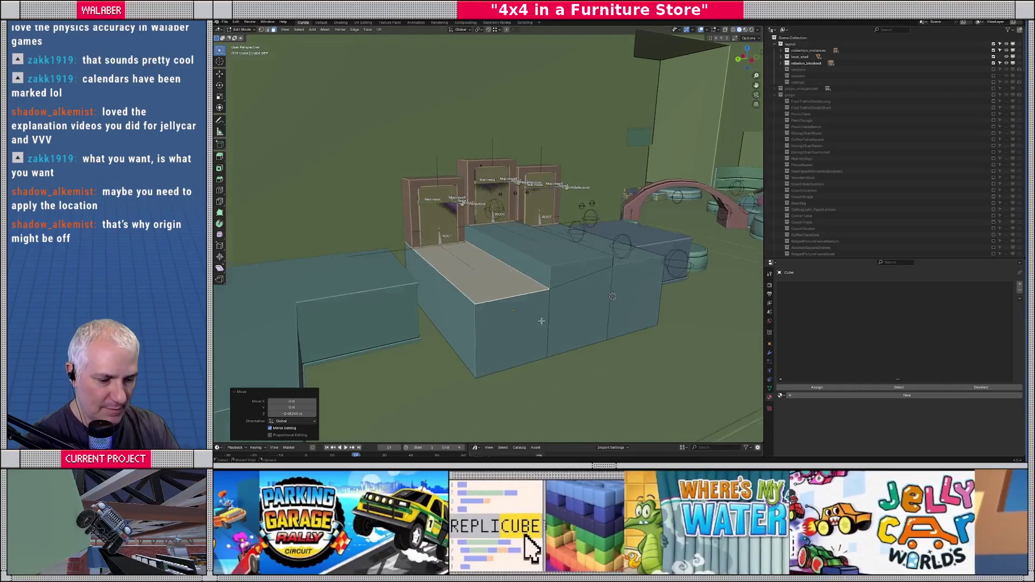
{"action": "left_click", "coordinate": [528, 337]}
{"action": "left_click", "coordinate": [569, 279], "text": "shift"}
{"action": "left_click", "coordinate": [635, 285], "text": "shift"}
{"action": "left_click_drag", "start_coordinate": [635, 285], "coordinate": [564, 314]}
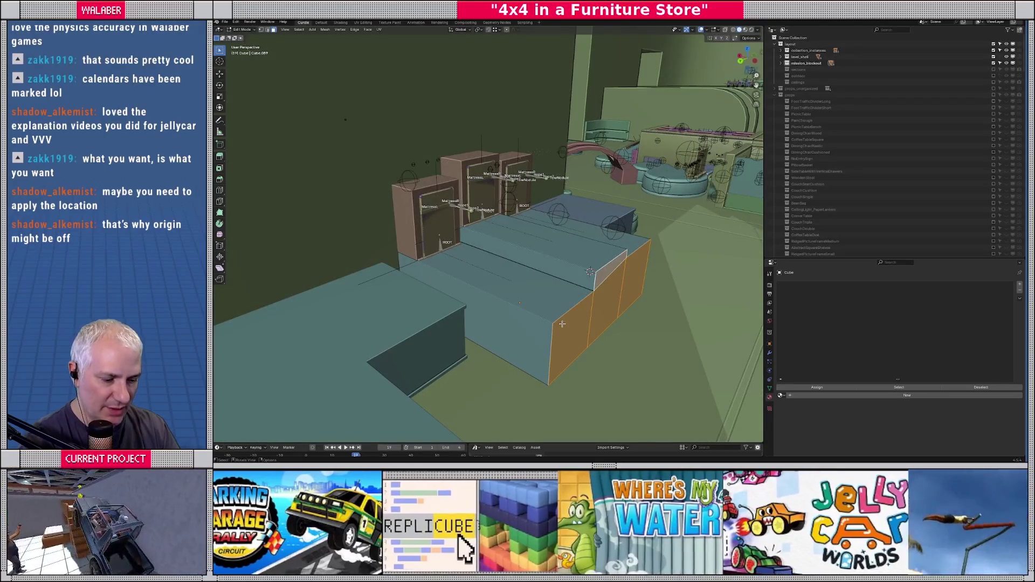
Move the selected end faces along X, then nudge them 0.03 m flush with the wardrobe base.
{"action": "key", "text": "g"}
{"action": "key", "text": "x"}
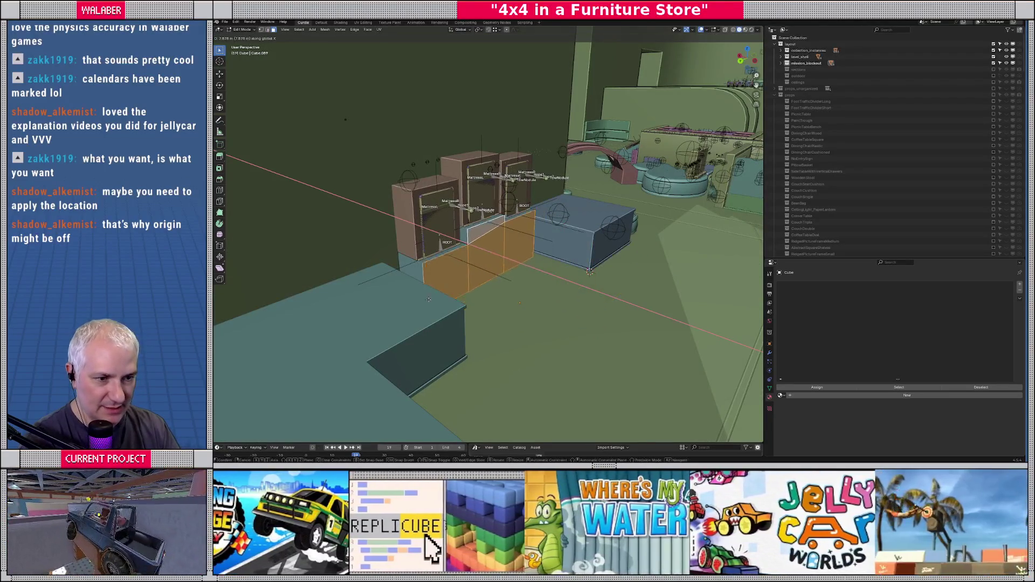
{"action": "left_click", "coordinate": [418, 258]}
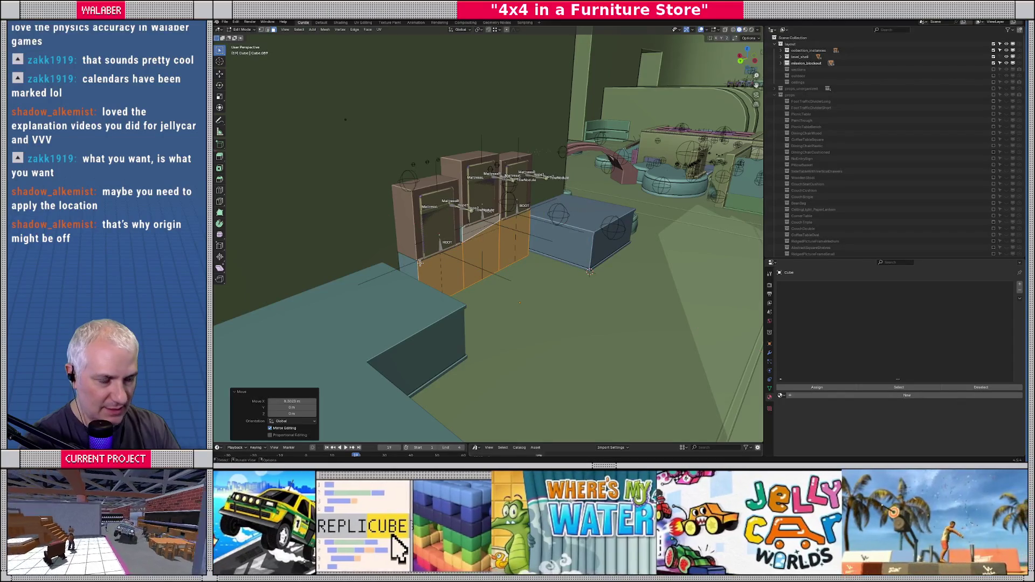
{"action": "scroll", "coordinate": [420, 262], "scroll_direction": "up", "scroll_amount": 3}
{"action": "scroll", "coordinate": [420, 262], "scroll_direction": "up", "scroll_amount": 3}
{"action": "mouse_move", "coordinate": [420, 263]}
{"action": "left_mouse_down"}
{"action": "mouse_move", "coordinate": [532, 251]}
{"action": "mouse_move", "coordinate": [536, 272]}
{"action": "left_mouse_up"}
{"action": "key", "text": "g"}
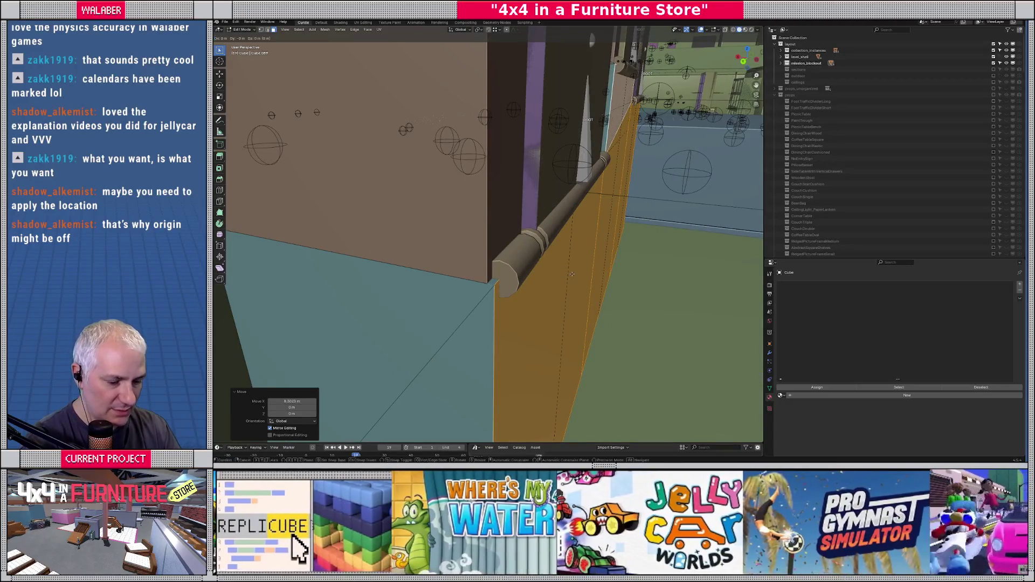
{"action": "key", "text": "x"}
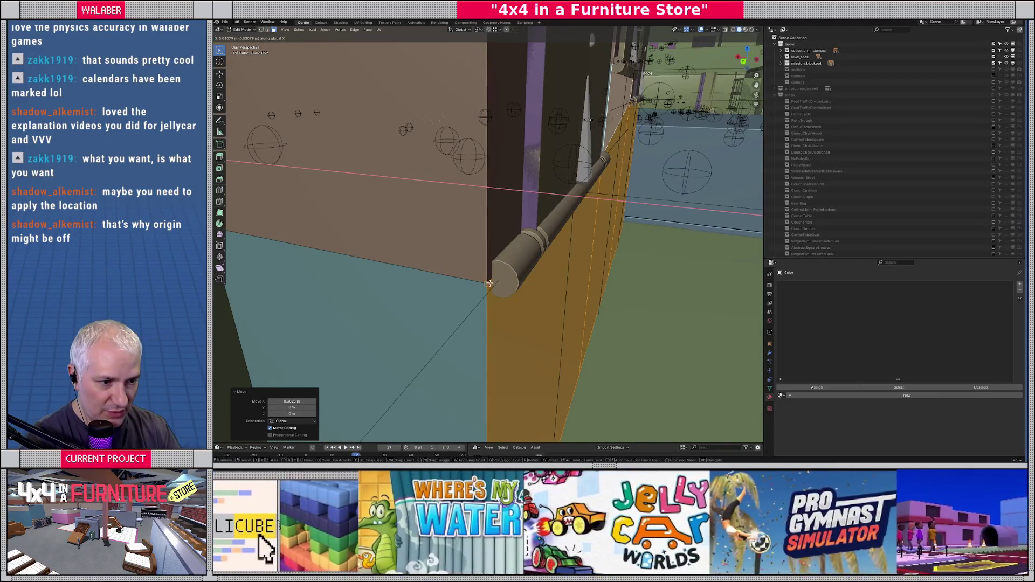
{"action": "left_click", "coordinate": [488, 283]}
{"action": "scroll", "coordinate": [490, 282], "scroll_direction": "down", "scroll_amount": 6}
{"action": "left_click_drag", "start_coordinate": [499, 281], "coordinate": [551, 271]}
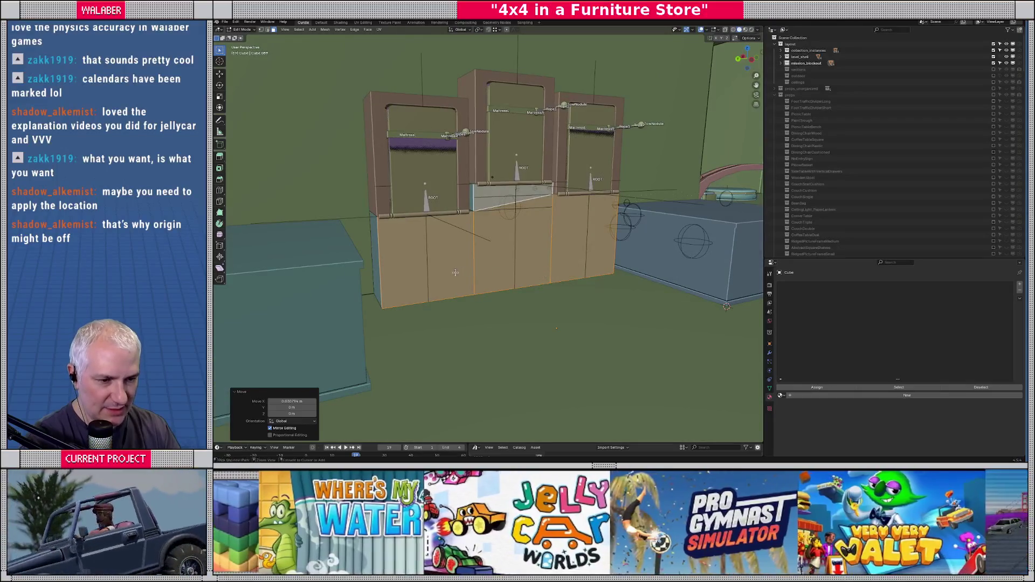
Add an edge loop, flatten it with S Z 0, and set its height along Z.
{"action": "key", "text": "ctrl+r"}
{"action": "left_click", "coordinate": [386, 268]}
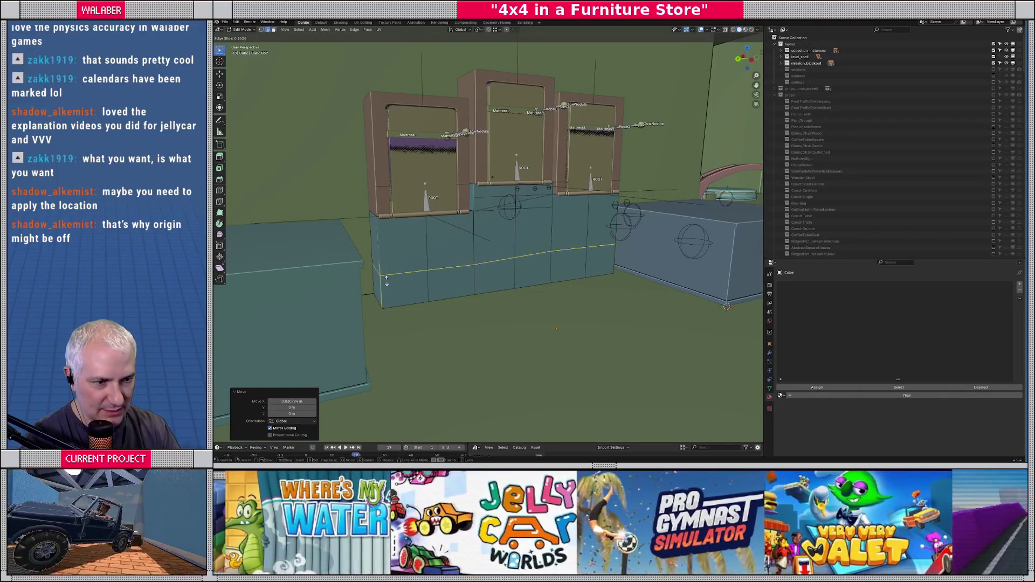
{"action": "left_click", "coordinate": [386, 281]}
{"action": "key", "text": "s"}
{"action": "key", "text": "z"}
{"action": "key", "text": "0"}
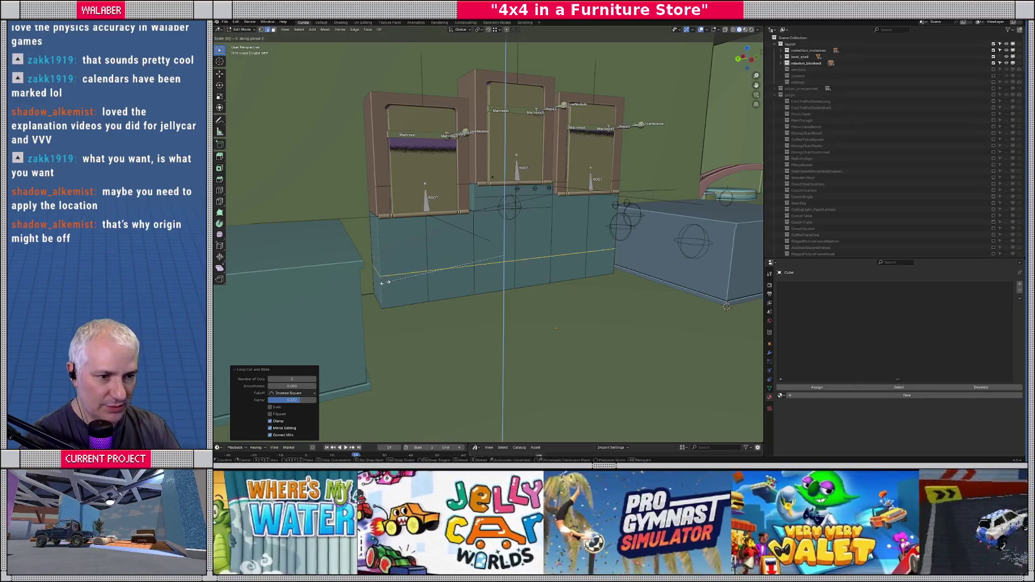
{"action": "key", "text": "Return"}
{"action": "key", "text": "g"}
{"action": "key", "text": "z"}
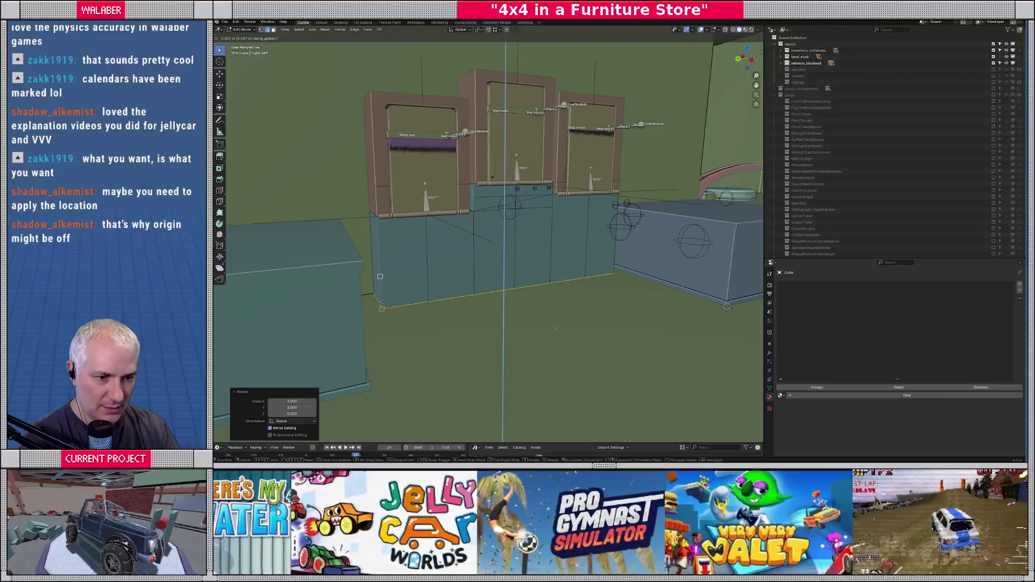
{"action": "key", "text": "Return"}
{"action": "key", "text": "g"}
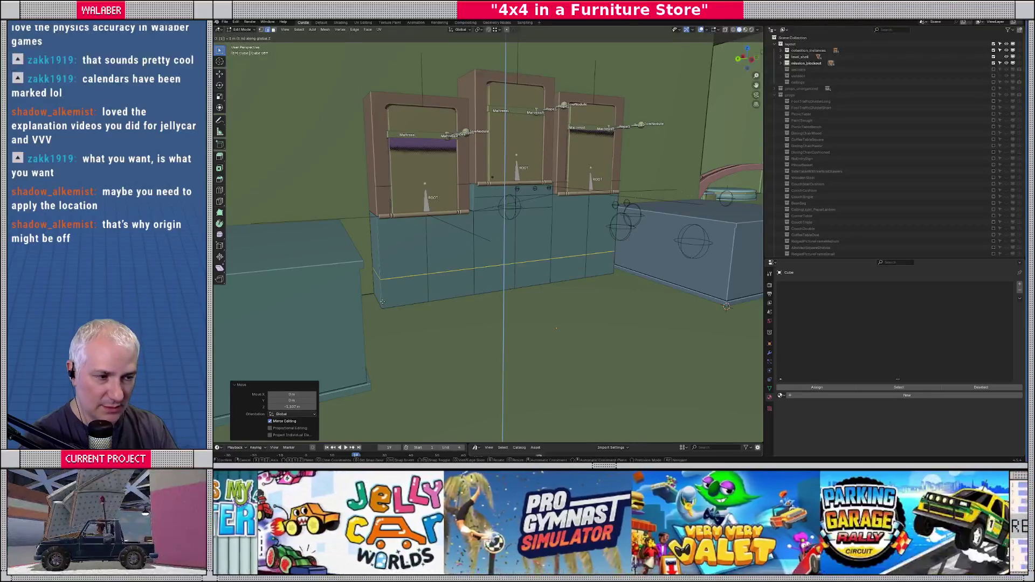
{"action": "key", "text": "Return"}
Add a second edge loop at its default position, deselect, and check the block in Local View.
{"action": "key", "text": "ctrl+r"}
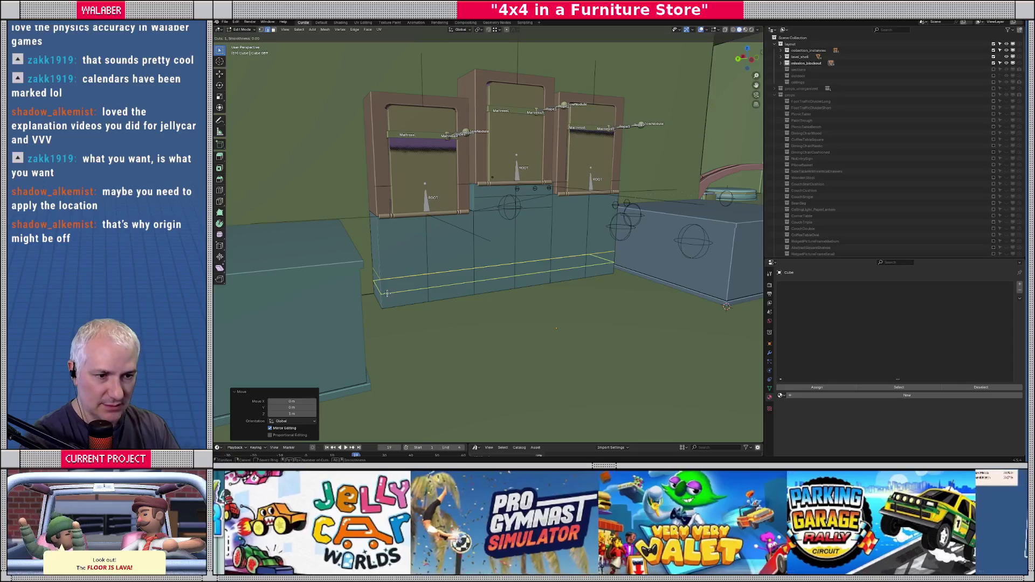
{"action": "left_click", "coordinate": [387, 293]}
{"action": "right_click", "coordinate": [387, 292]}
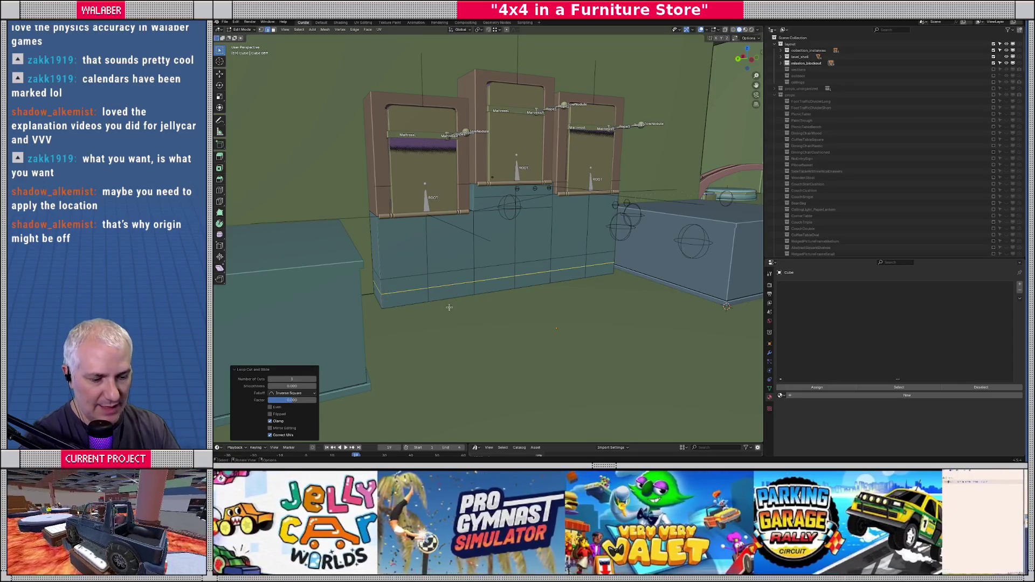
{"action": "left_click", "coordinate": [484, 298]}
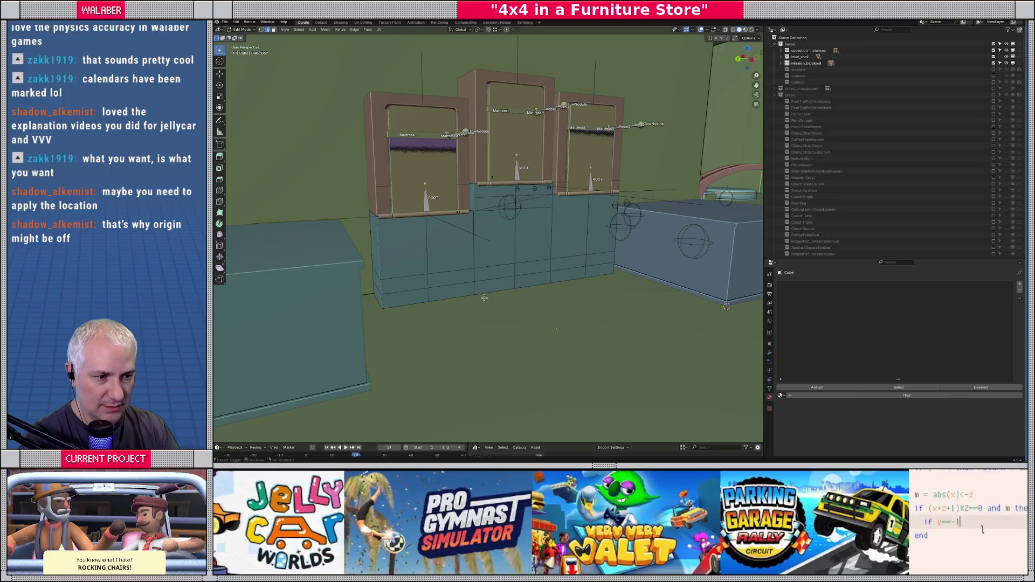
{"action": "scroll", "coordinate": [465, 300], "scroll_direction": "up", "scroll_amount": 5}
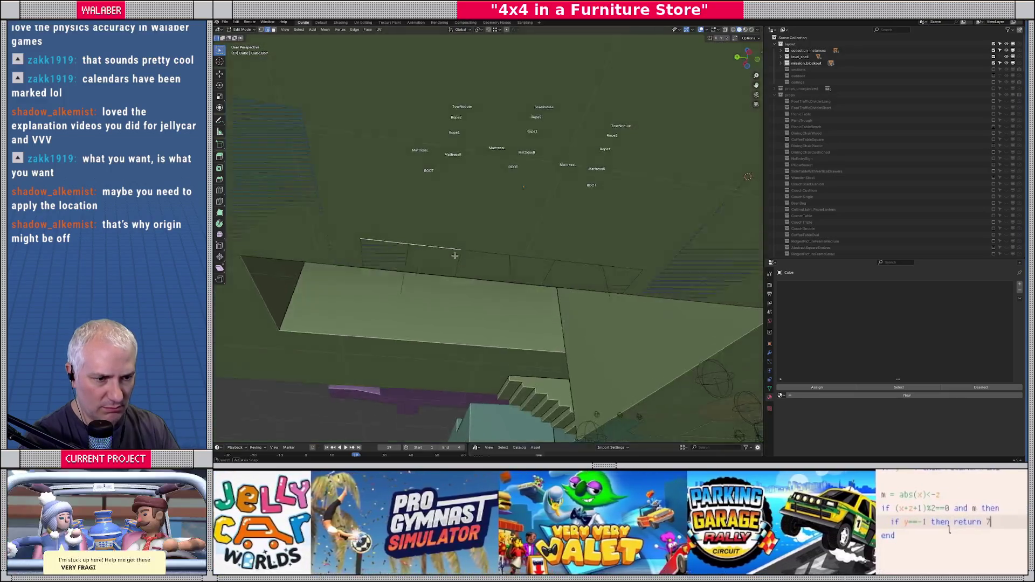
{"action": "scroll", "coordinate": [461, 306], "scroll_direction": "down", "scroll_amount": 5}
{"action": "key", "text": "KP_Divide"}
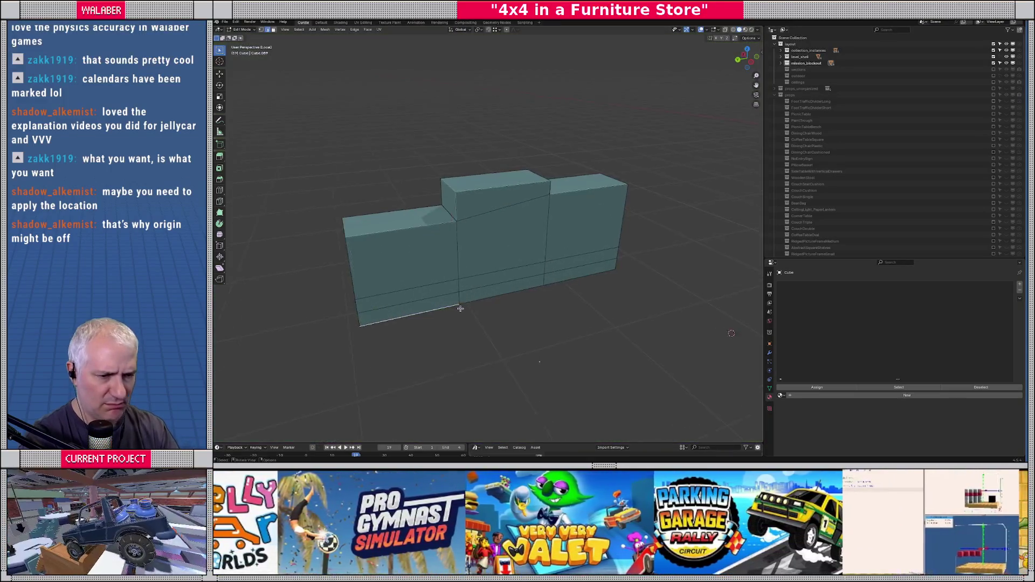
{"action": "key", "text": "KP_Divide"}
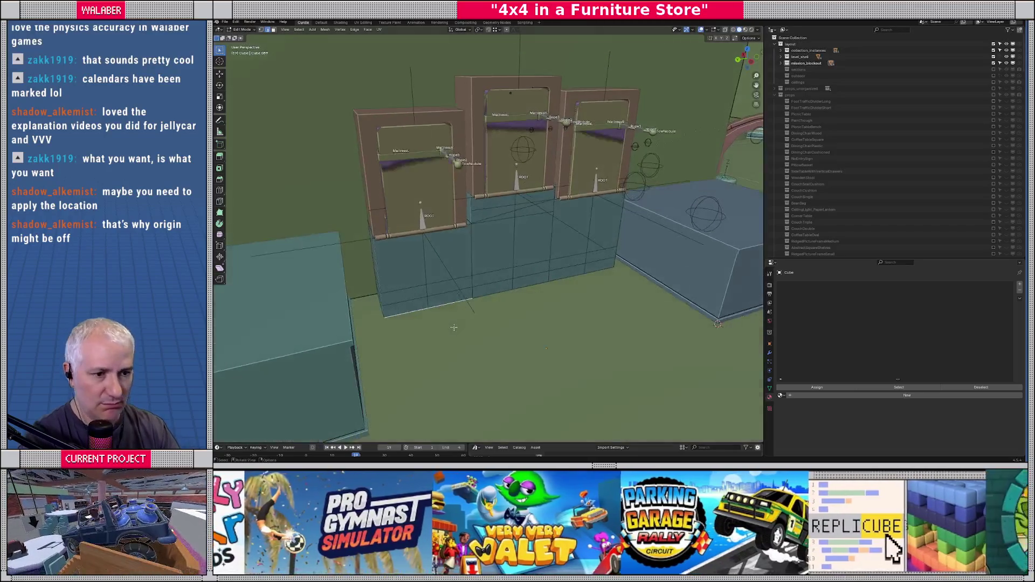
Move the chosen edge along the X axis to push the ledge outward.
{"action": "left_click_drag", "start_coordinate": [455, 319], "coordinate": [486, 307]}
{"action": "left_click_drag", "start_coordinate": [589, 305], "coordinate": [536, 307]}
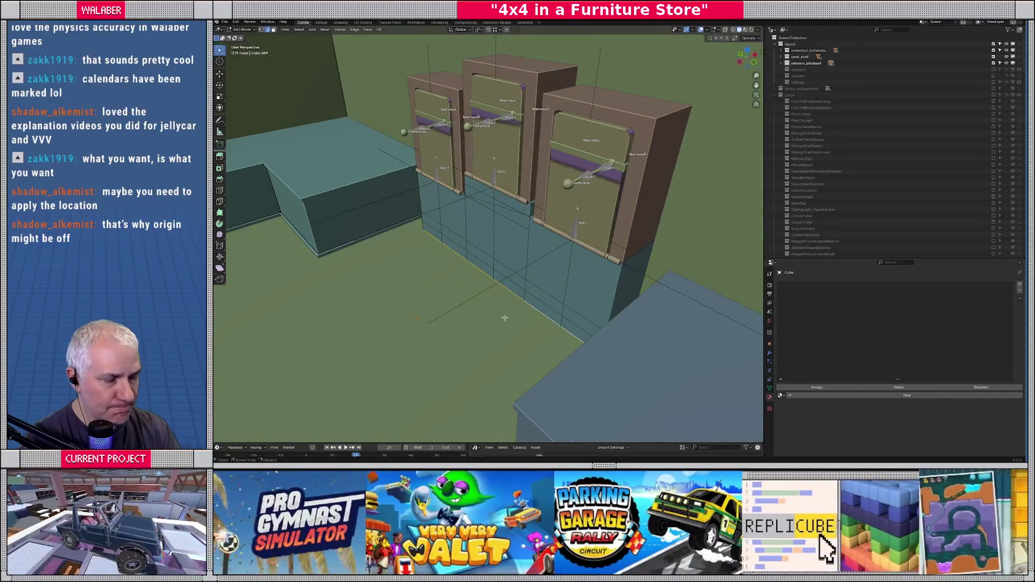
{"action": "key", "text": "g"}
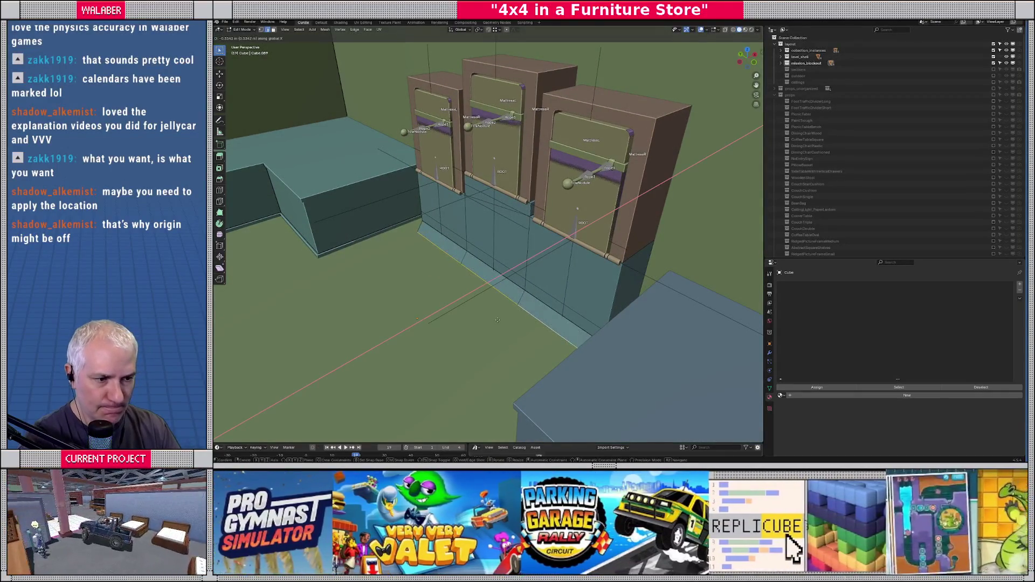
{"action": "left_click", "coordinate": [497, 320]}
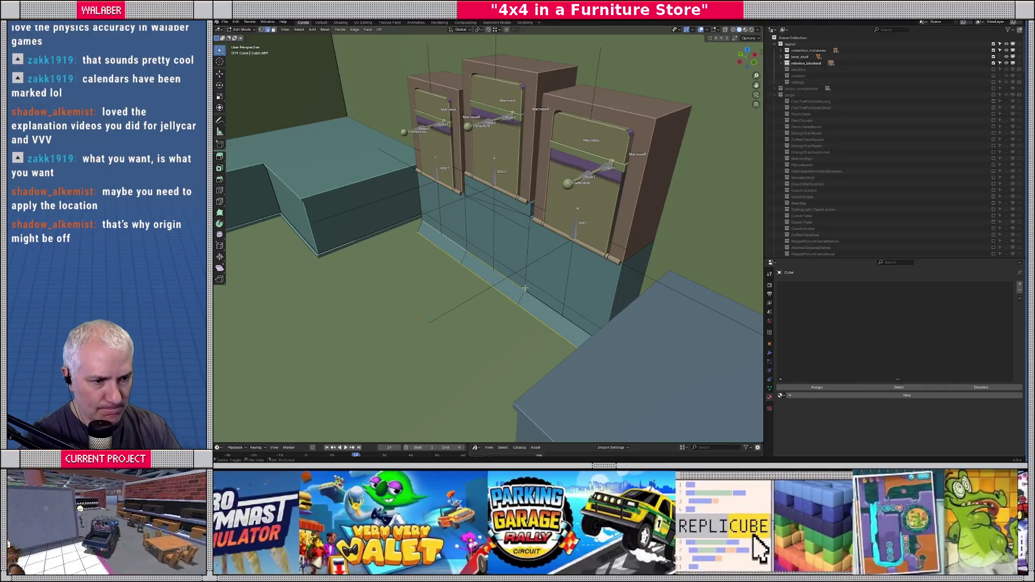
{"action": "key", "text": "g"}
{"action": "key", "text": "x"}
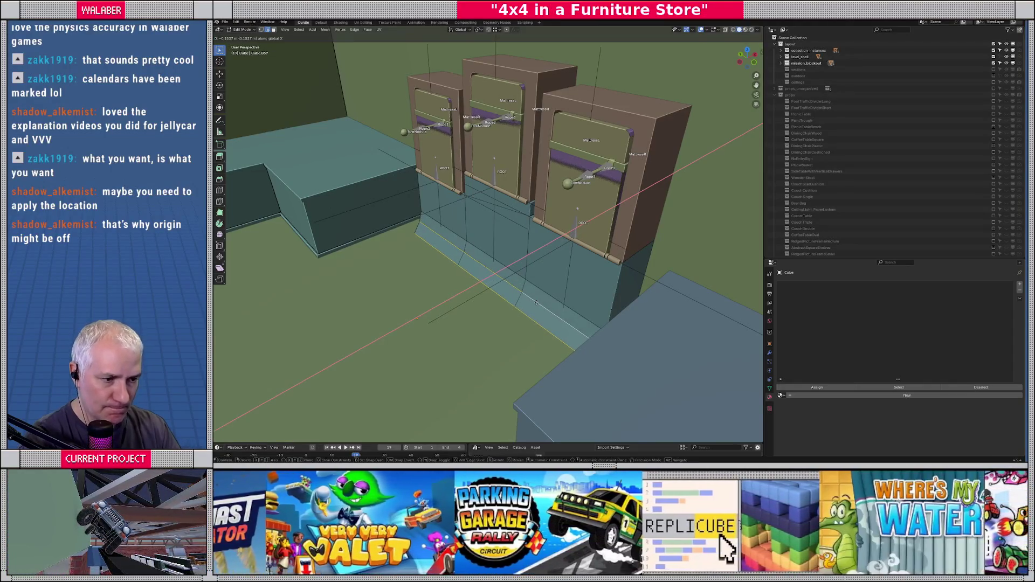
{"action": "left_click", "coordinate": [535, 304]}
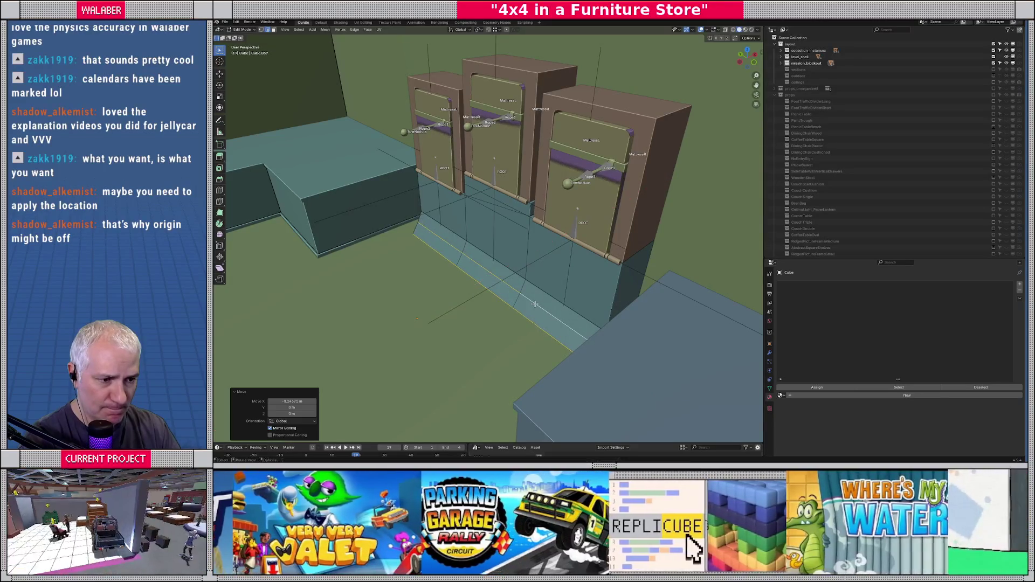
Shift the edge along the block's base along the X axis.
{"action": "left_click", "coordinate": [507, 292]}
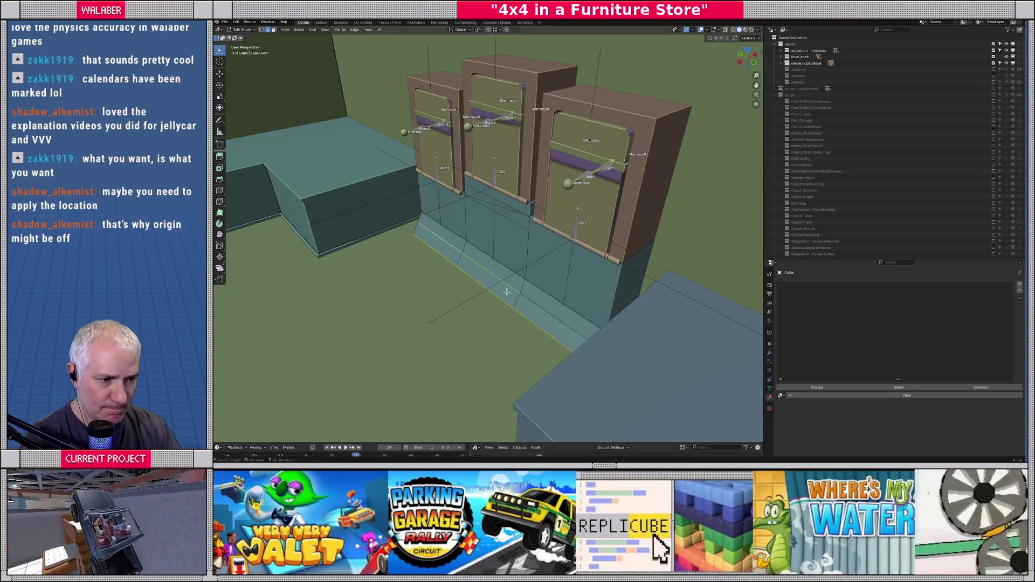
{"action": "key", "text": "z"}
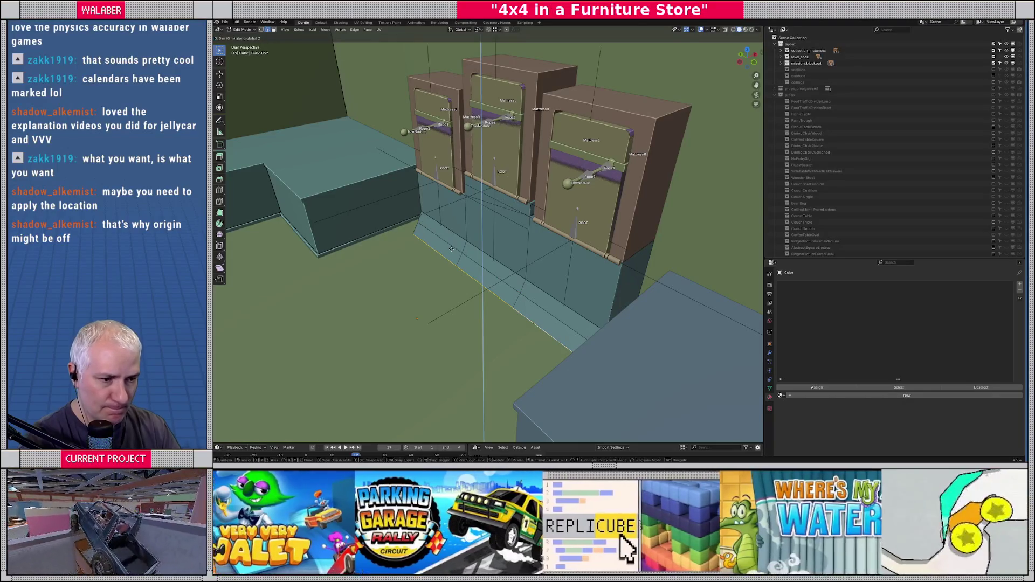
{"action": "key", "text": "x"}
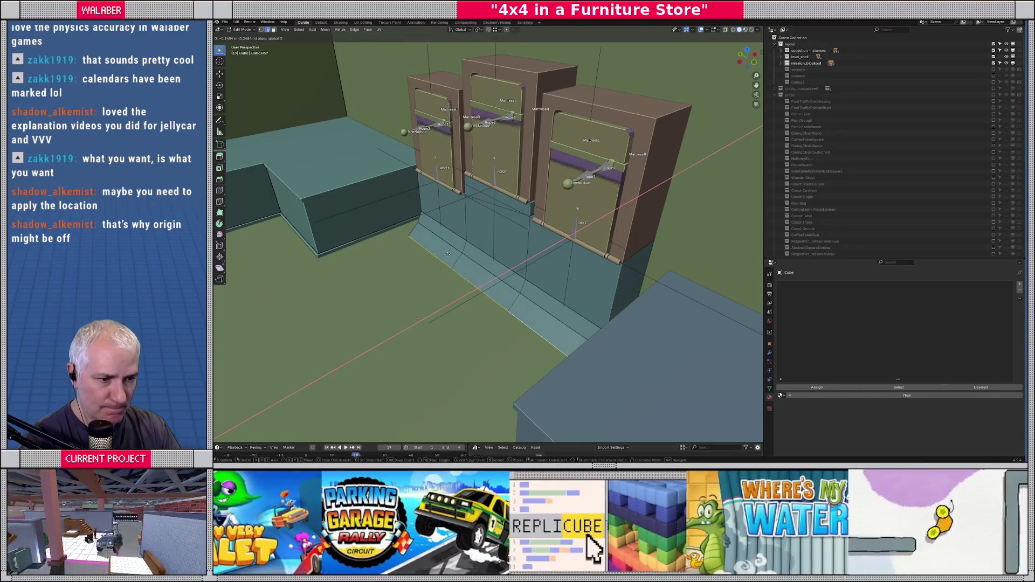
{"action": "left_click", "coordinate": [445, 255]}
Select the slope's inner edge loop.
{"action": "scroll", "coordinate": [485, 248], "scroll_direction": "up", "scroll_amount": 3}
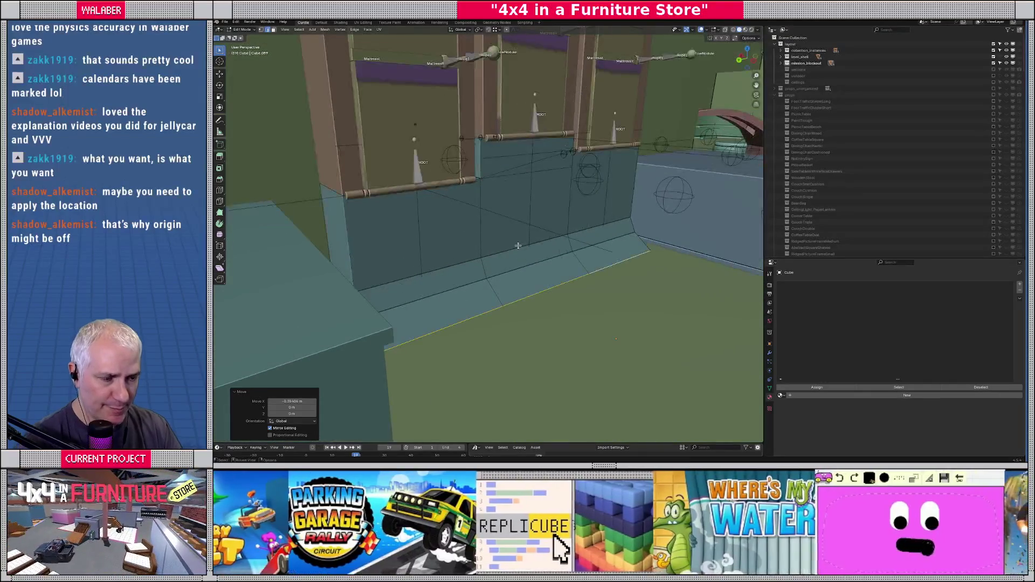
{"action": "scroll", "coordinate": [518, 248], "scroll_direction": "up", "scroll_amount": 5}
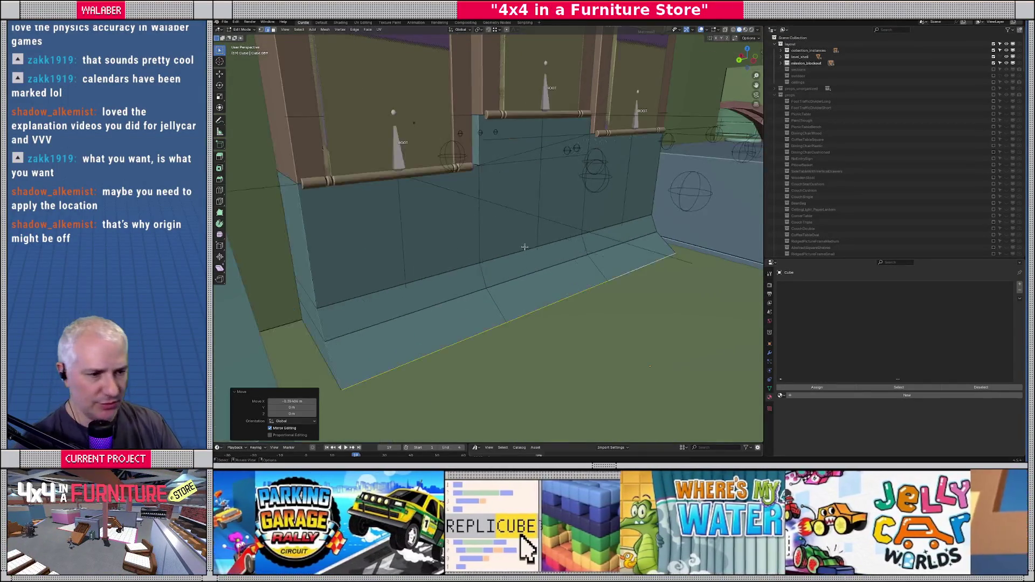
{"action": "scroll", "coordinate": [550, 266], "scroll_direction": "down", "scroll_amount": 4}
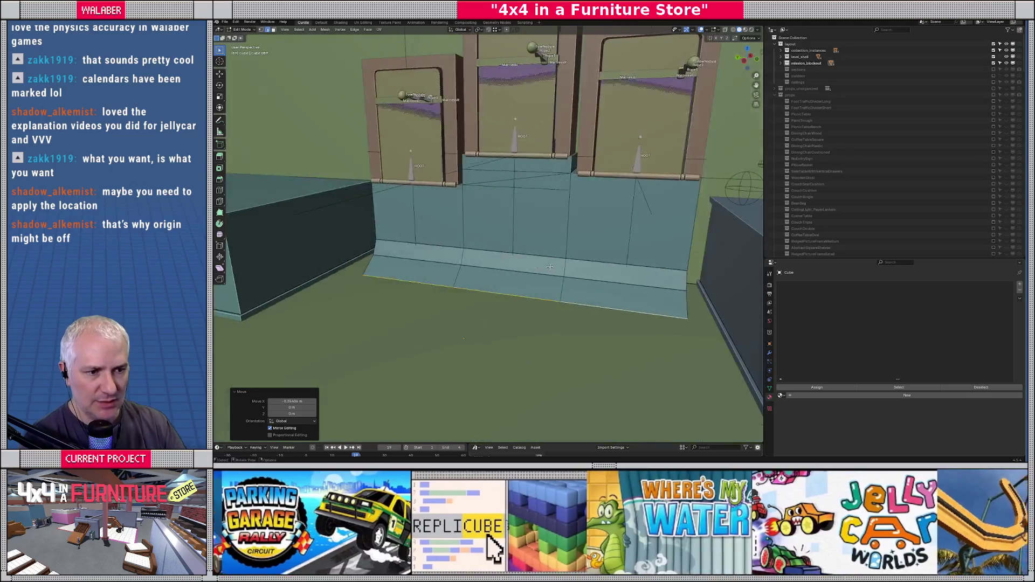
{"action": "mouse_move", "coordinate": [561, 269]}
{"action": "left_mouse_down"}
{"action": "mouse_move", "coordinate": [480, 278]}
{"action": "mouse_move", "coordinate": [509, 278]}
{"action": "left_mouse_up"}
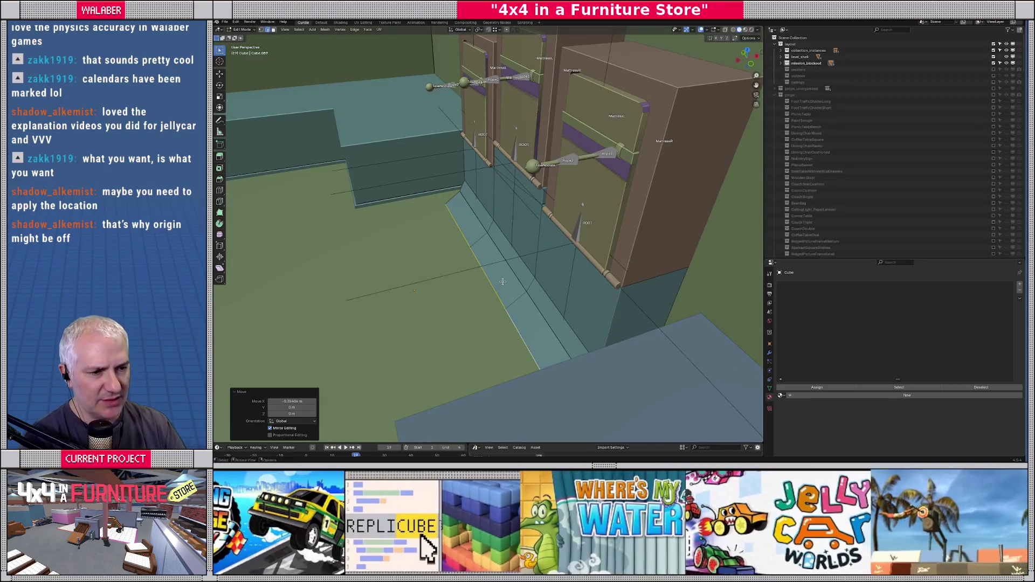
{"action": "left_click", "coordinate": [512, 264], "text": "alt"}
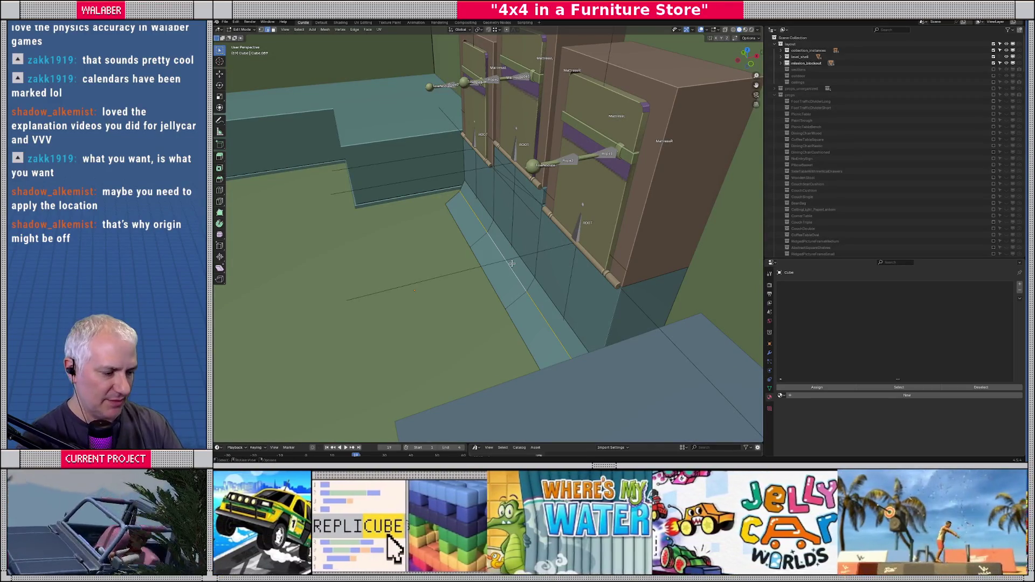
Dissolve the slope's inner edge loop.
{"action": "key", "text": "x"}
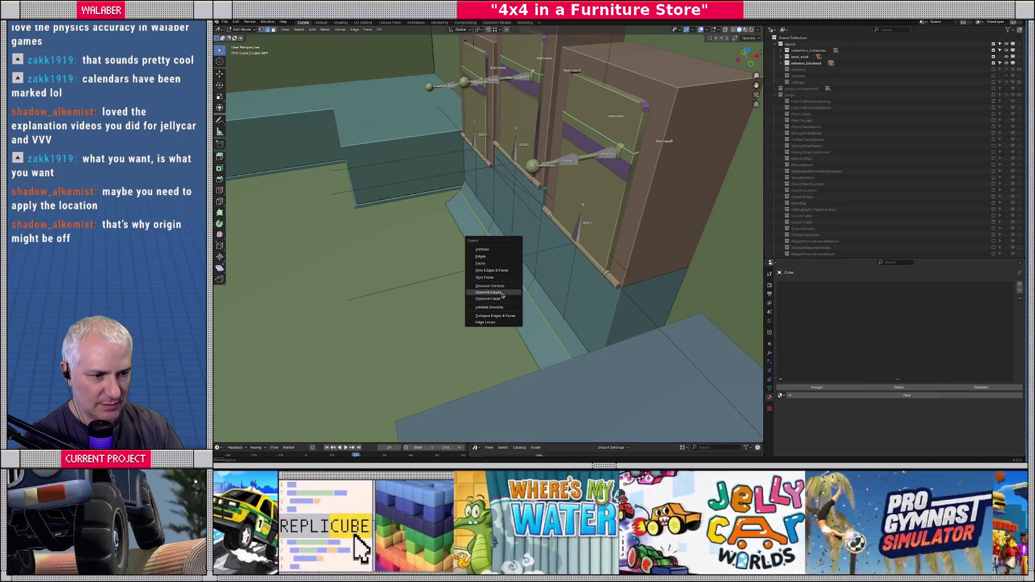
{"action": "left_click", "coordinate": [501, 294]}
{"action": "left_click_drag", "start_coordinate": [502, 294], "coordinate": [574, 244]}
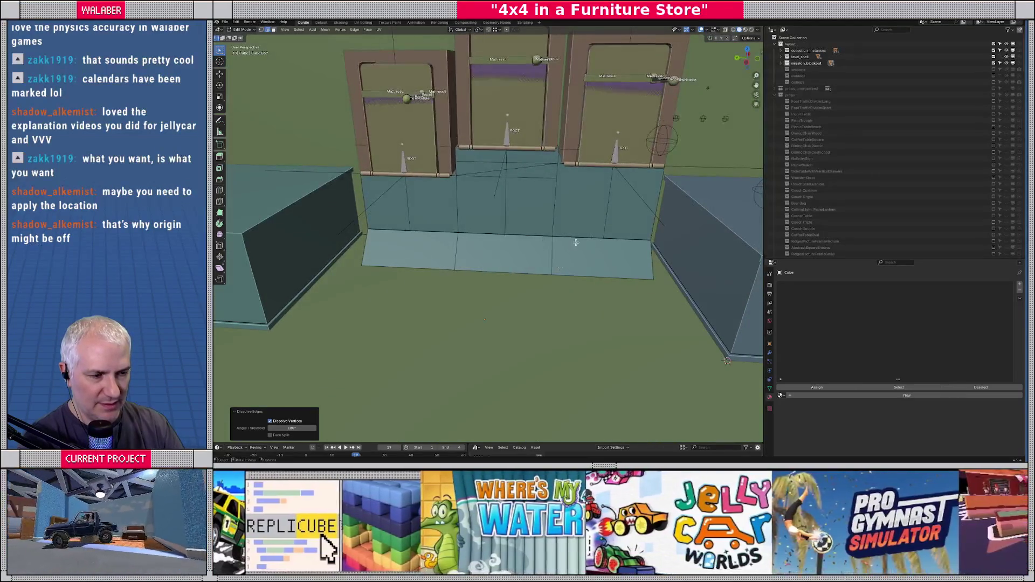
Raise the horizontal edge loop on the ledge by 0.5 m.
{"action": "left_click", "coordinate": [577, 239], "text": "alt"}
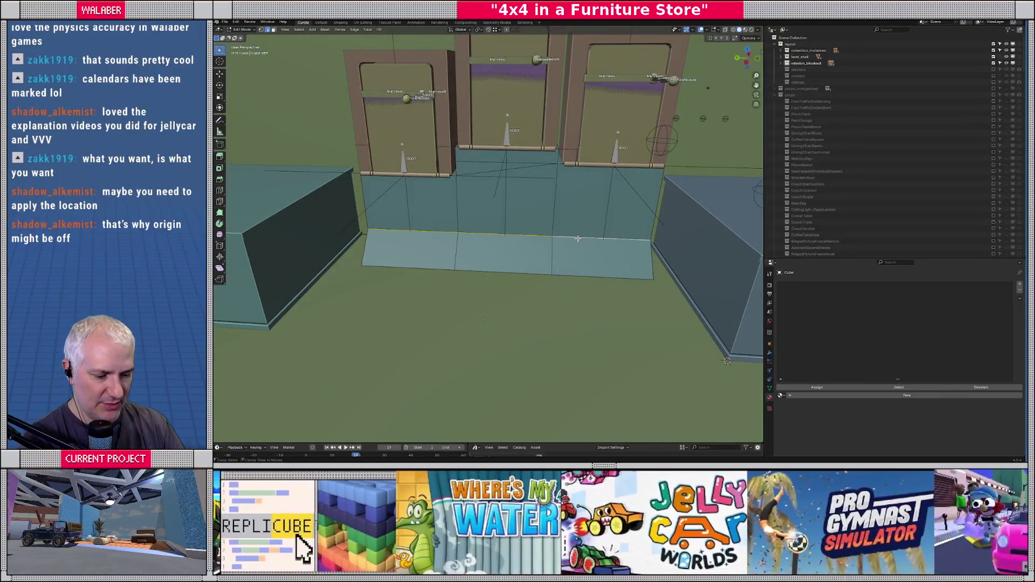
{"action": "type", "text": "g"}
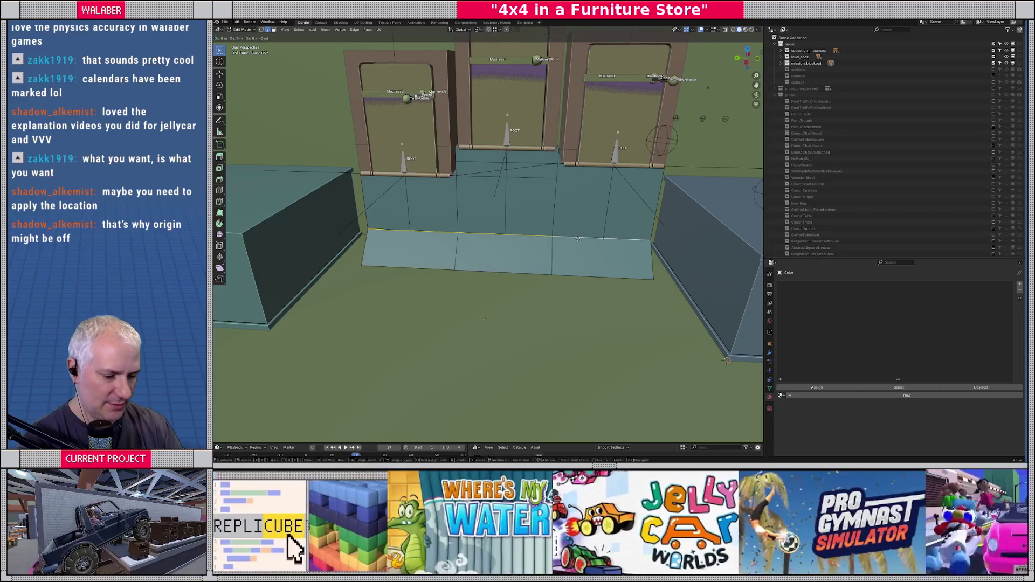
{"action": "type", "text": ".5"}
{"action": "key", "text": "Return"}
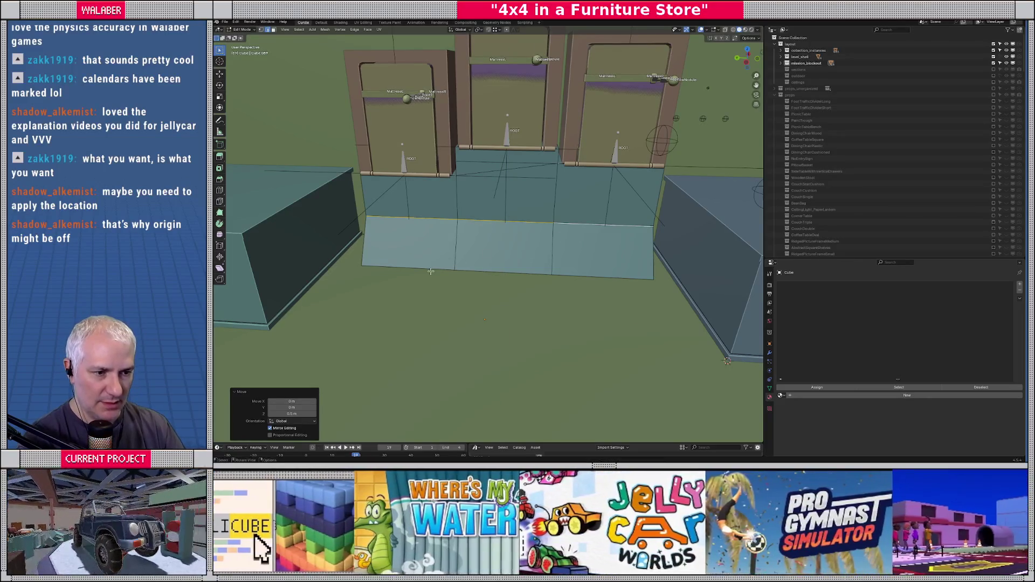
Shift the two bottom edges -0.5 m along X and return to Object Mode.
{"action": "left_click", "coordinate": [431, 271]}
{"action": "left_click", "coordinate": [588, 278], "text": "shift"}
{"action": "left_click_drag", "start_coordinate": [589, 278], "coordinate": [541, 292]}
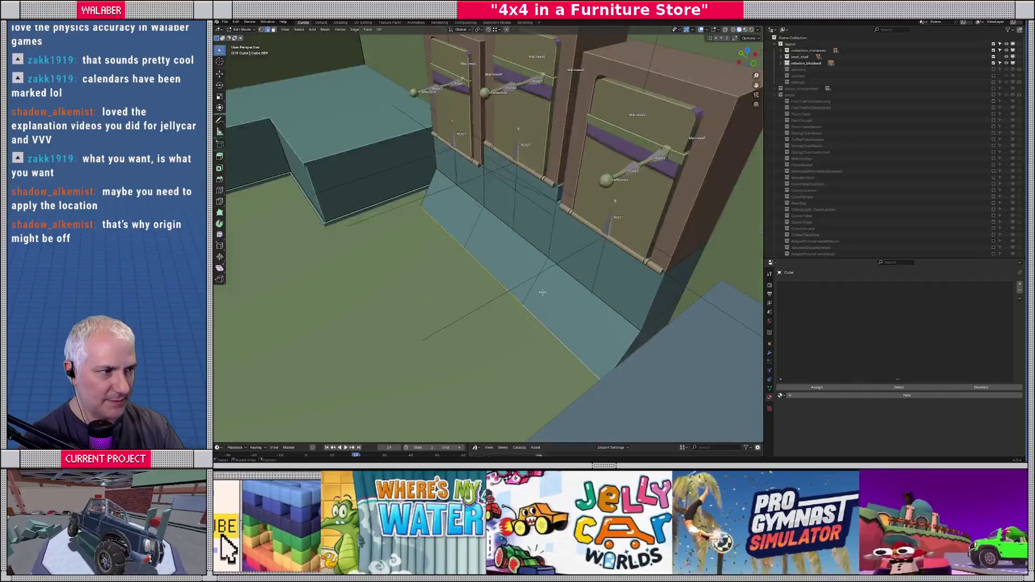
{"action": "key", "text": "g"}
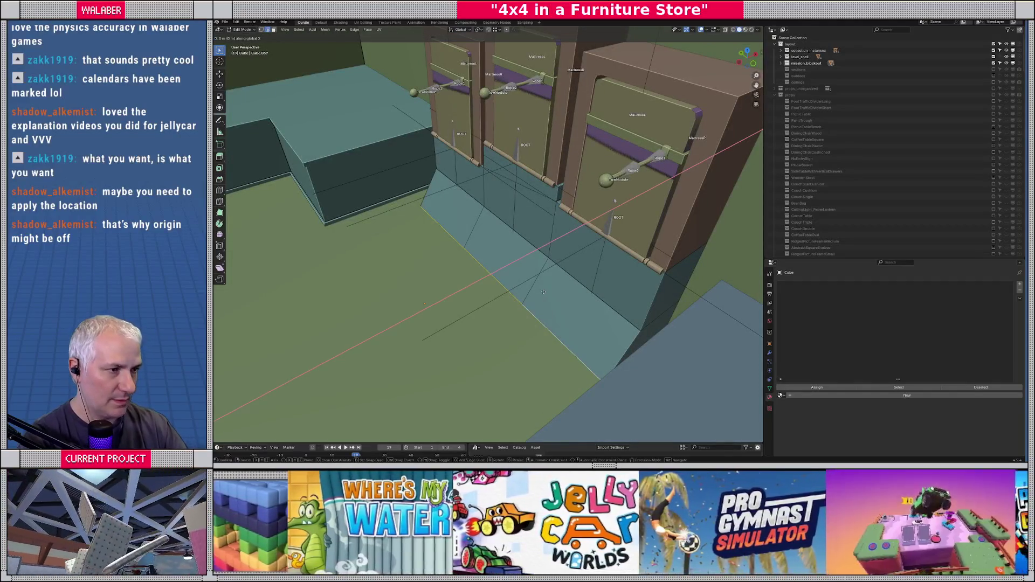
{"action": "type", "text": "-0.5"}
{"action": "key", "text": "Return"}
{"action": "key", "text": "Tab"}
{"action": "mouse_move", "coordinate": [543, 292]}
{"action": "left_mouse_down"}
{"action": "mouse_move", "coordinate": [550, 252]}
{"action": "mouse_move", "coordinate": [531, 234]}
{"action": "mouse_move", "coordinate": [510, 239]}
{"action": "left_mouse_up"}
{"action": "scroll", "coordinate": [517, 236], "scroll_direction": "down", "scroll_amount": 3}
{"action": "scroll", "coordinate": [498, 237], "scroll_direction": "up", "scroll_amount": 1}
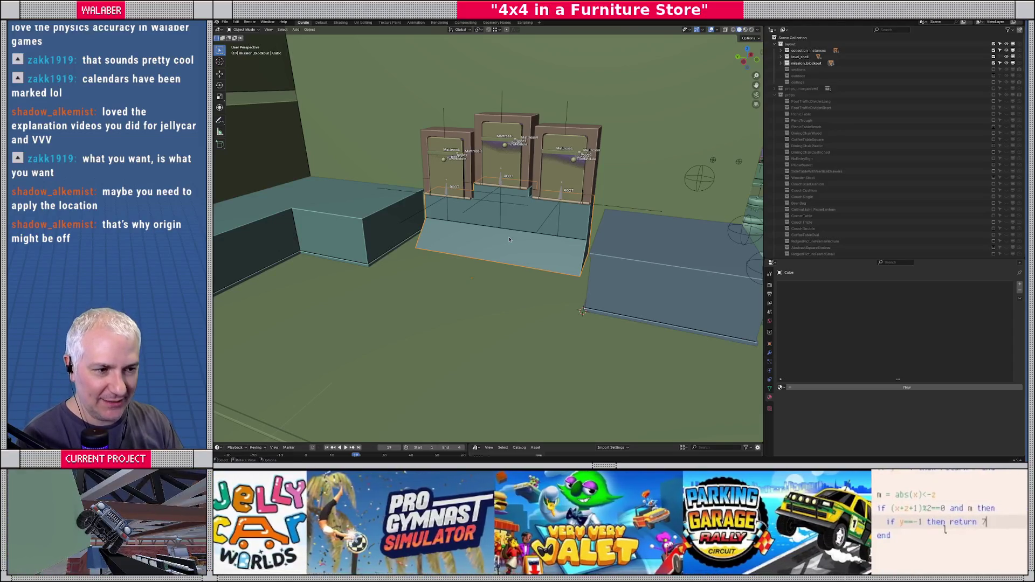
Isolate the ledge block in Local View and select its bottom and unneeded faces in Edit Mode.
{"action": "scroll", "coordinate": [518, 223], "scroll_direction": "up", "scroll_amount": 3}
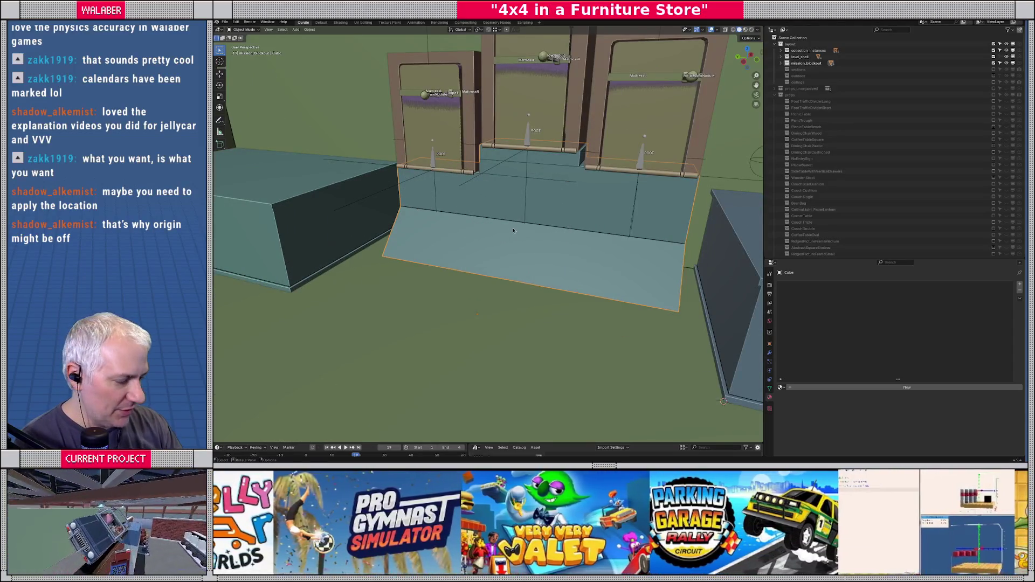
{"action": "scroll", "coordinate": [513, 230], "scroll_direction": "up", "scroll_amount": 3}
{"action": "mouse_move", "coordinate": [515, 221]}
{"action": "left_mouse_down"}
{"action": "mouse_move", "coordinate": [524, 160]}
{"action": "mouse_move", "coordinate": [528, 220]}
{"action": "left_mouse_up"}
{"action": "key", "text": "KP_Divide"}
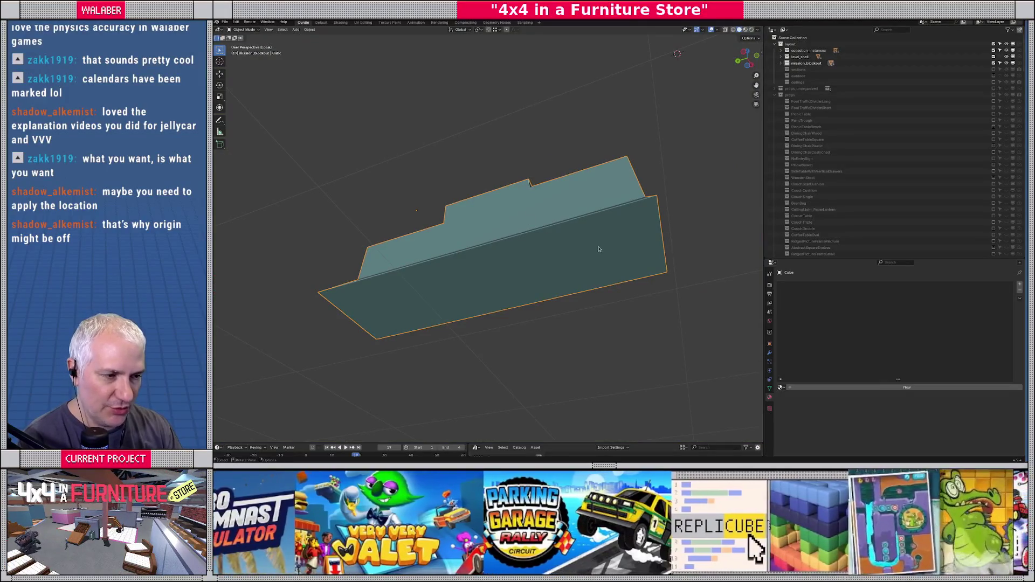
{"action": "key", "text": "Tab"}
{"action": "left_click", "coordinate": [572, 268]}
{"action": "left_click", "coordinate": [474, 283], "text": "shift"}
{"action": "left_click", "coordinate": [391, 300], "text": "shift"}
{"action": "mouse_move", "coordinate": [391, 300]}
{"action": "left_mouse_down"}
{"action": "mouse_move", "coordinate": [454, 316]}
{"action": "mouse_move", "coordinate": [410, 272]}
{"action": "mouse_move", "coordinate": [473, 269]}
{"action": "left_mouse_up"}
{"action": "left_click", "coordinate": [424, 229], "text": "shift"}
{"action": "left_click", "coordinate": [501, 178], "text": "shift"}
{"action": "left_click_drag", "start_coordinate": [559, 236], "coordinate": [578, 260]}
Delete the selected faces, return to Object Mode and the full scene, and frame the ledge.
{"action": "key", "text": "x"}
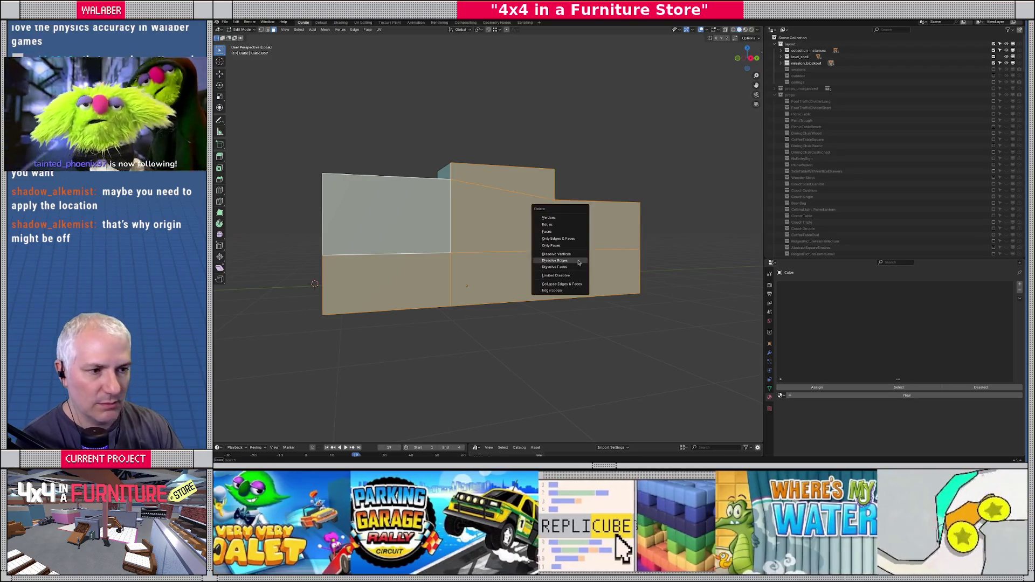
{"action": "left_click", "coordinate": [549, 232]}
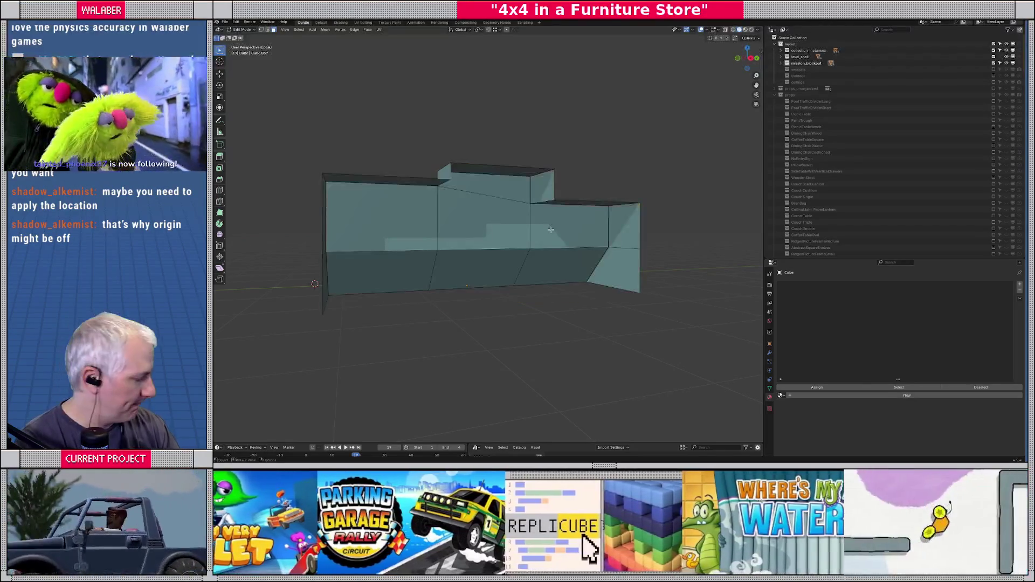
{"action": "key", "text": "Tab"}
{"action": "left_click_drag", "start_coordinate": [551, 230], "coordinate": [526, 275]}
{"action": "key", "text": "slash"}
{"action": "key", "text": "KP_Decimal"}
{"action": "scroll", "coordinate": [492, 279], "scroll_direction": "down", "scroll_amount": 2}
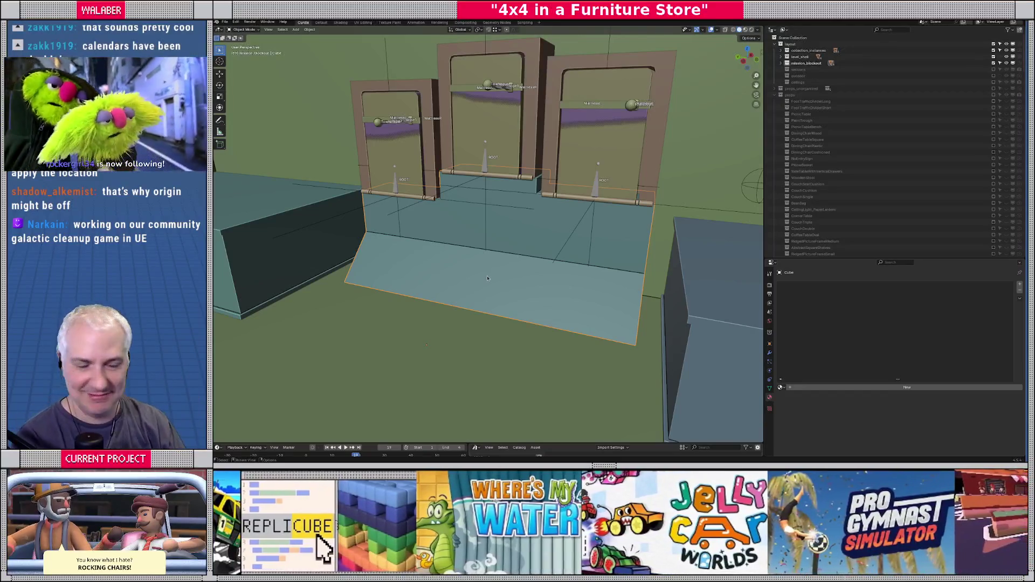
Select the pull-out bed frame and move it along the Y axis.
{"action": "mouse_move", "coordinate": [488, 279]}
{"action": "left_mouse_down"}
{"action": "mouse_move", "coordinate": [509, 225]}
{"action": "mouse_move", "coordinate": [597, 274]}
{"action": "left_mouse_up"}
{"action": "scroll", "coordinate": [512, 226], "scroll_direction": "up", "scroll_amount": 5}
{"action": "left_click", "coordinate": [558, 246]}
{"action": "scroll", "coordinate": [558, 245], "scroll_direction": "up", "scroll_amount": 2}
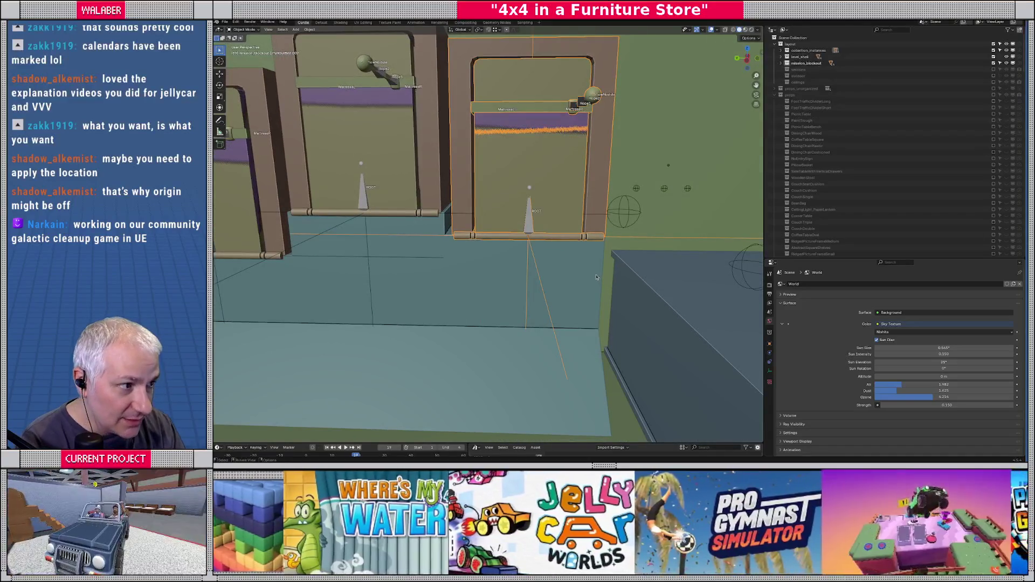
{"action": "key", "text": "g"}
{"action": "key", "text": "y"}
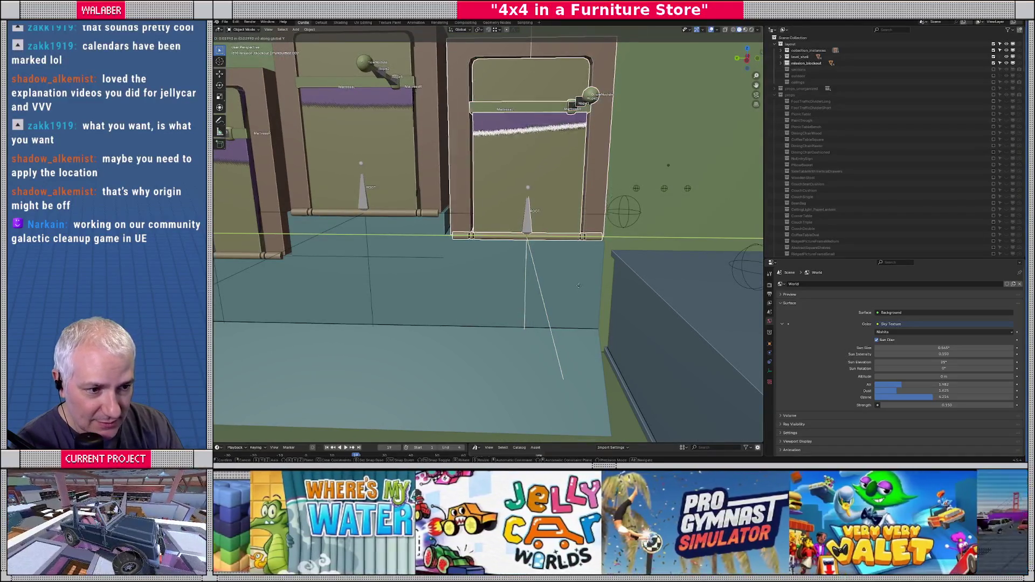
{"action": "left_click", "coordinate": [564, 292]}
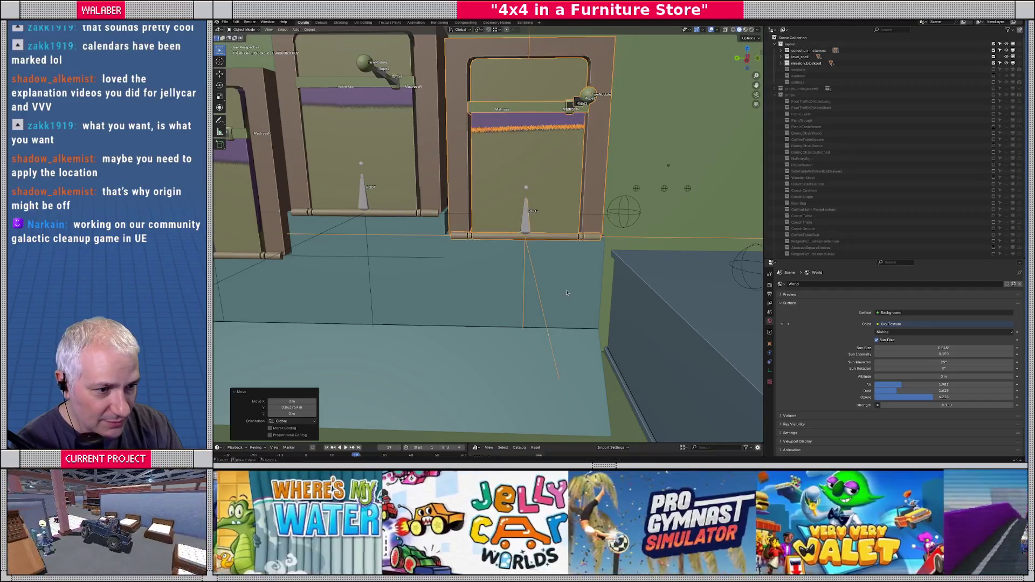
Refine the bed frame's position with a second move along Y.
{"action": "scroll", "coordinate": [449, 245], "scroll_direction": "down", "scroll_amount": 3}
{"action": "scroll", "coordinate": [449, 245], "scroll_direction": "up", "scroll_amount": 5}
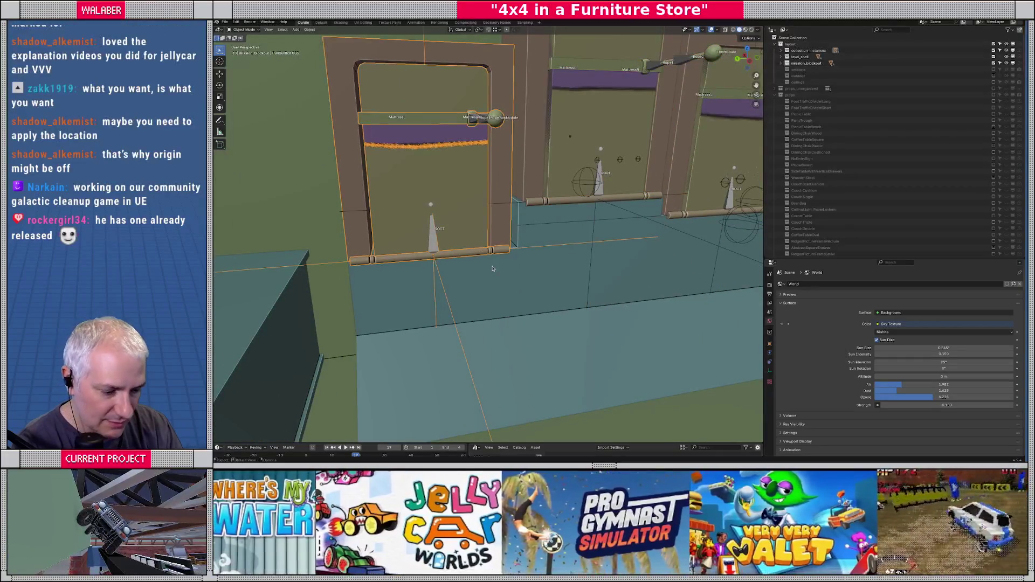
{"action": "key", "text": "g"}
{"action": "key", "text": "y"}
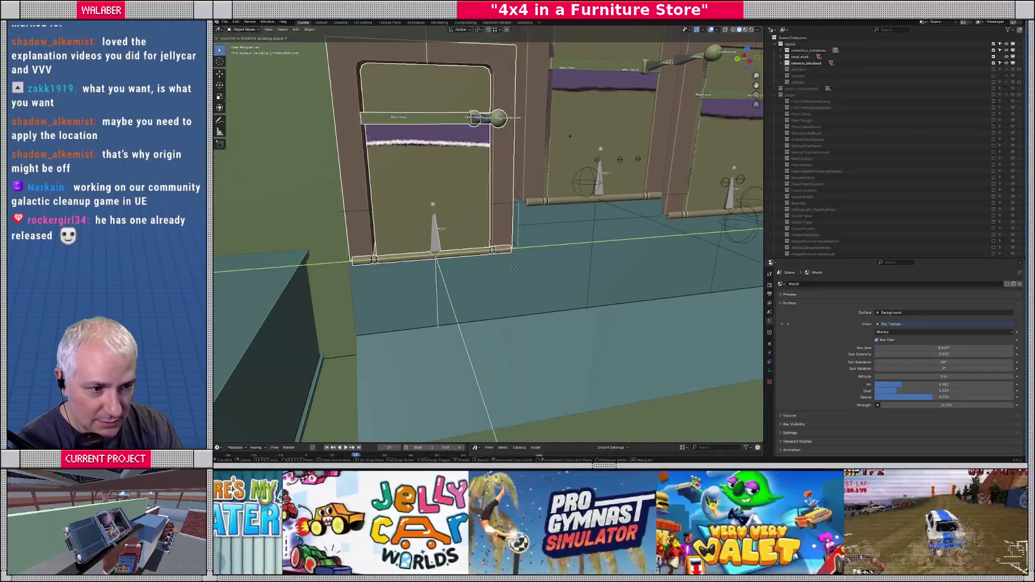
{"action": "left_click", "coordinate": [518, 267]}
{"action": "scroll", "coordinate": [518, 266], "scroll_direction": "down", "scroll_amount": 6}
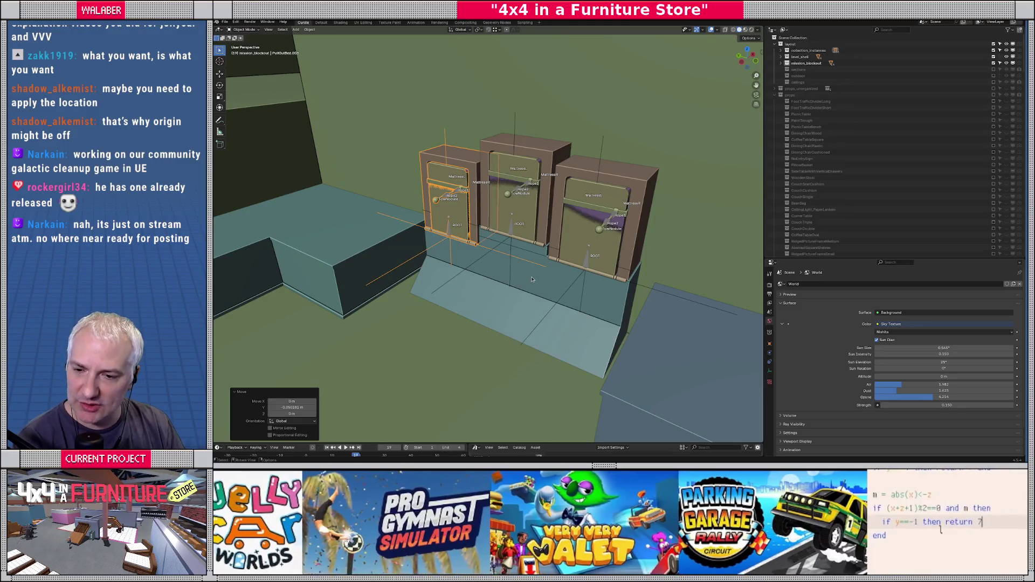
Inspect the wardrobes from a lower, closer side angle, then save master.blend.
{"action": "left_click_drag", "start_coordinate": [534, 278], "coordinate": [517, 277]}
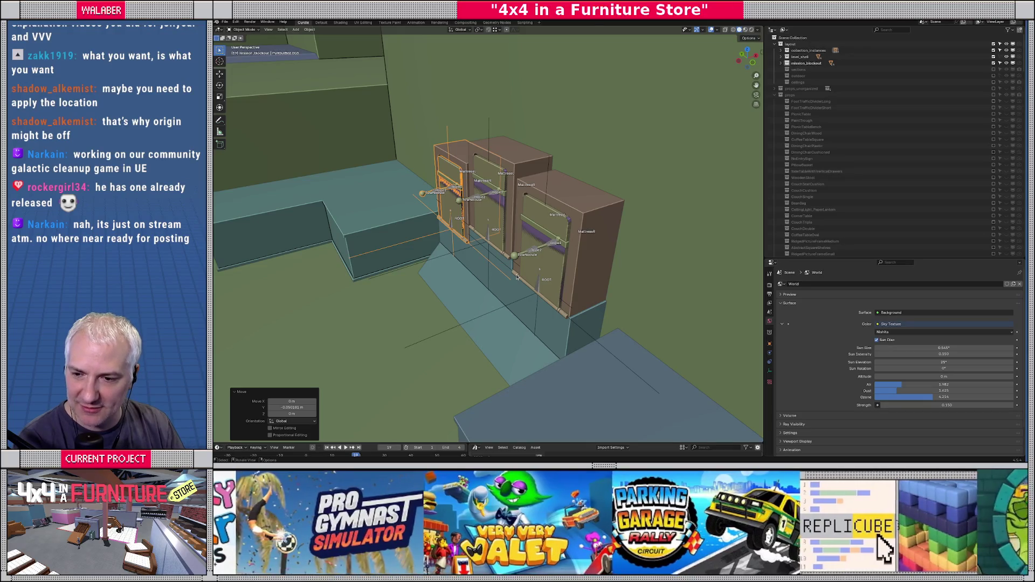
{"action": "left_click_drag", "start_coordinate": [466, 301], "coordinate": [483, 307]}
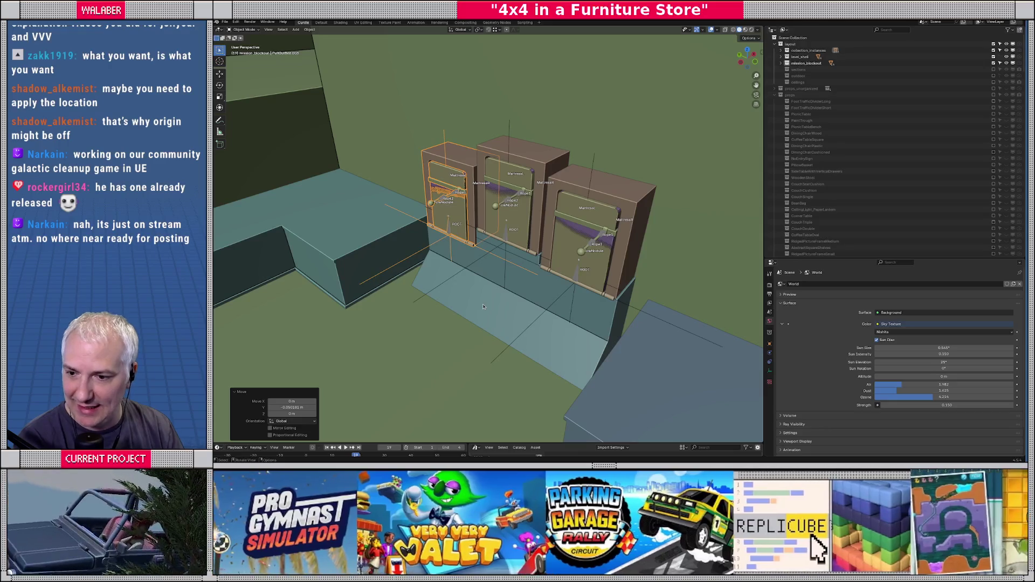
{"action": "mouse_move", "coordinate": [448, 308]}
{"action": "left_mouse_down"}
{"action": "mouse_move", "coordinate": [466, 271]}
{"action": "mouse_move", "coordinate": [498, 301]}
{"action": "mouse_move", "coordinate": [487, 297]}
{"action": "left_mouse_up"}
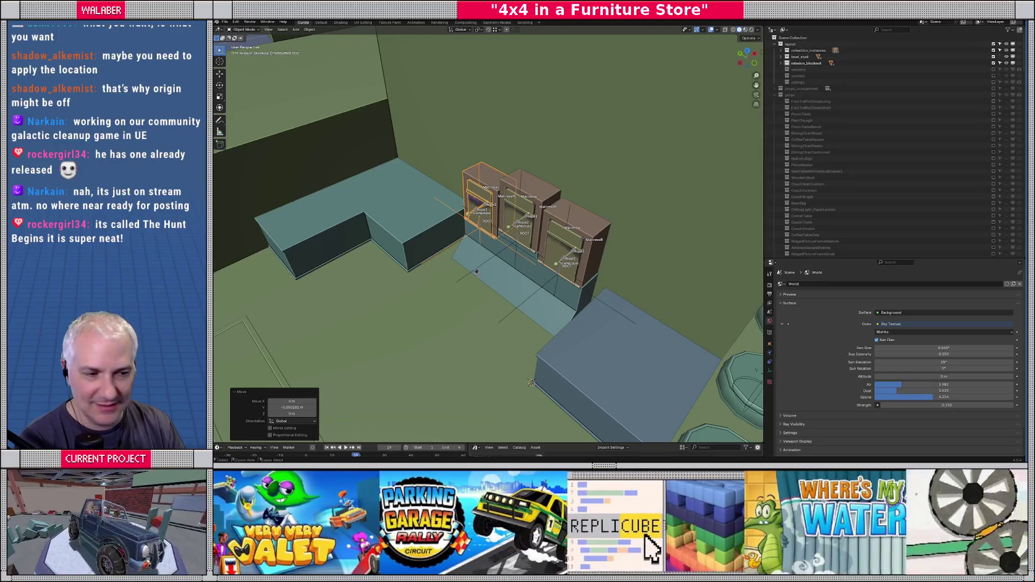
{"action": "key", "text": "ctrl+s"}
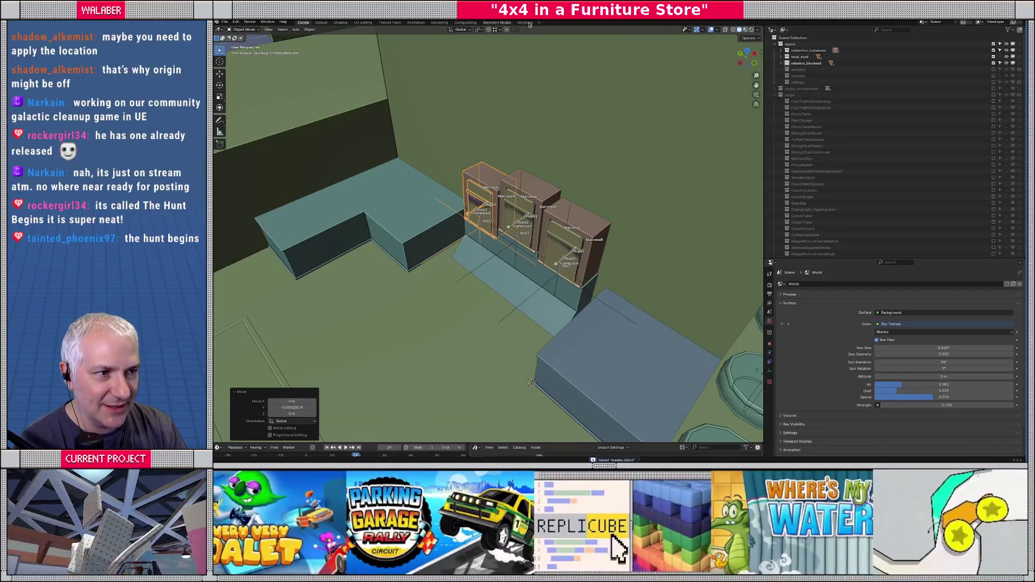
Re-include the sections collection and run the collection-instance export script.
{"action": "left_click", "coordinate": [525, 22]}
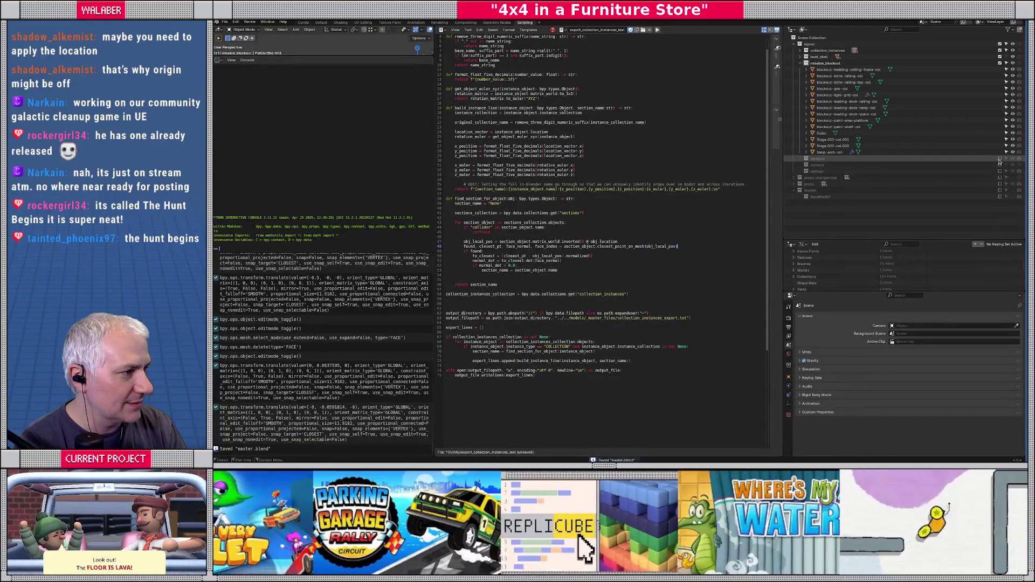
{"action": "left_click", "coordinate": [1000, 159]}
{"action": "left_click", "coordinate": [657, 31]}
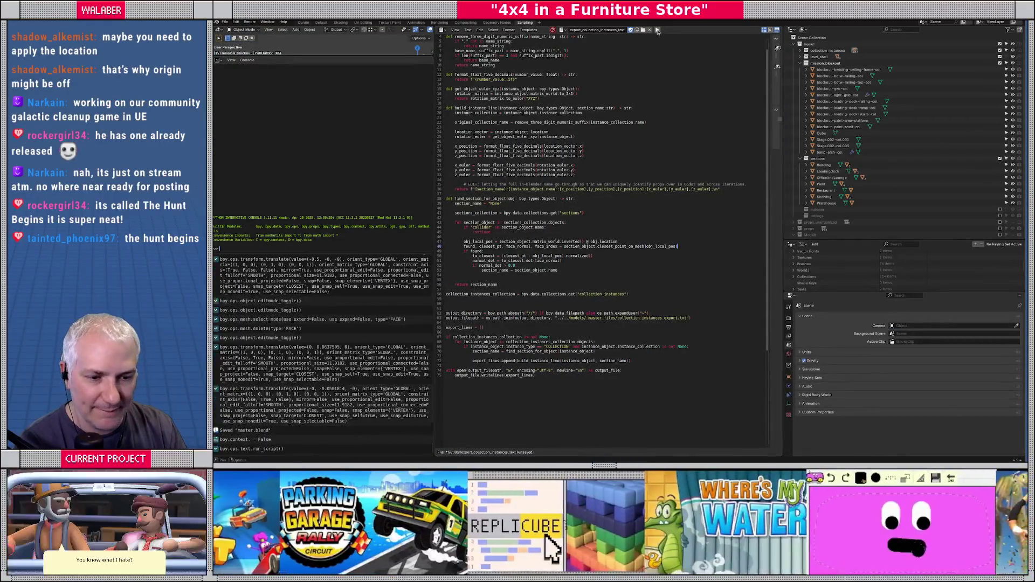
Exclude the sections collection again in the modelling workspace and save the blend file.
{"action": "left_click", "coordinate": [303, 22]}
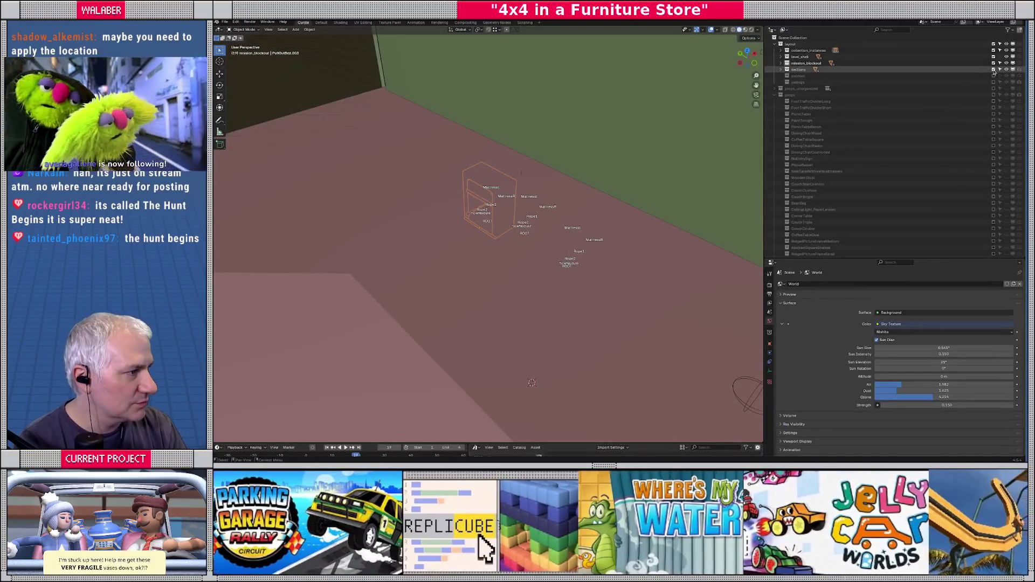
{"action": "left_click", "coordinate": [994, 70]}
{"action": "key", "text": "ctrl+s"}
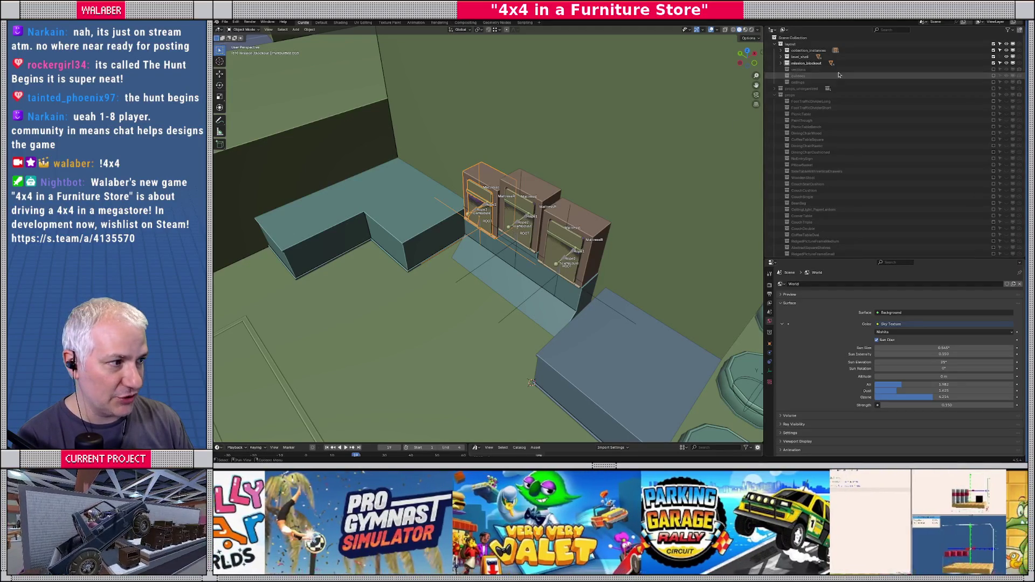
Select the level_shell collection in the outliner.
{"action": "left_click", "coordinate": [799, 56]}
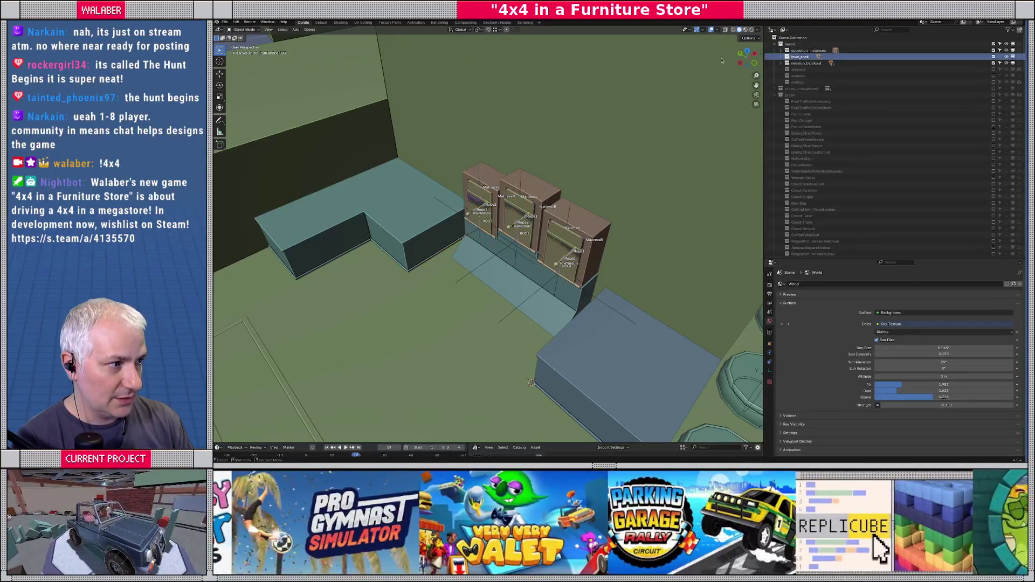
Export the level shell as glTF 2.0 to layout.gltf.
{"action": "left_click", "coordinate": [225, 22]}
{"action": "mouse_move", "coordinate": [243, 119]}
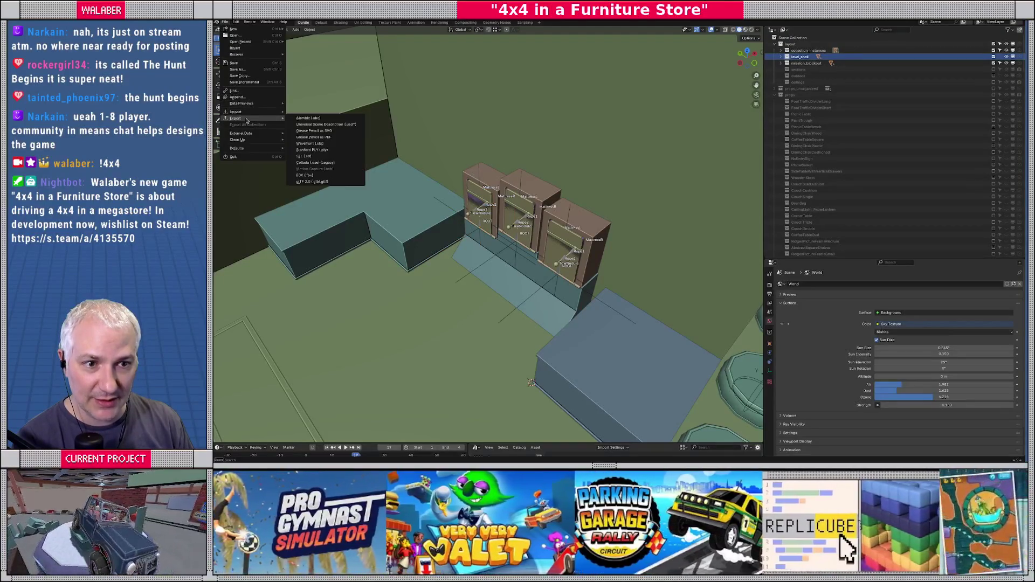
{"action": "left_click", "coordinate": [318, 184]}
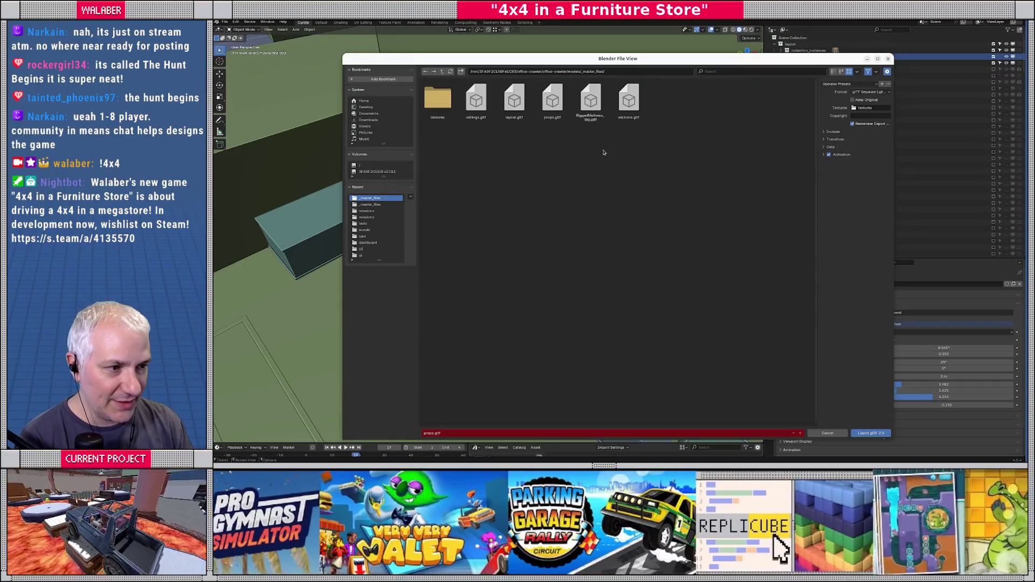
{"action": "left_click", "coordinate": [514, 103]}
{"action": "left_click", "coordinate": [864, 434]}
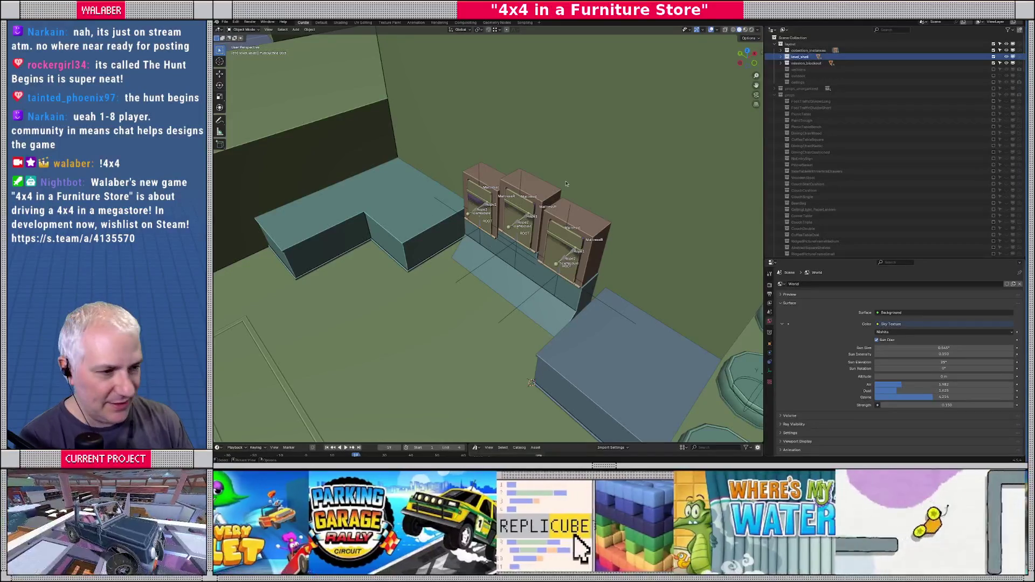
Export the mission_blockout collection as separate glTF over its existing file.
{"action": "left_click", "coordinate": [806, 63]}
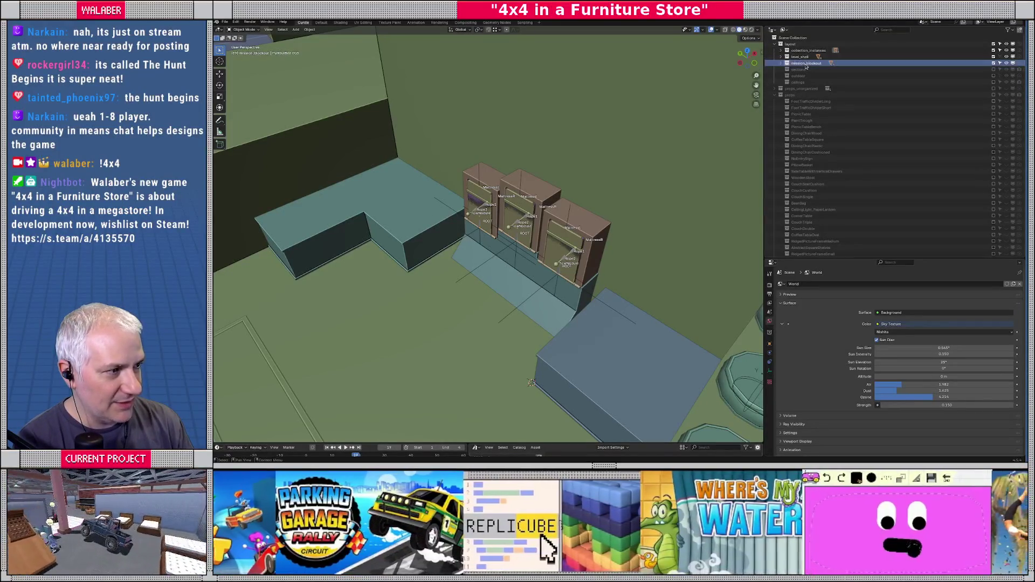
{"action": "left_click", "coordinate": [224, 22]}
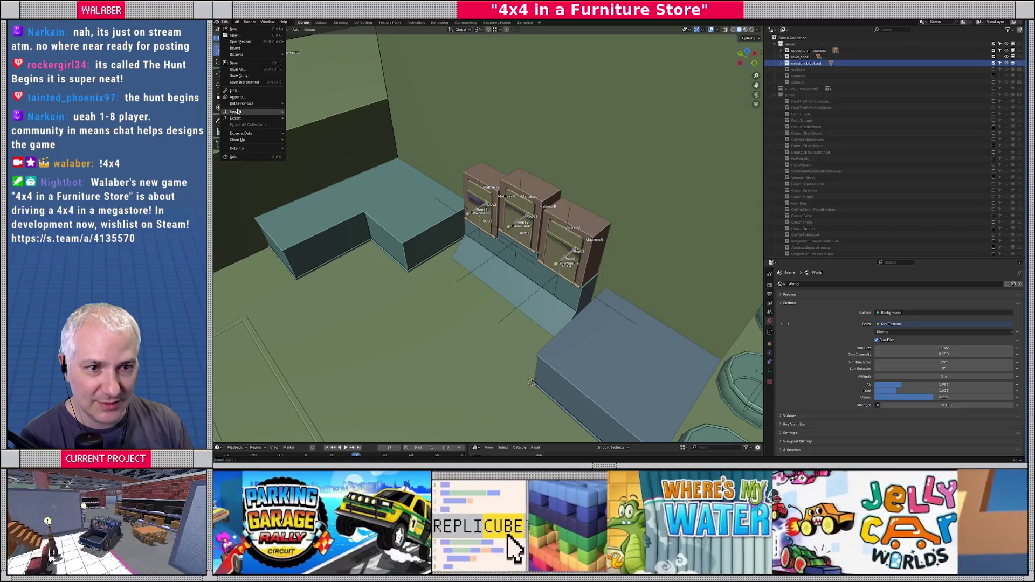
{"action": "mouse_move", "coordinate": [237, 118]}
{"action": "left_click", "coordinate": [372, 183]}
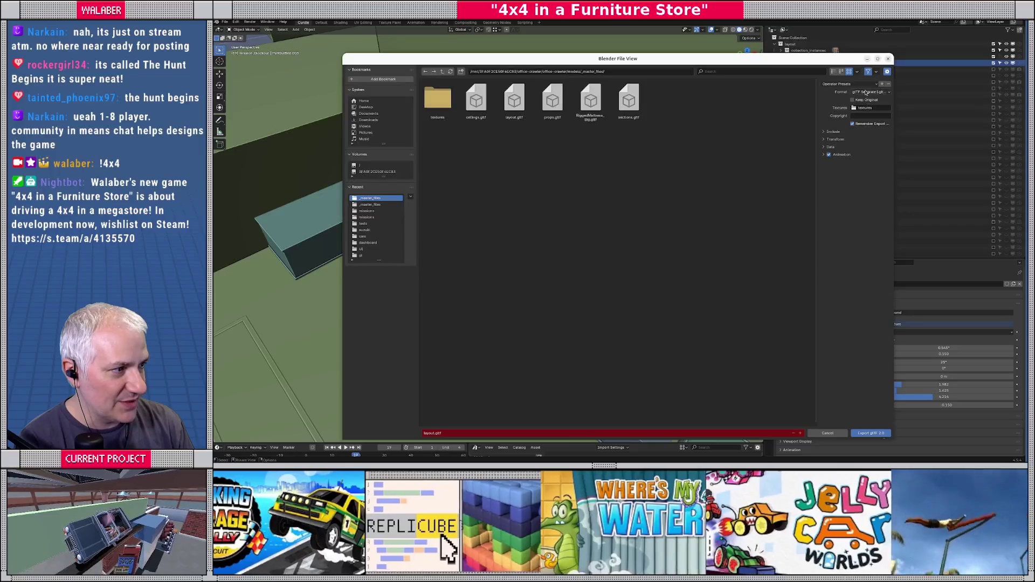
{"action": "left_click", "coordinate": [865, 93]}
{"action": "left_click", "coordinate": [866, 100]}
{"action": "double_click", "coordinate": [477, 100]}
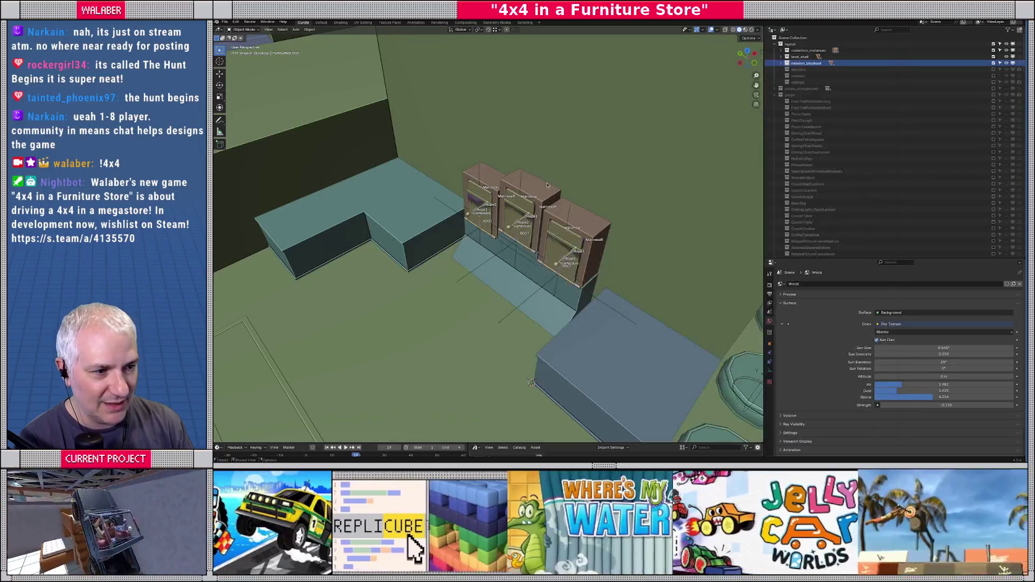
Save the blend file and switch over to Godot.
{"action": "left_click_drag", "start_coordinate": [540, 207], "coordinate": [536, 214]}
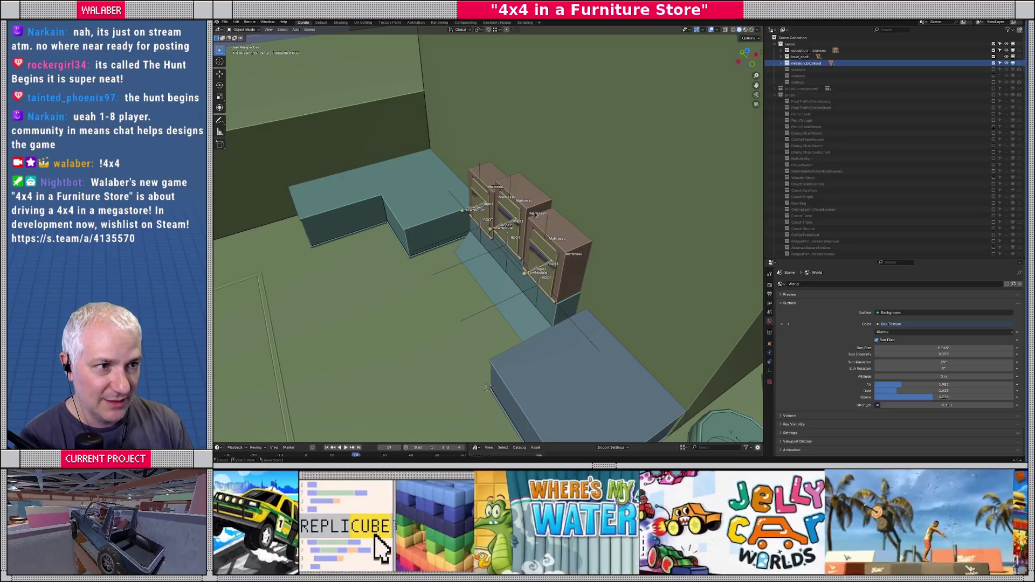
{"action": "key", "text": "ctrl+s"}
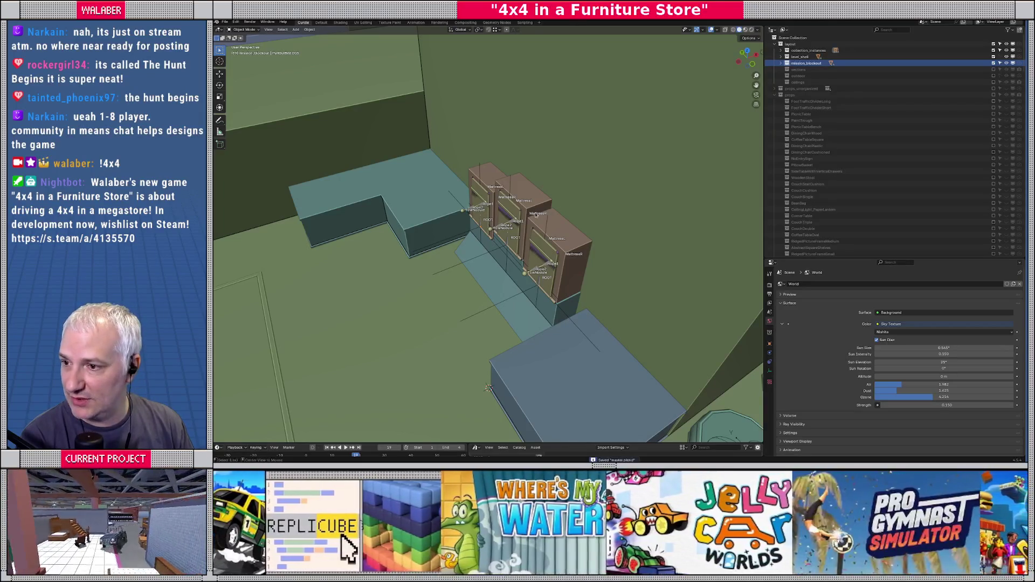
{"action": "key", "text": "alt+Tab"}
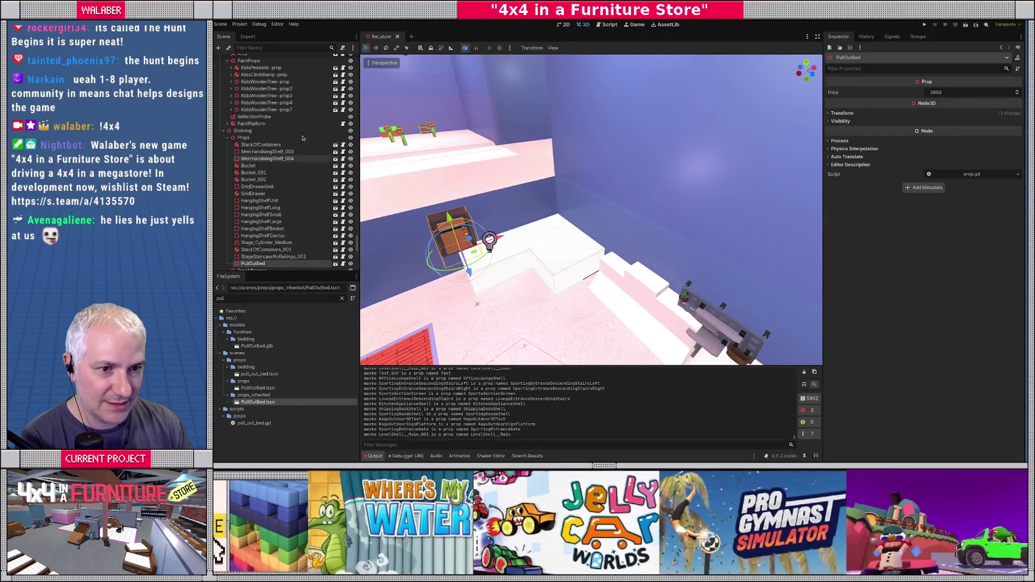
Refresh props on PropLayoutImporter to reload the exported wardrobes.
{"action": "scroll", "coordinate": [299, 131], "scroll_direction": "up", "scroll_amount": 5}
{"action": "scroll", "coordinate": [258, 124], "scroll_direction": "up", "scroll_amount": 10}
{"action": "left_click", "coordinate": [249, 89]}
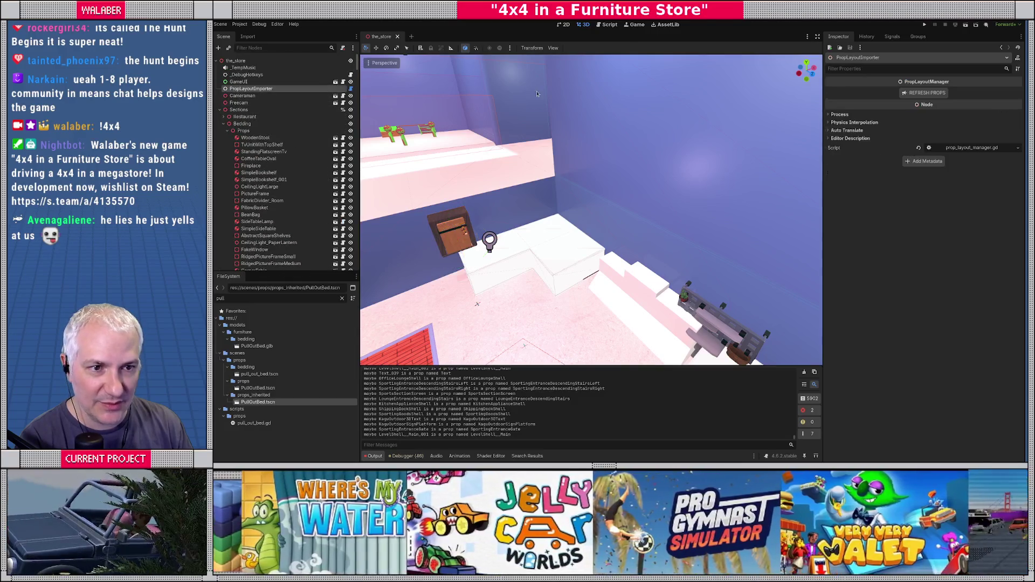
{"action": "left_click", "coordinate": [915, 96]}
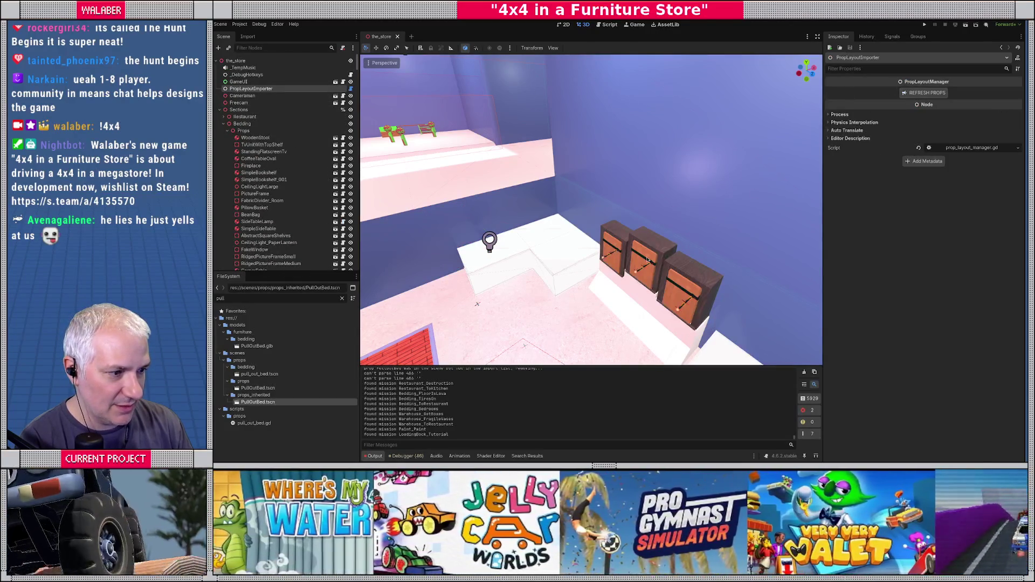
{"action": "mouse_move", "coordinate": [550, 165]}
{"action": "left_mouse_down"}
{"action": "mouse_move", "coordinate": [510, 161]}
{"action": "mouse_move", "coordinate": [464, 177]}
{"action": "left_mouse_up"}
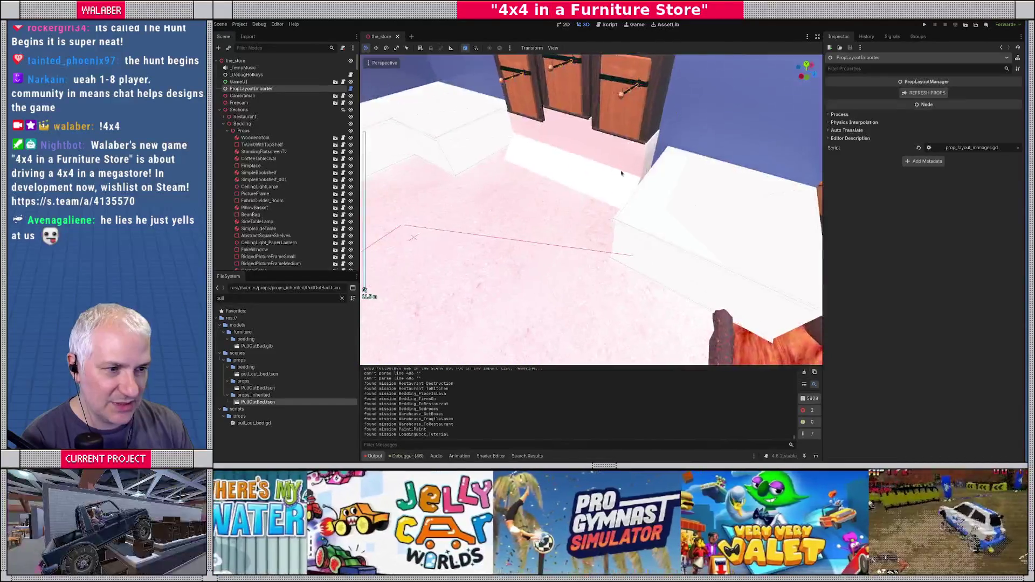
Apply prototype-green.tres to the new blockout blocks, save the store scene, and return to Blender.
{"action": "double_click", "coordinate": [297, 297]}
{"action": "type", "text": "gree"}
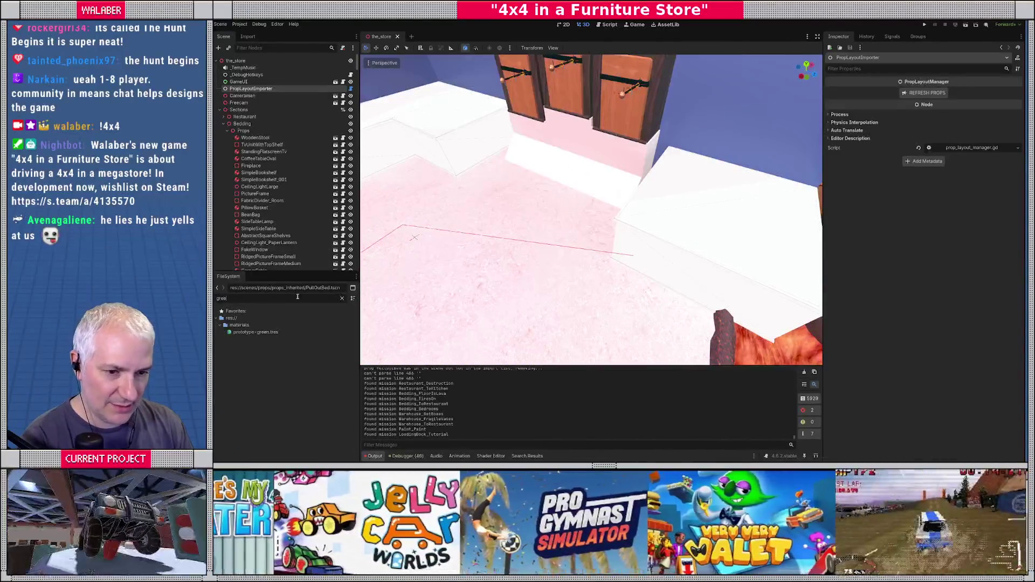
{"action": "mouse_move", "coordinate": [256, 333]}
{"action": "left_mouse_down"}
{"action": "mouse_move", "coordinate": [428, 118]}
{"action": "mouse_move", "coordinate": [473, 220]}
{"action": "mouse_move", "coordinate": [540, 165]}
{"action": "left_mouse_up"}
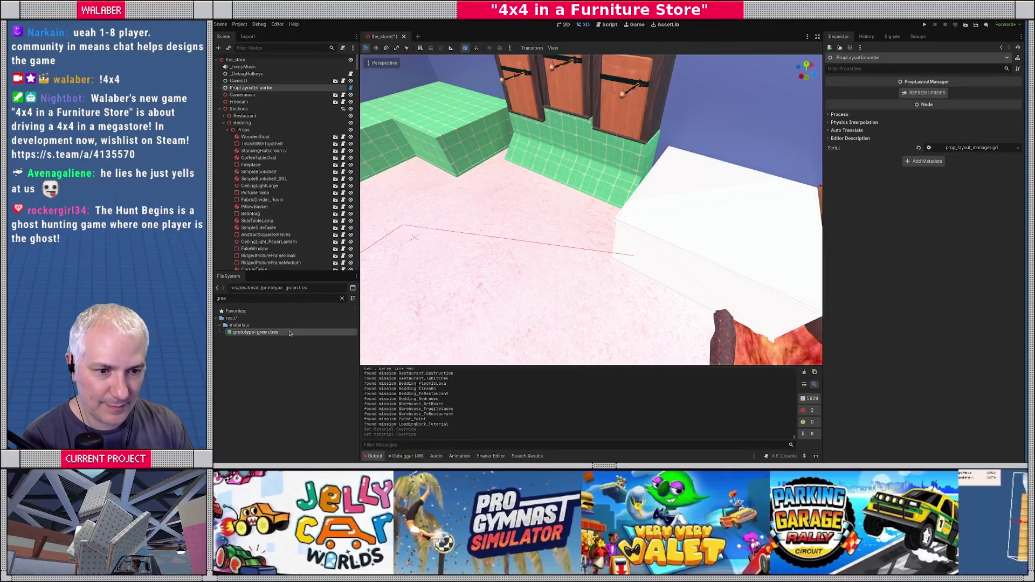
{"action": "left_click_drag", "start_coordinate": [485, 216], "coordinate": [540, 205]}
{"action": "left_click_drag", "start_coordinate": [255, 332], "coordinate": [674, 232]}
{"action": "mouse_move", "coordinate": [556, 232]}
{"action": "left_mouse_down"}
{"action": "mouse_move", "coordinate": [591, 155]}
{"action": "mouse_move", "coordinate": [550, 141]}
{"action": "left_mouse_up"}
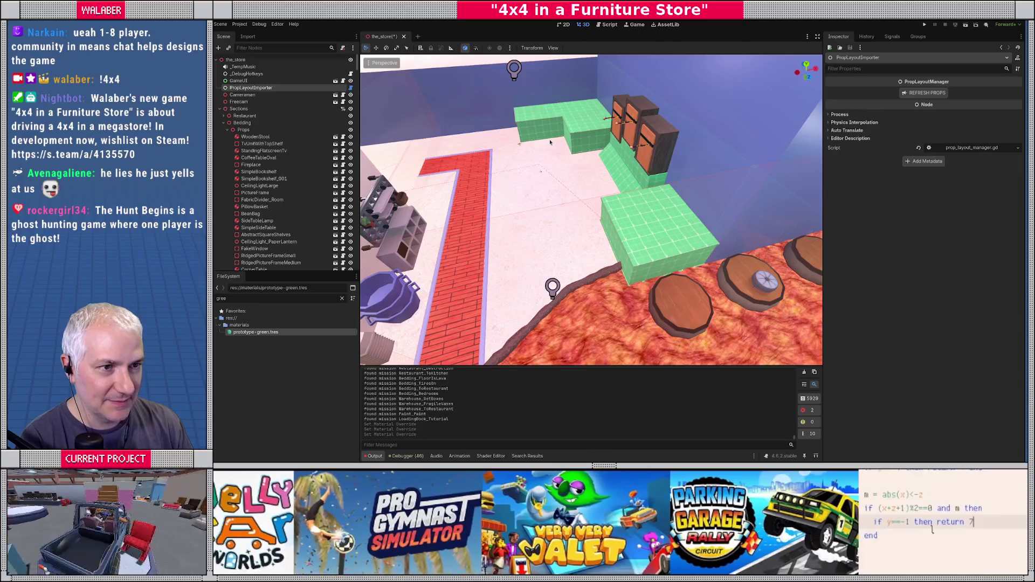
{"action": "key", "text": "ctrl+s"}
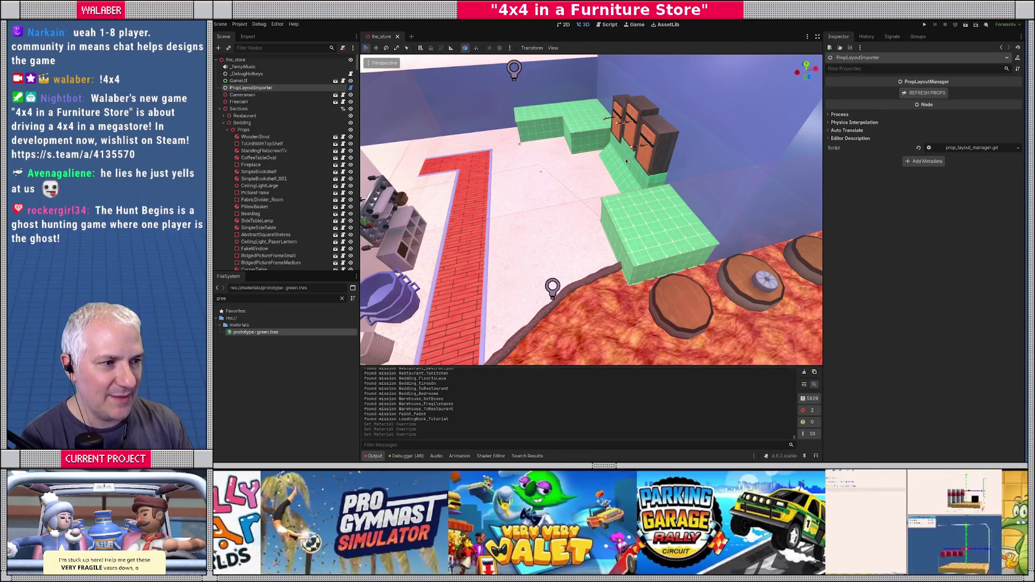
{"action": "key", "text": "alt+Tab"}
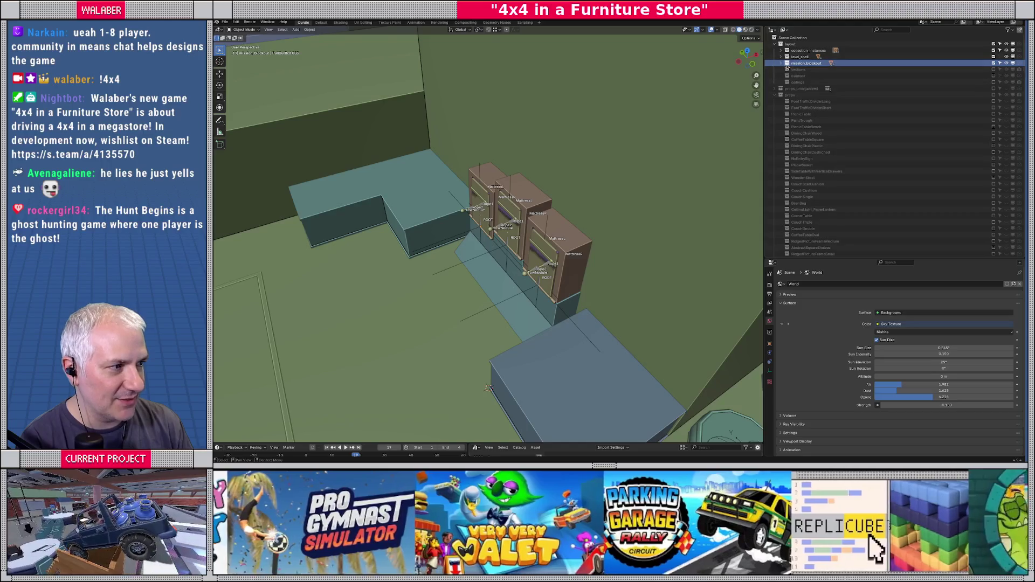
Rename the new Cube in mission_blockout to 'blockout-murphy-bed-stand-col'.
{"action": "left_click", "coordinate": [781, 63]}
{"action": "left_click", "coordinate": [517, 313]}
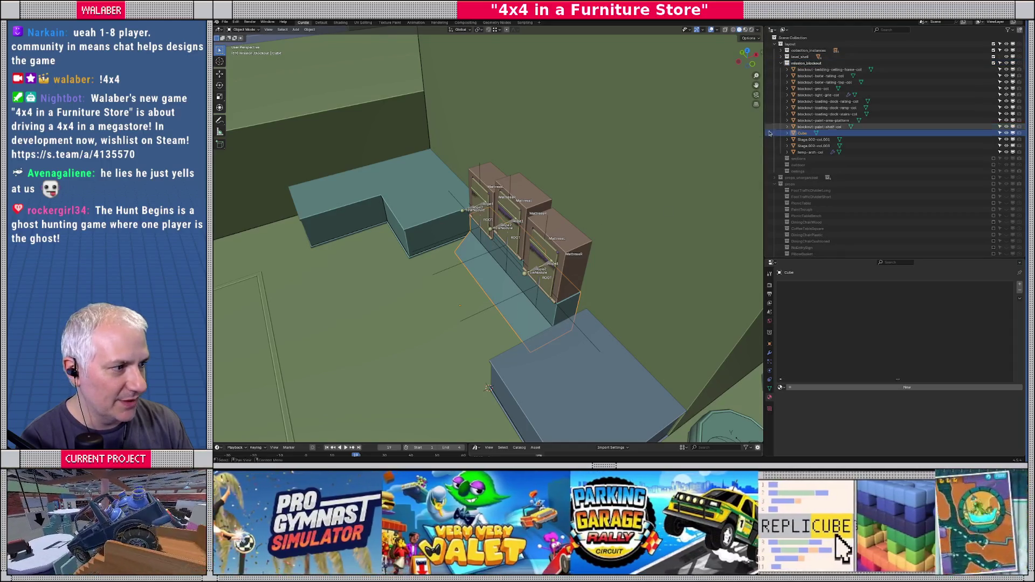
{"action": "key", "text": "F2"}
{"action": "type", "text": "blockout-murphy-bed-stan"}
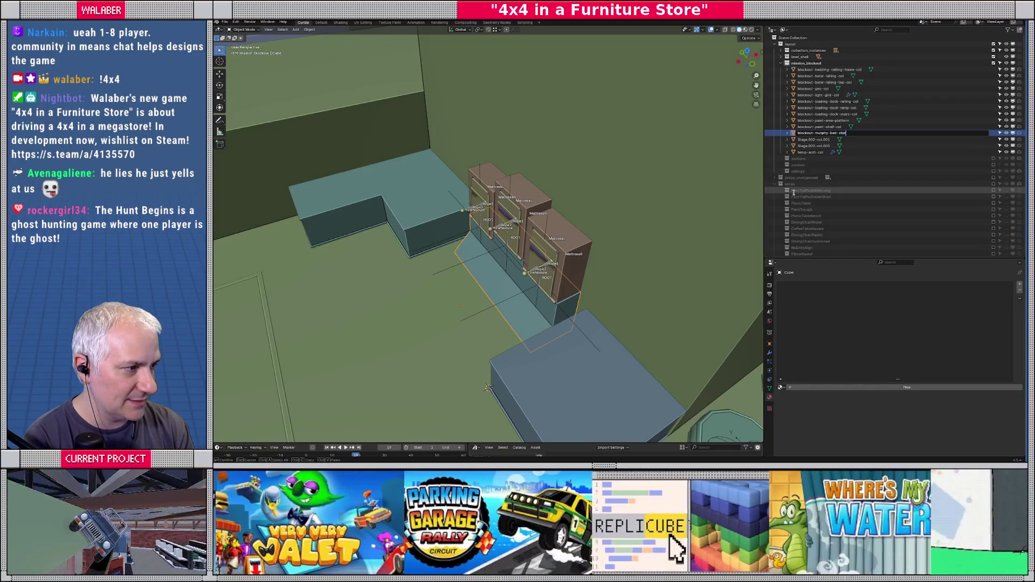
{"action": "type", "text": "d-col"}
{"action": "key", "text": "Return"}
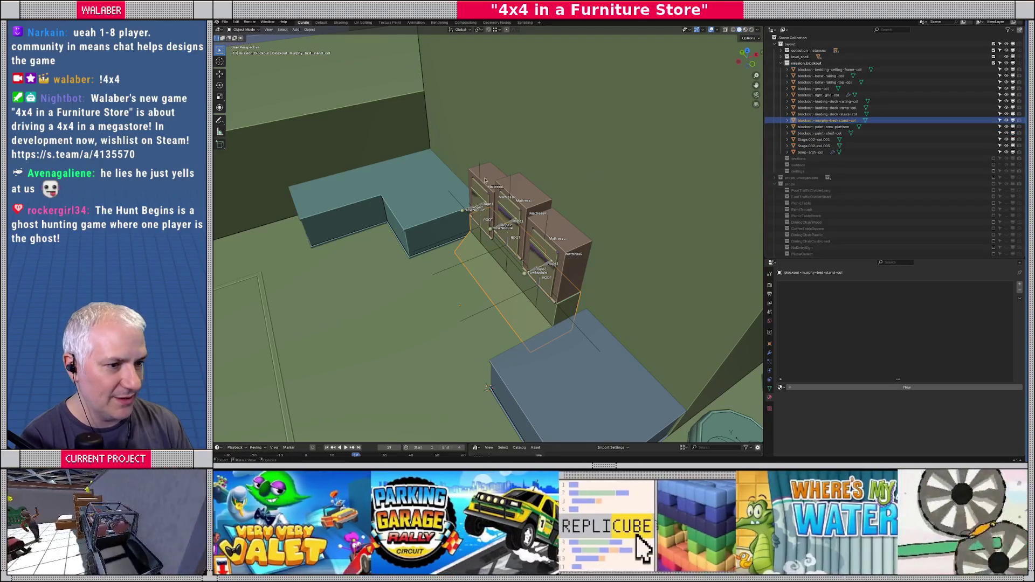
{"action": "key", "text": "ctrl+s"}
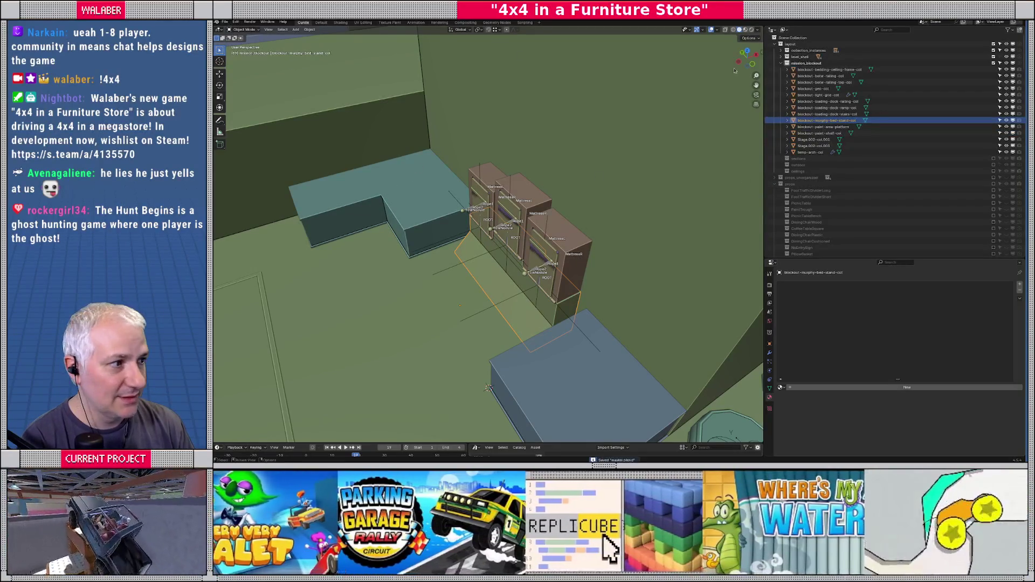
Export mission_blockout as glTF 2.0 over mission_blockout.glb, save, and return to Godot.
{"action": "left_click", "coordinate": [777, 64]}
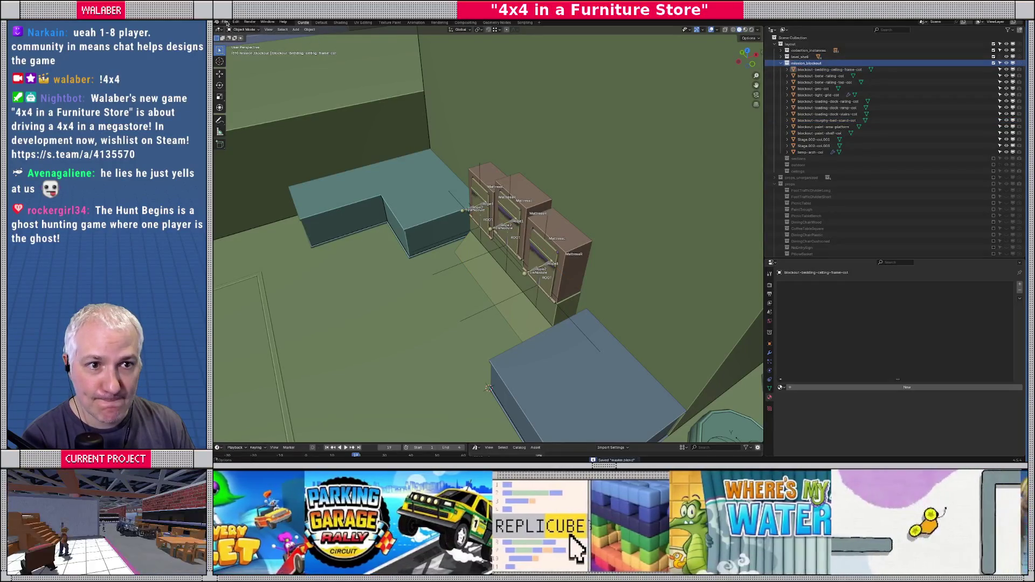
{"action": "left_click", "coordinate": [225, 23]}
{"action": "mouse_move", "coordinate": [245, 113]}
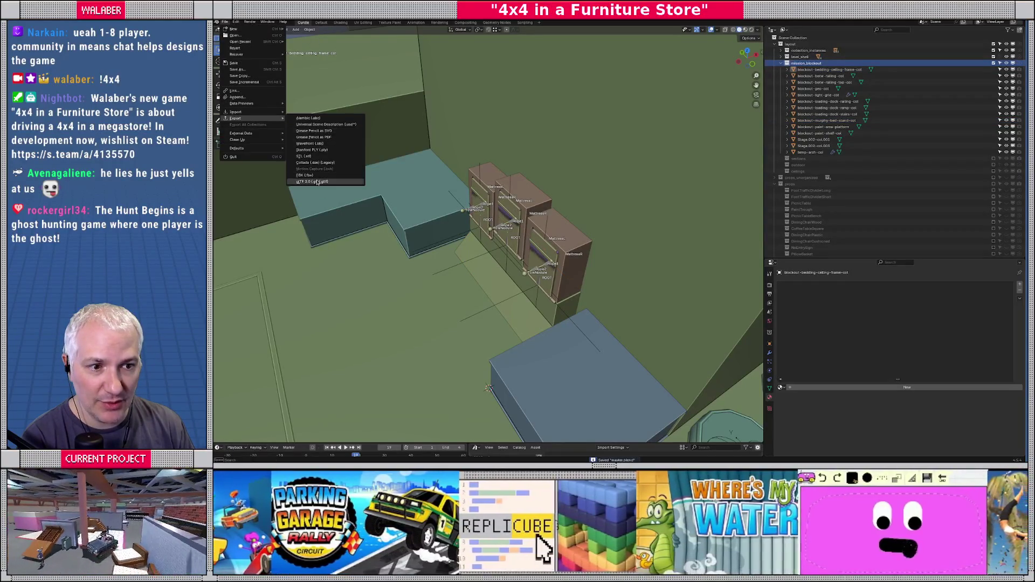
{"action": "left_click", "coordinate": [313, 179]}
{"action": "double_click", "coordinate": [484, 108]}
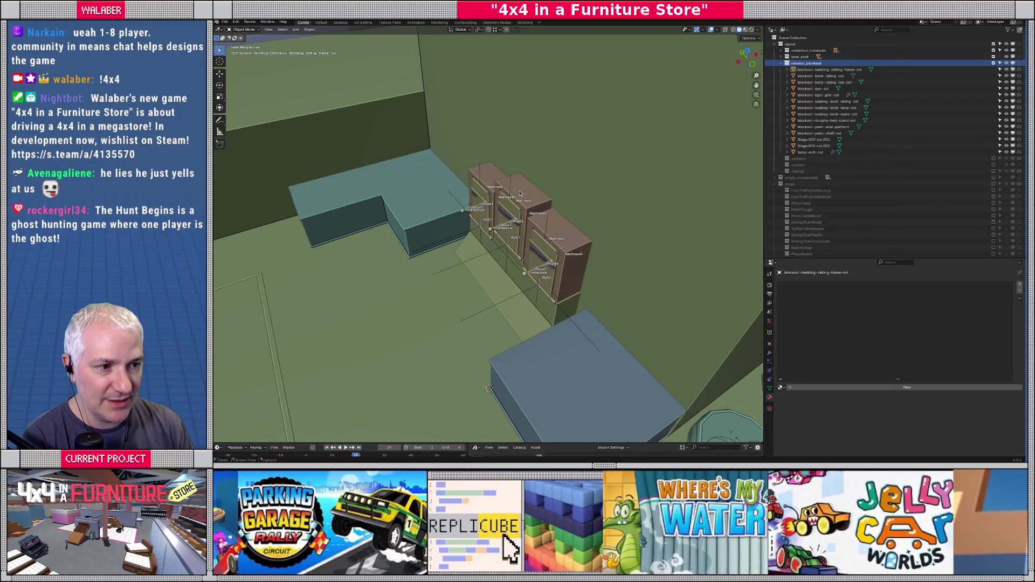
{"action": "key", "text": "ctrl+s"}
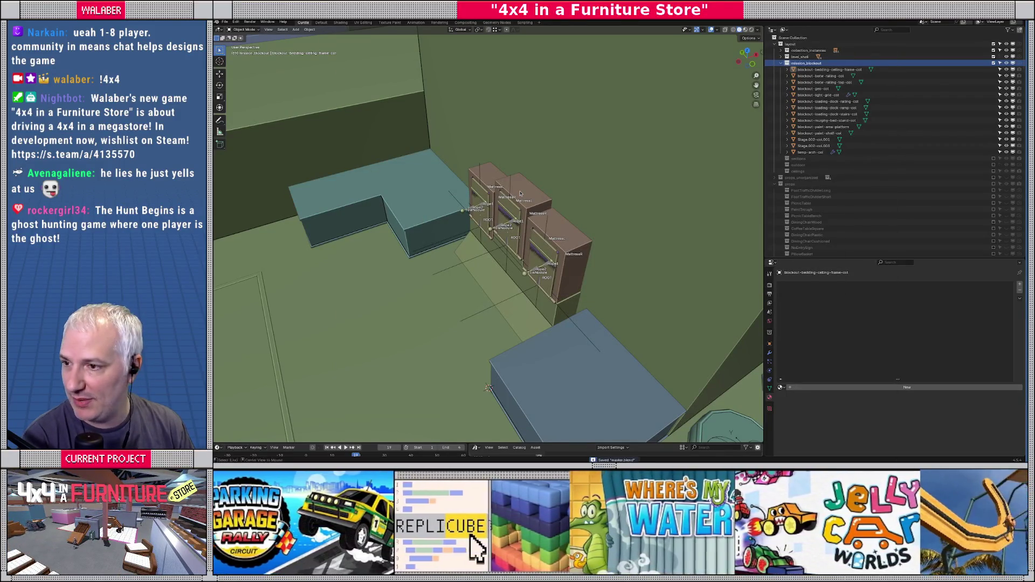
{"action": "key", "text": "alt+Tab"}
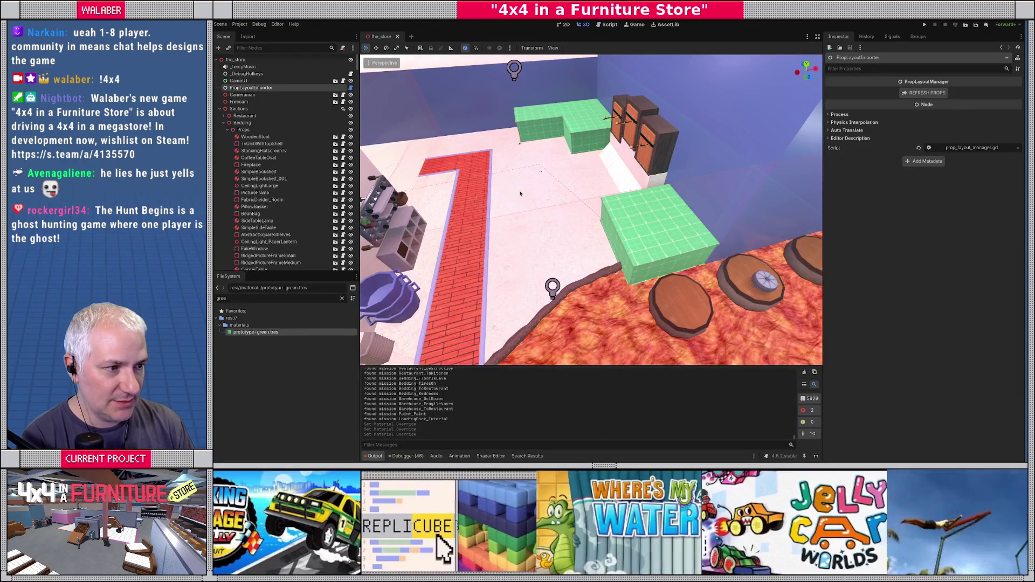
Drop prototype-green.tres onto the sloped ledge, then bring up the Steam store page.
{"action": "left_click_drag", "start_coordinate": [256, 332], "coordinate": [621, 178]}
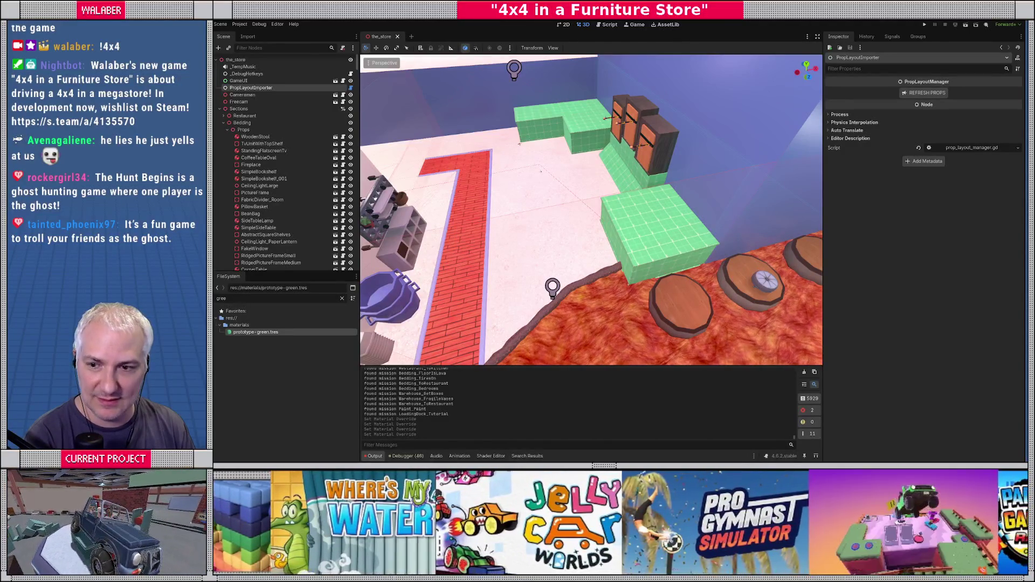
{"action": "key", "text": "alt+Tab"}
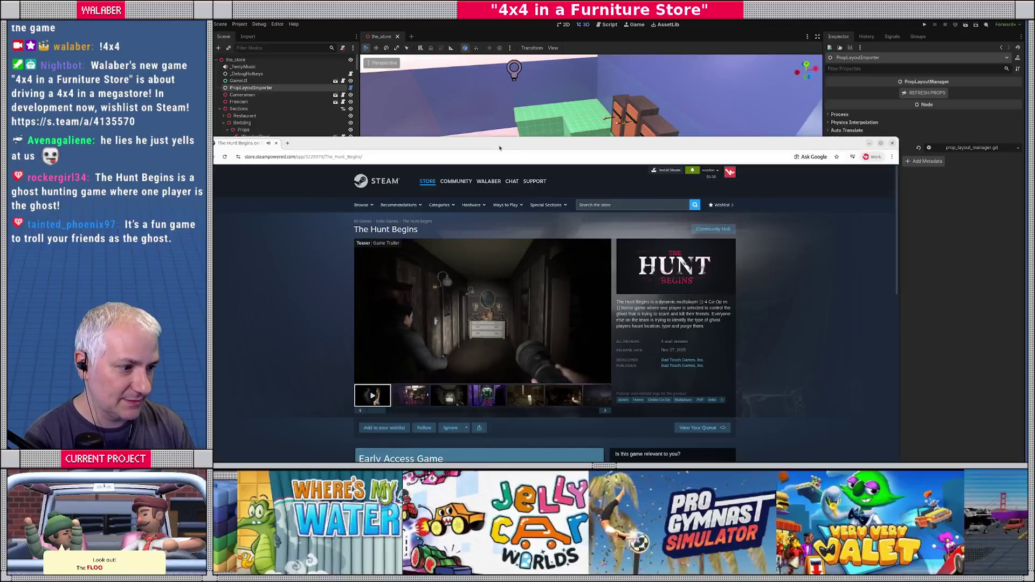
Maximize the browser and watch The Hunt Begins trailer full screen until exiting.
{"action": "key", "text": "super+Up"}
{"action": "left_click", "coordinate": [676, 246]}
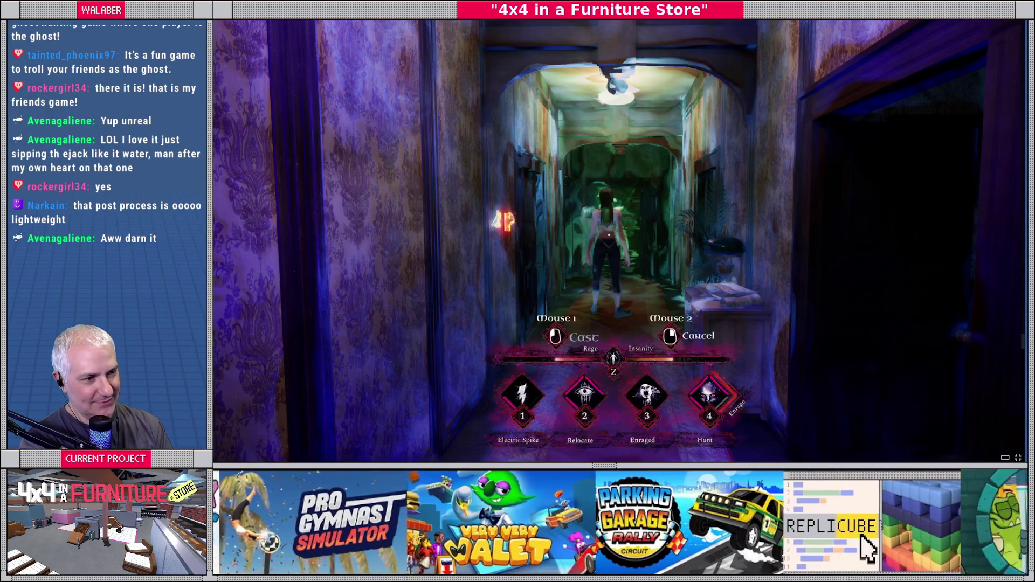
{"action": "key", "text": "Escape"}
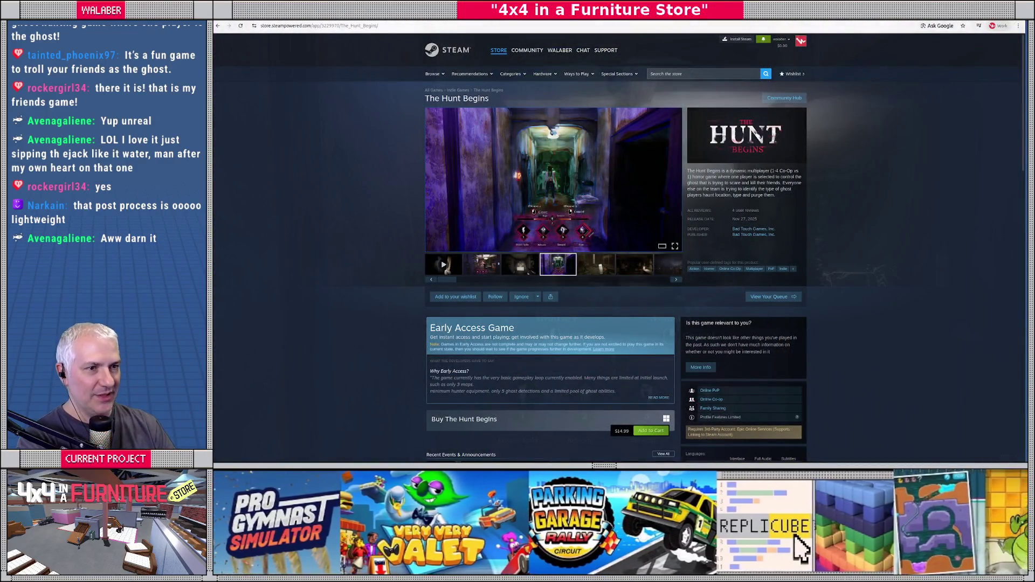
Copy The Hunt Begins page address and scroll through the store details.
{"action": "left_click", "coordinate": [392, 27]}
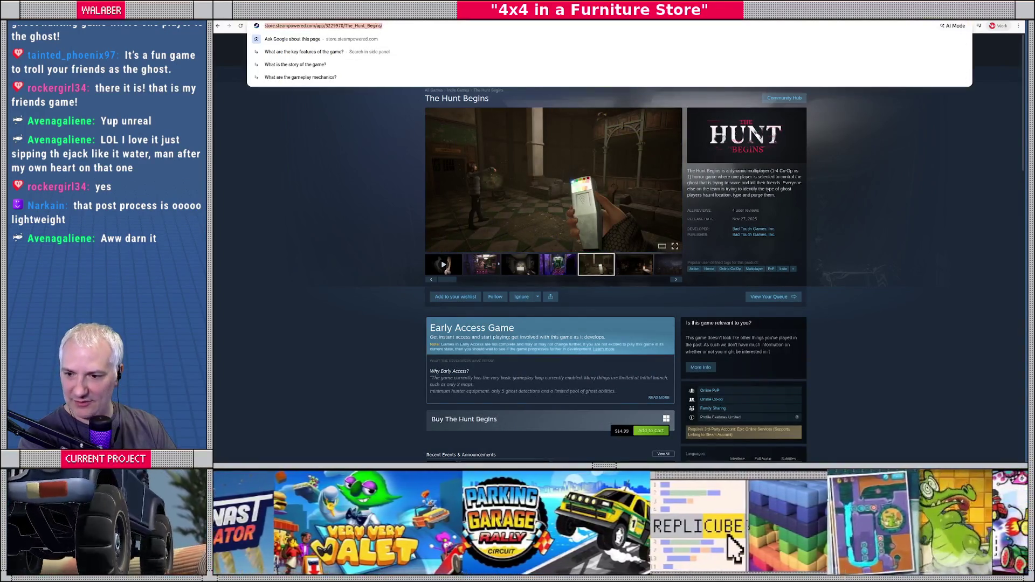
{"action": "key", "text": "Escape"}
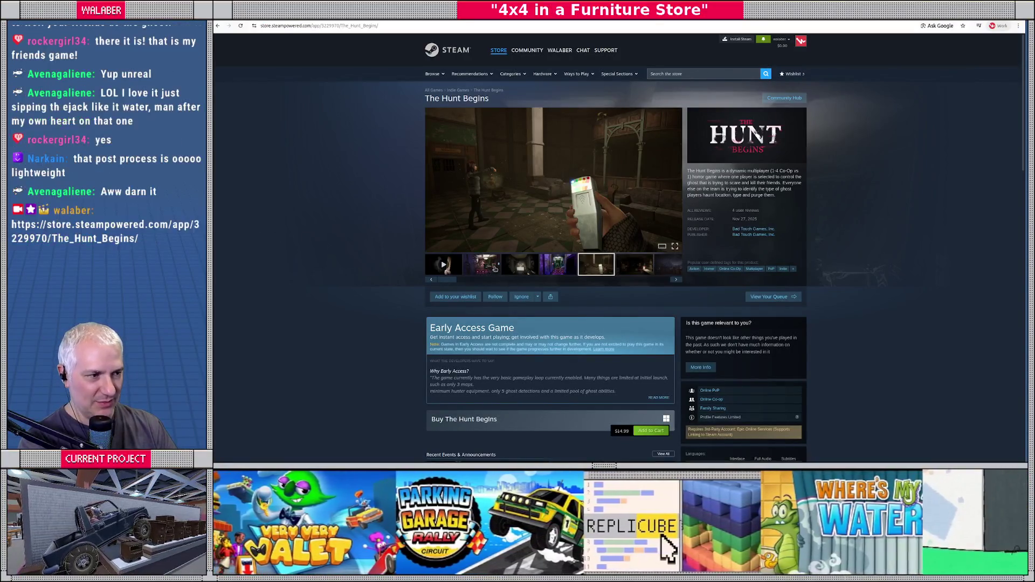
{"action": "scroll", "coordinate": [392, 296], "scroll_direction": "down", "scroll_amount": 2}
{"action": "scroll", "coordinate": [392, 295], "scroll_direction": "down", "scroll_amount": 4}
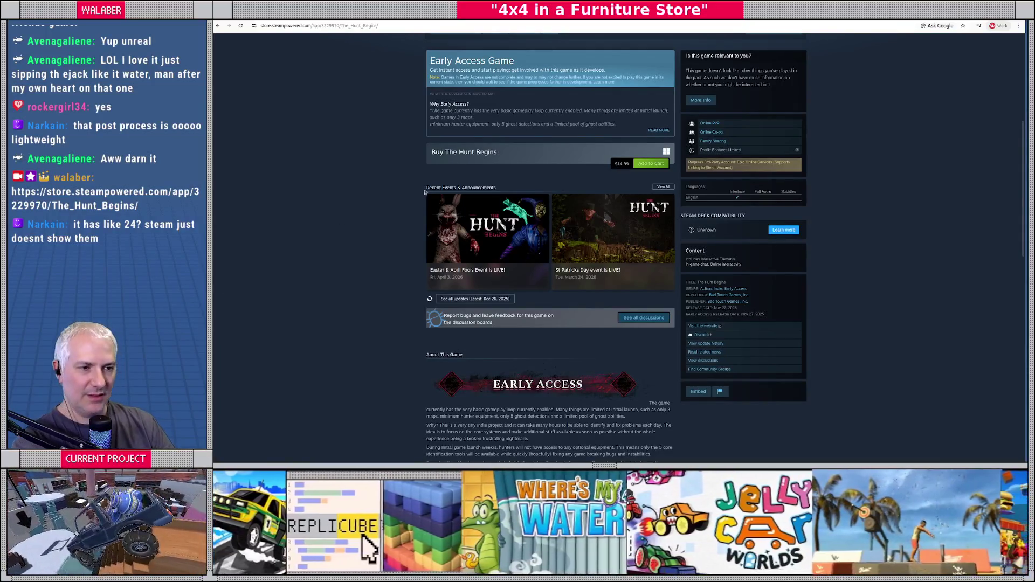
{"action": "scroll", "coordinate": [391, 183], "scroll_direction": "up", "scroll_amount": 5}
Browse the fifth, fourth and third gameplay screenshots, then return to Godot.
{"action": "mouse_move", "coordinate": [742, 213]}
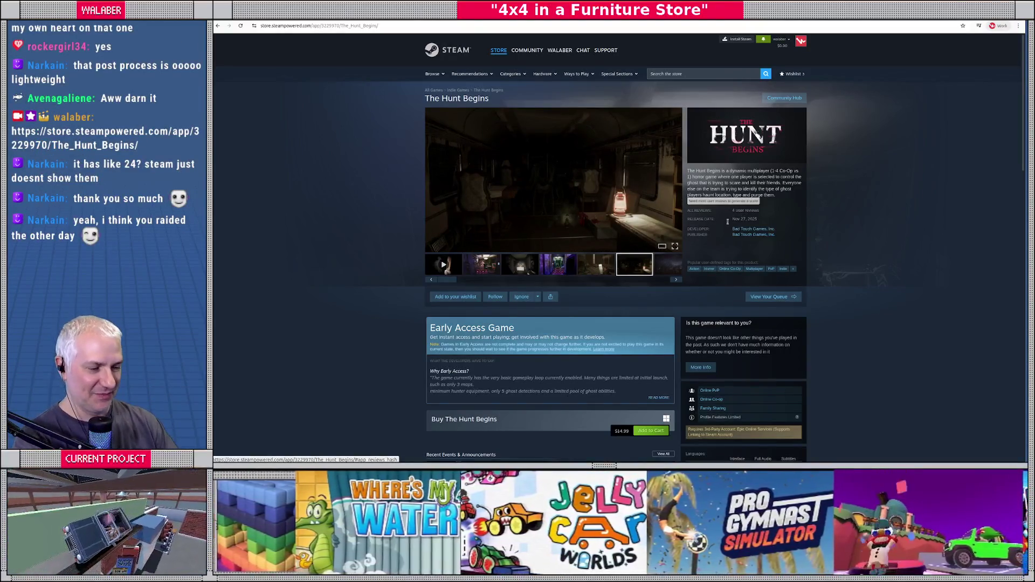
{"action": "left_click_drag", "start_coordinate": [445, 279], "coordinate": [657, 280]}
{"action": "left_click", "coordinate": [588, 267]}
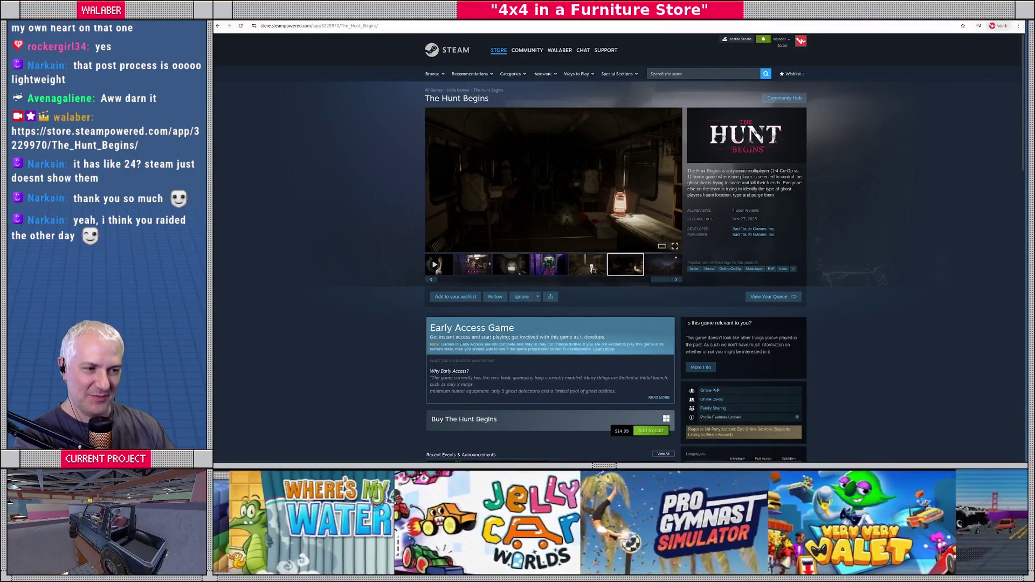
{"action": "left_click", "coordinate": [554, 266]}
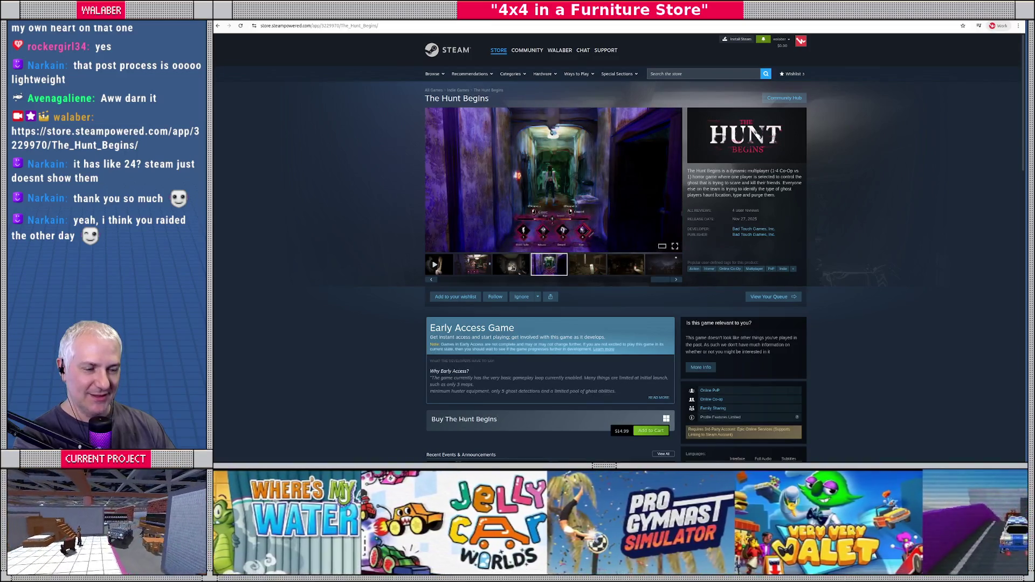
{"action": "left_click", "coordinate": [511, 265]}
{"action": "scroll", "coordinate": [381, 315], "scroll_direction": "down", "scroll_amount": 15}
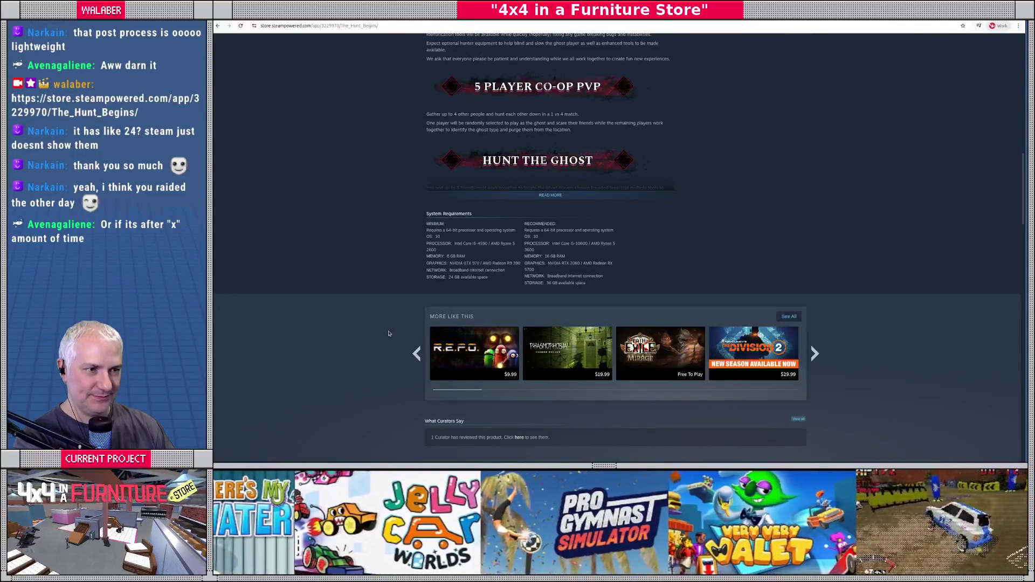
{"action": "scroll", "coordinate": [389, 333], "scroll_direction": "up", "scroll_amount": 4}
{"action": "scroll", "coordinate": [389, 333], "scroll_direction": "up", "scroll_amount": 8}
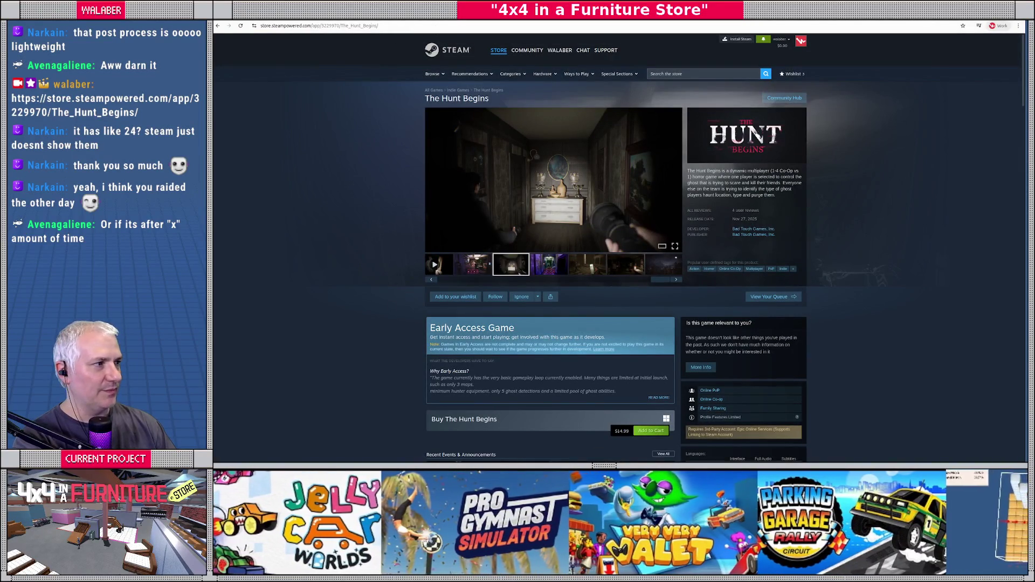
{"action": "key", "text": "alt+Tab"}
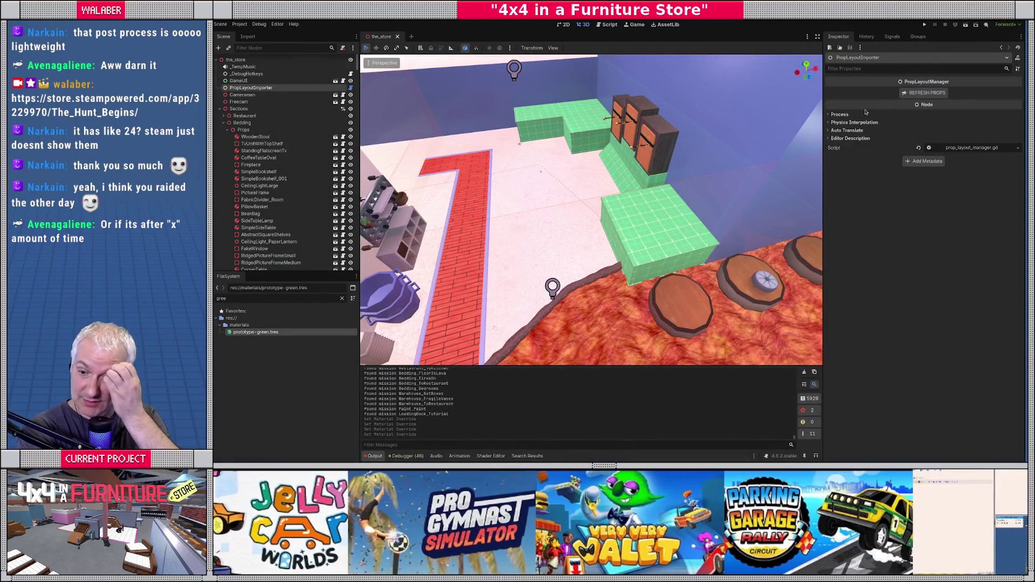
Run the project, stop it, and check the output log lines.
{"action": "scroll", "coordinate": [589, 198], "scroll_direction": "down", "scroll_amount": 3}
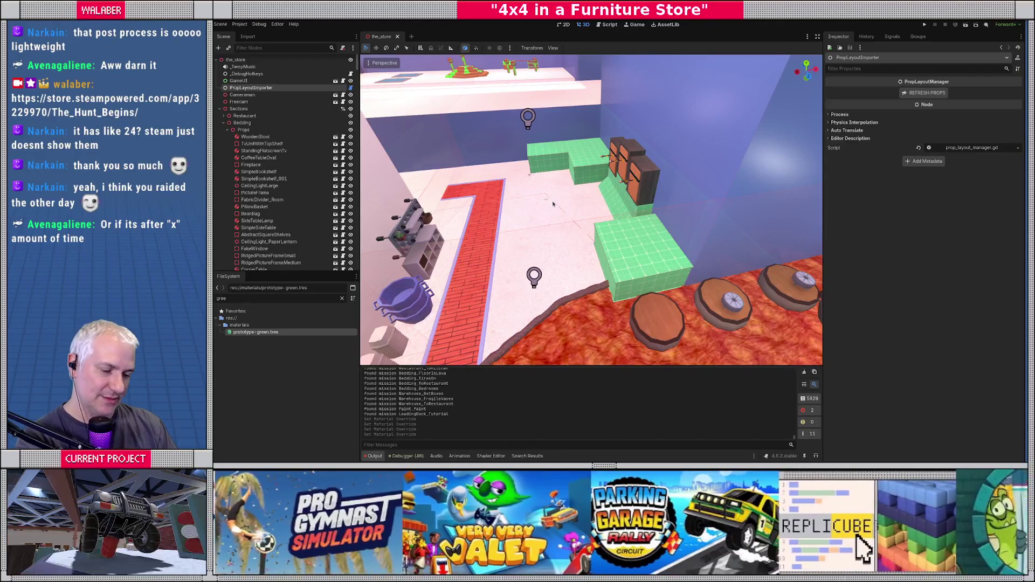
{"action": "key", "text": "F5"}
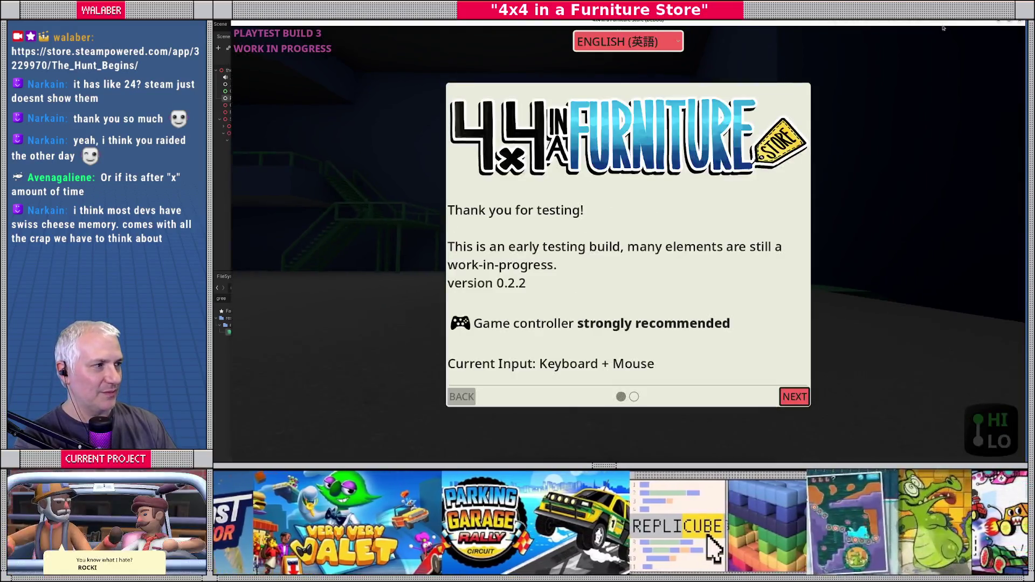
{"action": "left_click", "coordinate": [943, 23]}
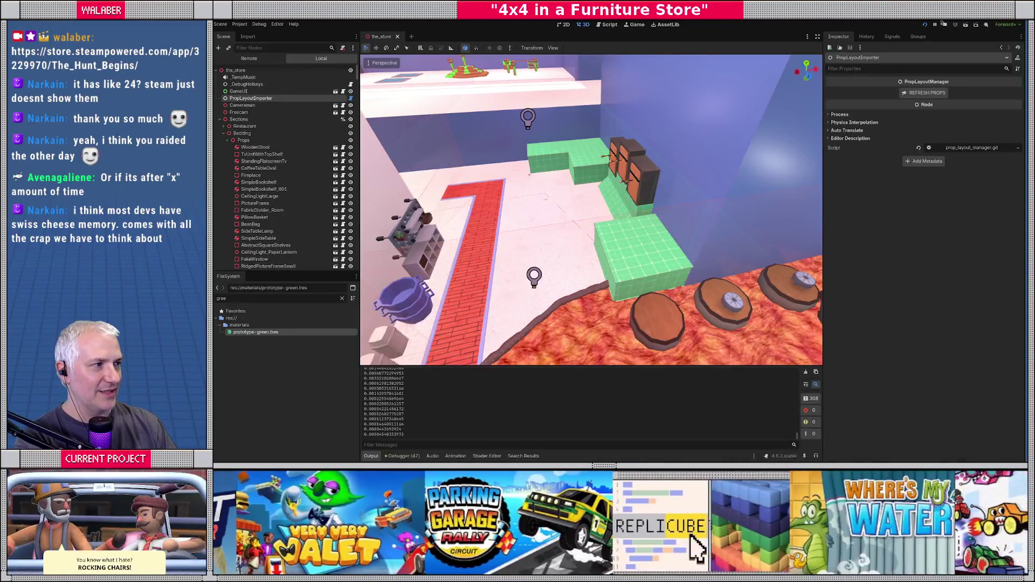
{"action": "left_click_drag", "start_coordinate": [376, 399], "coordinate": [418, 415]}
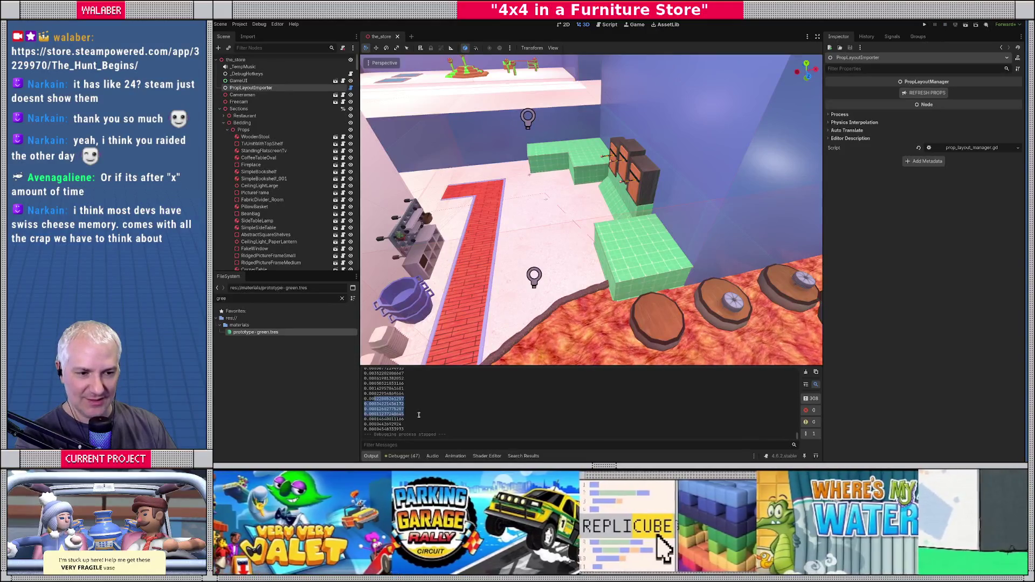
Comment out print(angle) on line 87 of pull_out_bed.gd and relaunch with F5.
{"action": "left_click", "coordinate": [613, 26]}
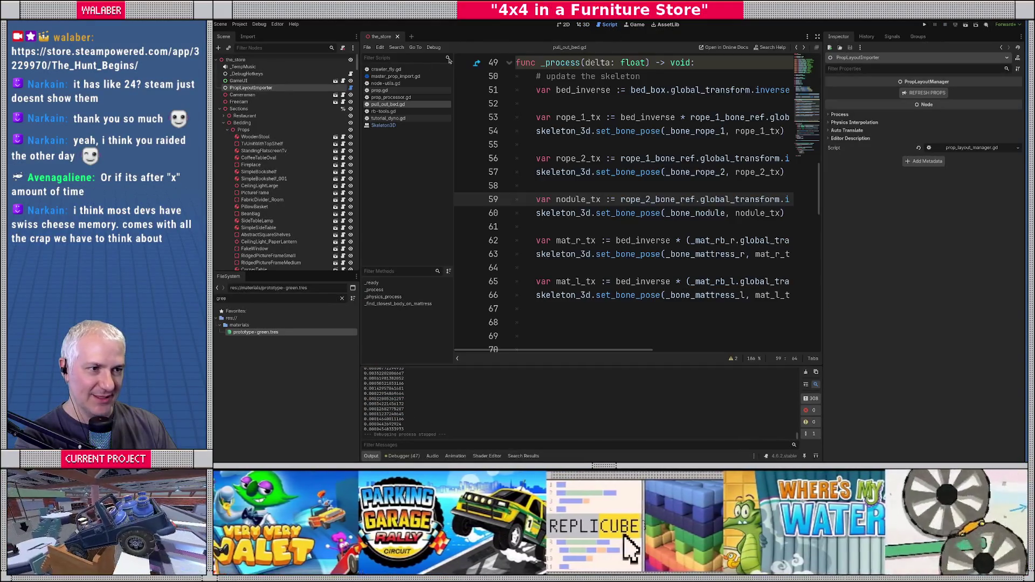
{"action": "left_click", "coordinate": [641, 172]}
{"action": "scroll", "coordinate": [563, 253], "scroll_direction": "down", "scroll_amount": 8}
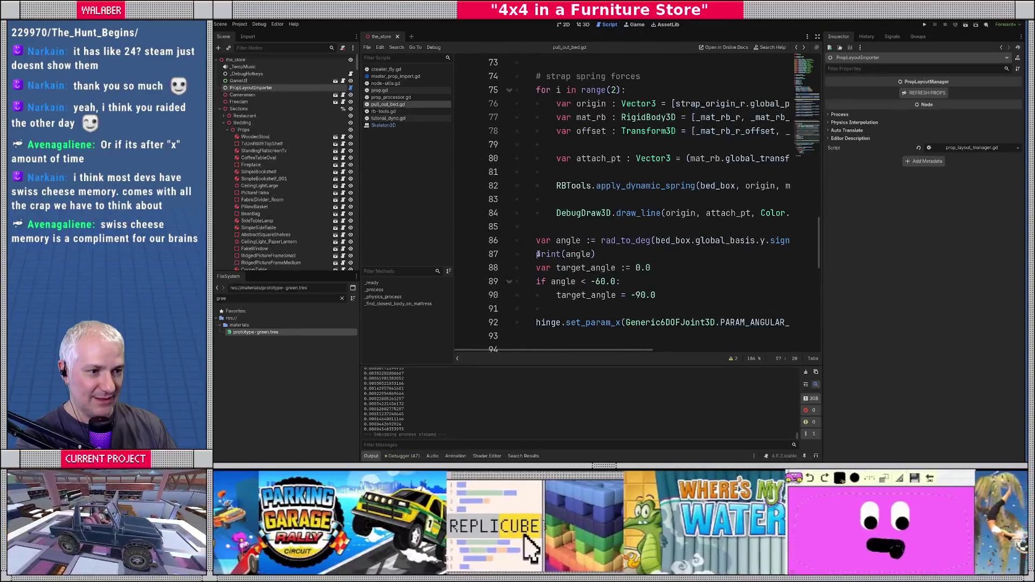
{"action": "left_click", "coordinate": [537, 254]}
{"action": "type", "text": "#"}
{"action": "key", "text": "F5"}
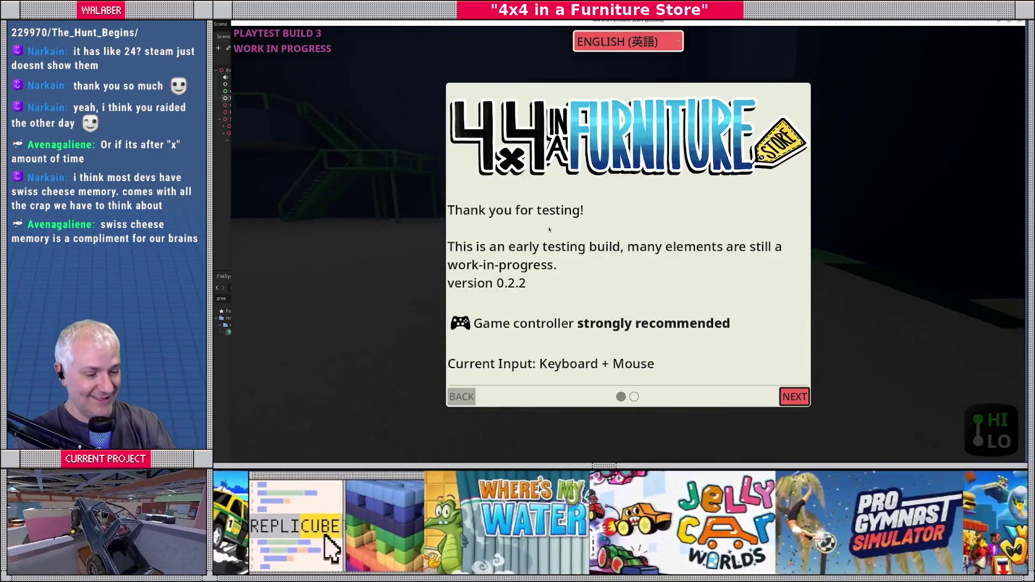
Maximize the game window and start driving from the welcome screen.
{"action": "double_click", "coordinate": [530, 21]}
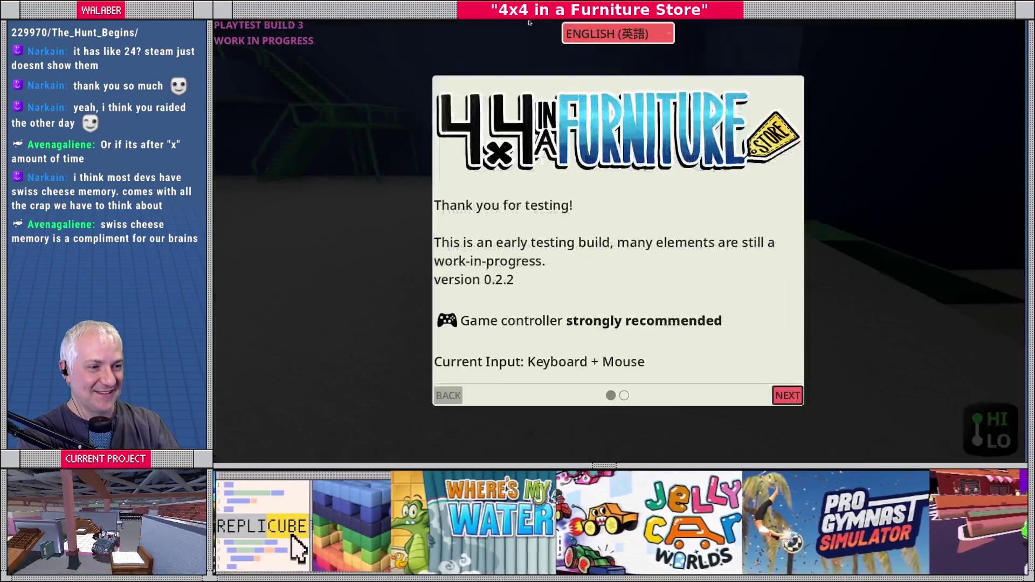
{"action": "key", "text": "Return"}
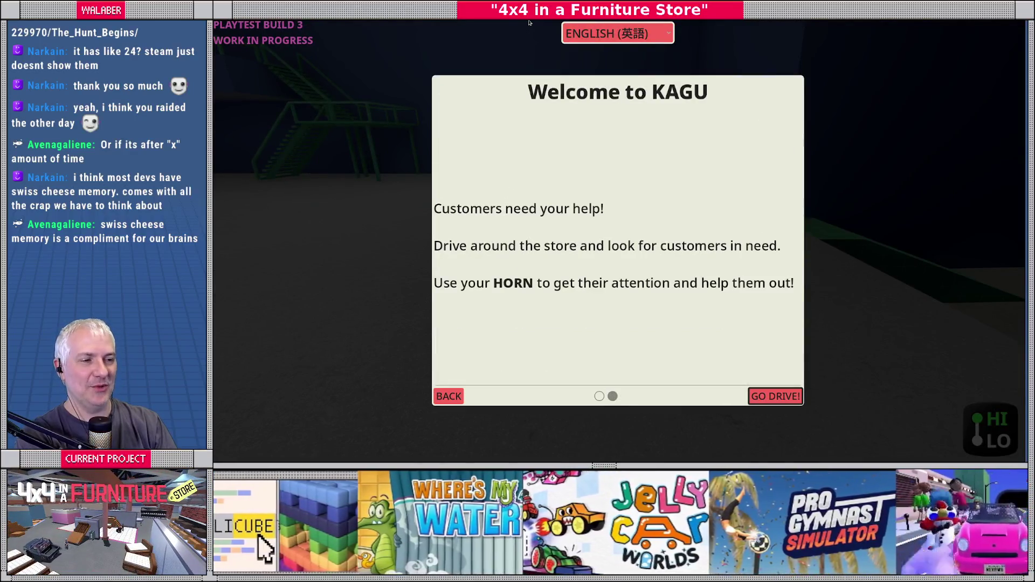
{"action": "key", "text": "Return"}
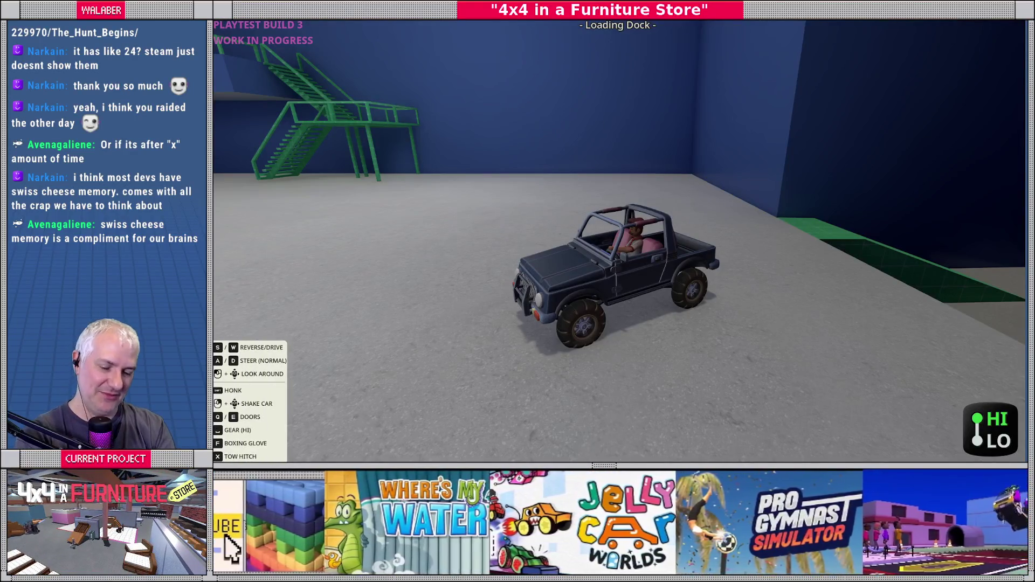
In the dashboard's General Settings, raise the radio volume from off to 50%.
{"action": "key", "text": "Escape"}
{"action": "key", "text": "Down"}
{"action": "key", "text": "Up"}
{"action": "key", "text": "Return"}
{"action": "key", "text": "Down"}
{"action": "key", "text": "Down"}
{"action": "key", "text": "Down"}
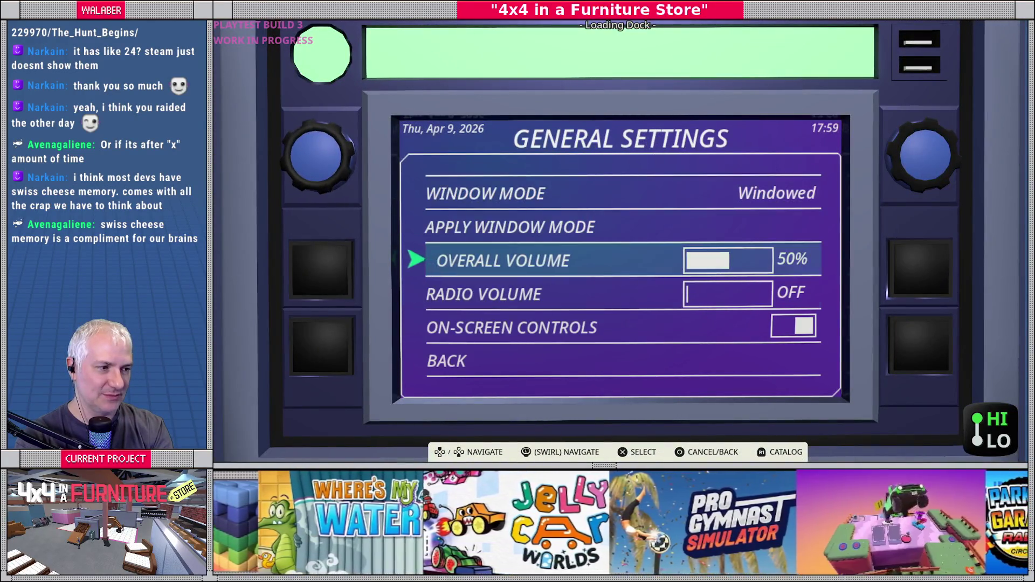
{"action": "key", "text": "Right"}
{"action": "key", "text": "Right"}
{"action": "key", "text": "Right"}
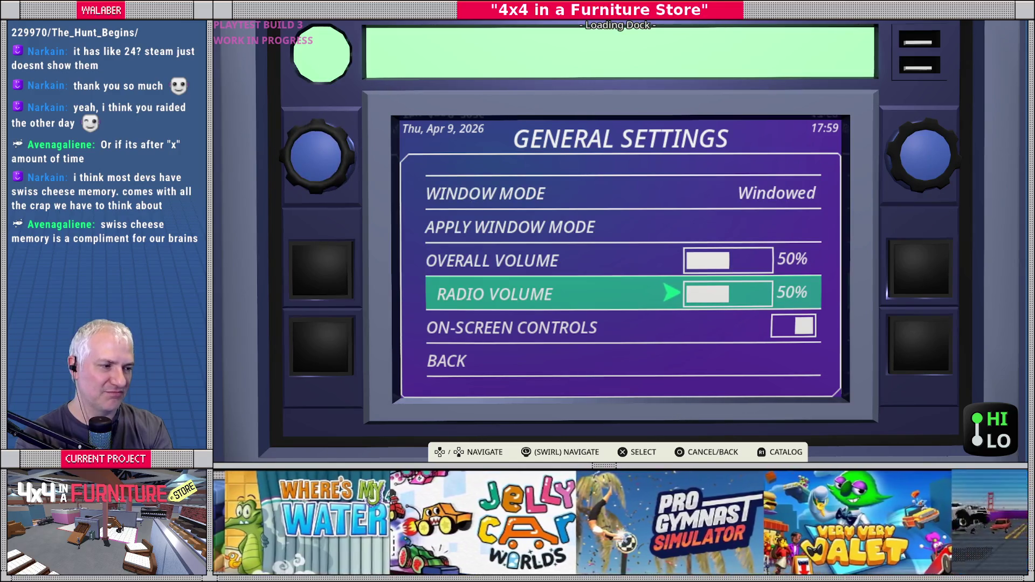
{"action": "key", "text": "Escape"}
{"action": "key", "text": "Escape"}
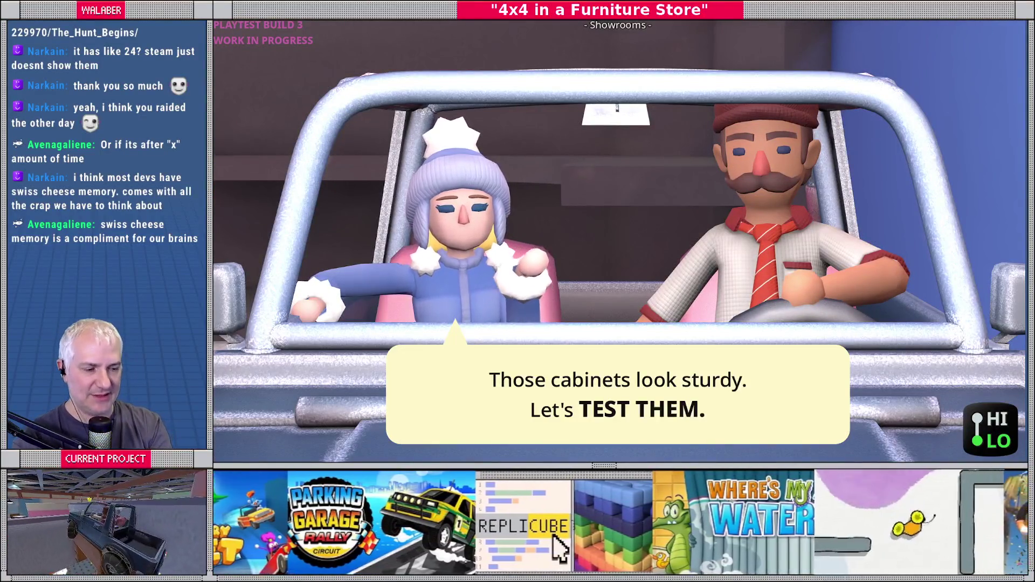
Dismiss the Showrooms customer's cabinet-testing dialogue and resume driving.
{"action": "key", "text": "Return"}
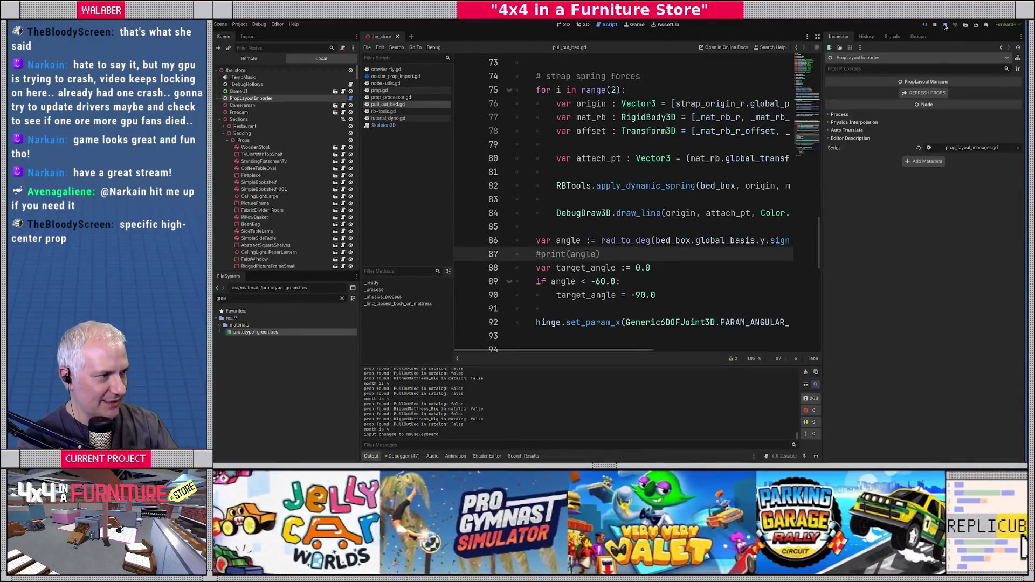
Stop the game, inspect the green blocks under the three wardrobes in 3D, then return to Blender.
{"action": "left_click", "coordinate": [944, 26]}
{"action": "left_click", "coordinate": [583, 25]}
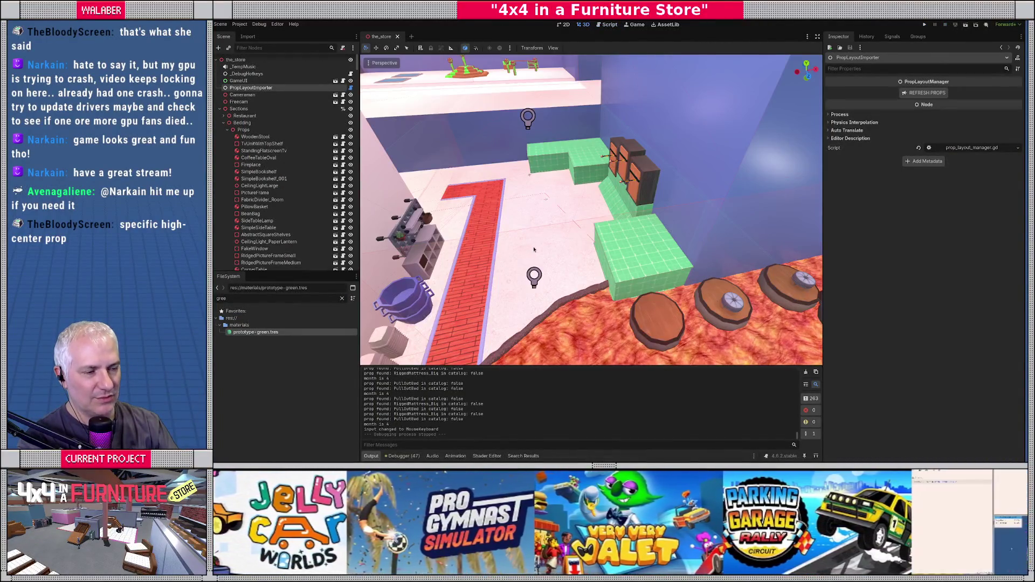
{"action": "scroll", "coordinate": [533, 249], "scroll_direction": "up", "scroll_amount": 8}
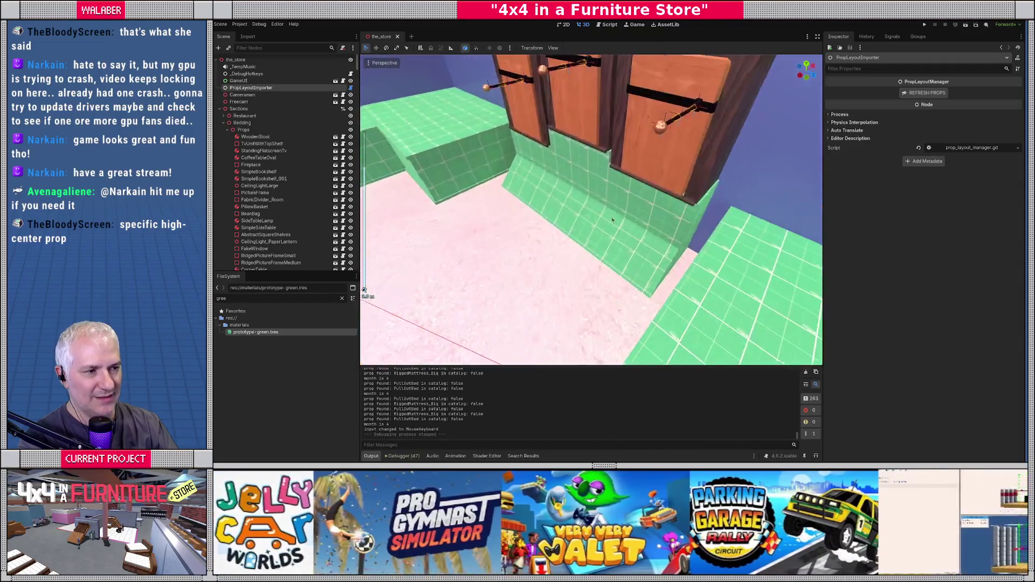
{"action": "mouse_move", "coordinate": [681, 202]}
{"action": "left_mouse_down"}
{"action": "mouse_move", "coordinate": [622, 185]}
{"action": "mouse_move", "coordinate": [561, 135]}
{"action": "left_mouse_up"}
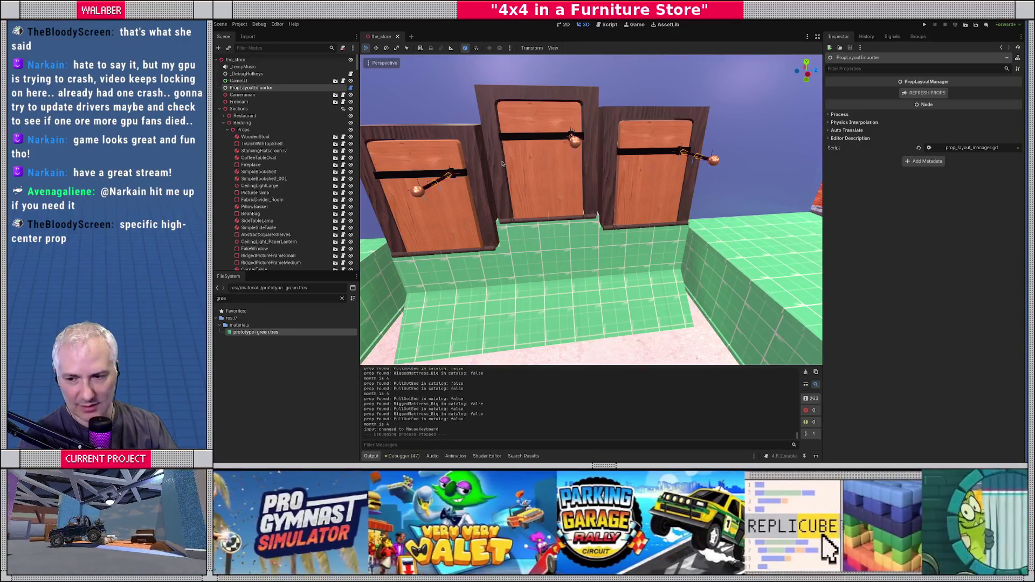
{"action": "mouse_move", "coordinate": [515, 202]}
{"action": "left_mouse_down"}
{"action": "mouse_move", "coordinate": [578, 209]}
{"action": "mouse_move", "coordinate": [663, 263]}
{"action": "left_mouse_up"}
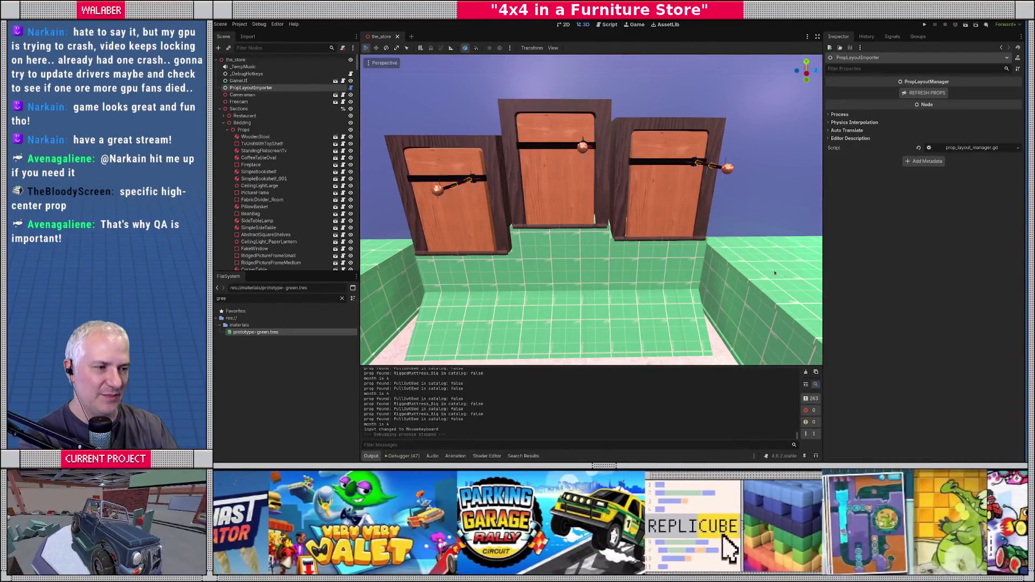
{"action": "mouse_move", "coordinate": [541, 235]}
{"action": "left_mouse_down"}
{"action": "mouse_move", "coordinate": [609, 215]}
{"action": "mouse_move", "coordinate": [696, 210]}
{"action": "mouse_move", "coordinate": [529, 248]}
{"action": "mouse_move", "coordinate": [687, 238]}
{"action": "mouse_move", "coordinate": [553, 246]}
{"action": "mouse_move", "coordinate": [552, 233]}
{"action": "left_mouse_up"}
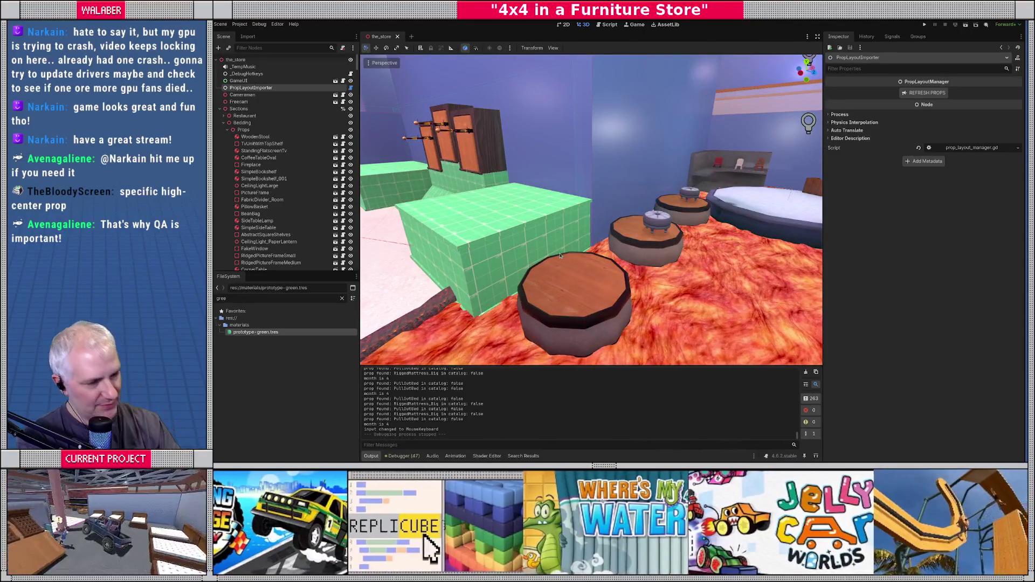
{"action": "key", "text": "alt+Tab"}
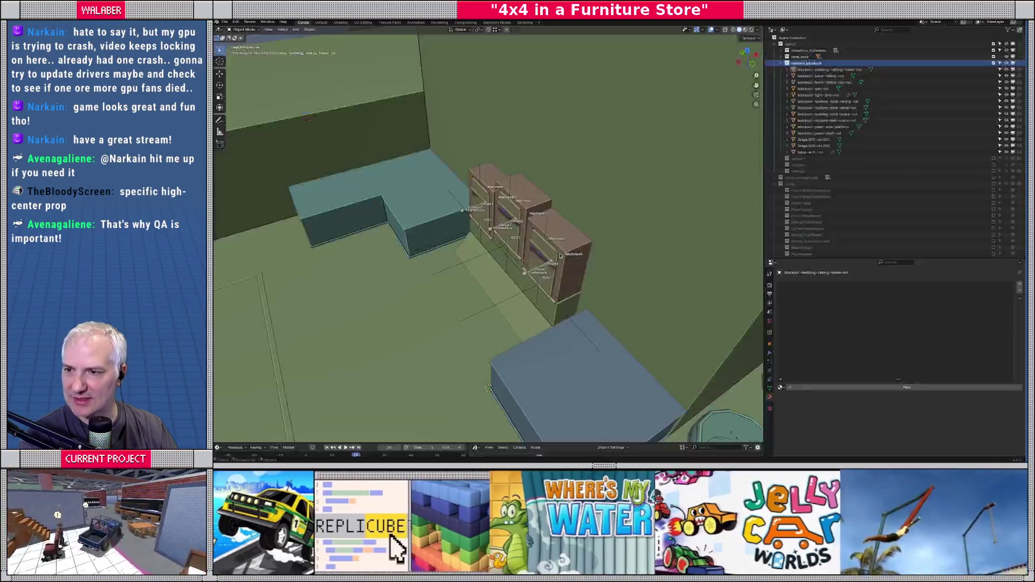
Select the top face of stage block Stage.002-col.001 in Edit Mode, using wireframe.
{"action": "mouse_move", "coordinate": [589, 279]}
{"action": "left_mouse_down"}
{"action": "mouse_move", "coordinate": [563, 192]}
{"action": "mouse_move", "coordinate": [511, 220]}
{"action": "left_mouse_up"}
{"action": "left_click", "coordinate": [523, 197]}
{"action": "key", "text": "Tab"}
{"action": "key", "text": "shift+z"}
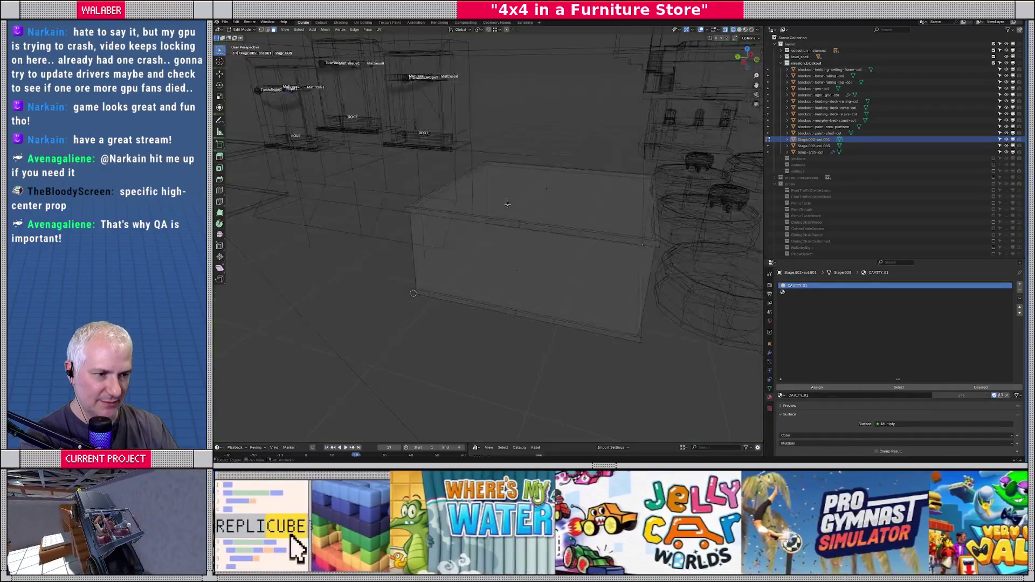
{"action": "left_click_drag", "start_coordinate": [467, 188], "coordinate": [620, 178]}
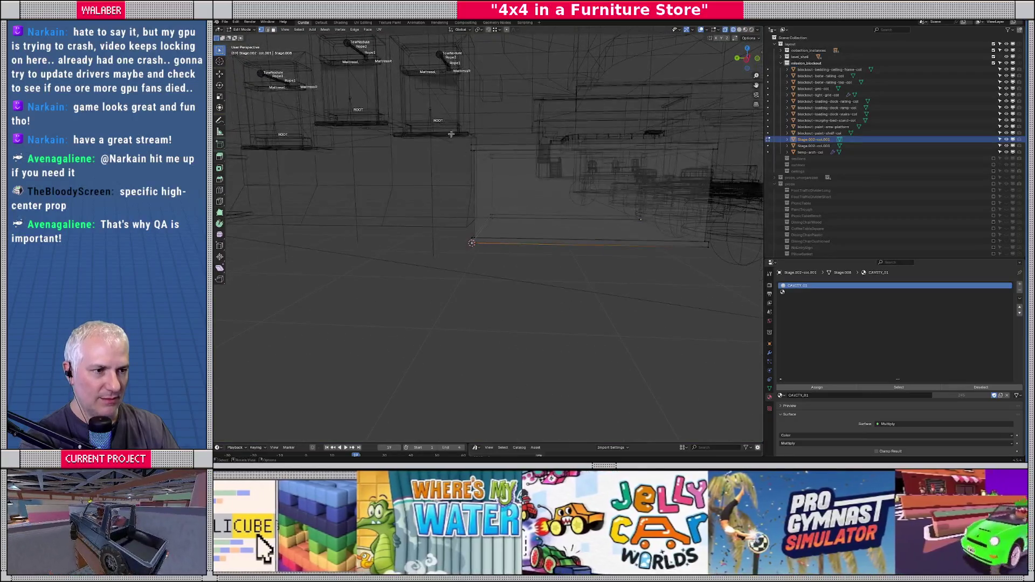
{"action": "left_click", "coordinate": [715, 153], "text": "alt"}
{"action": "key", "text": "shift+z"}
{"action": "left_click_drag", "start_coordinate": [736, 176], "coordinate": [538, 172]}
{"action": "scroll", "coordinate": [538, 173], "scroll_direction": "up", "scroll_amount": 3}
Raise the stage block's top face about 0.73 m vertically, then return to Object Mode.
{"action": "key", "text": "g"}
{"action": "key", "text": "z"}
{"action": "left_click", "coordinate": [503, 130]}
{"action": "scroll", "coordinate": [507, 132], "scroll_direction": "down", "scroll_amount": 5}
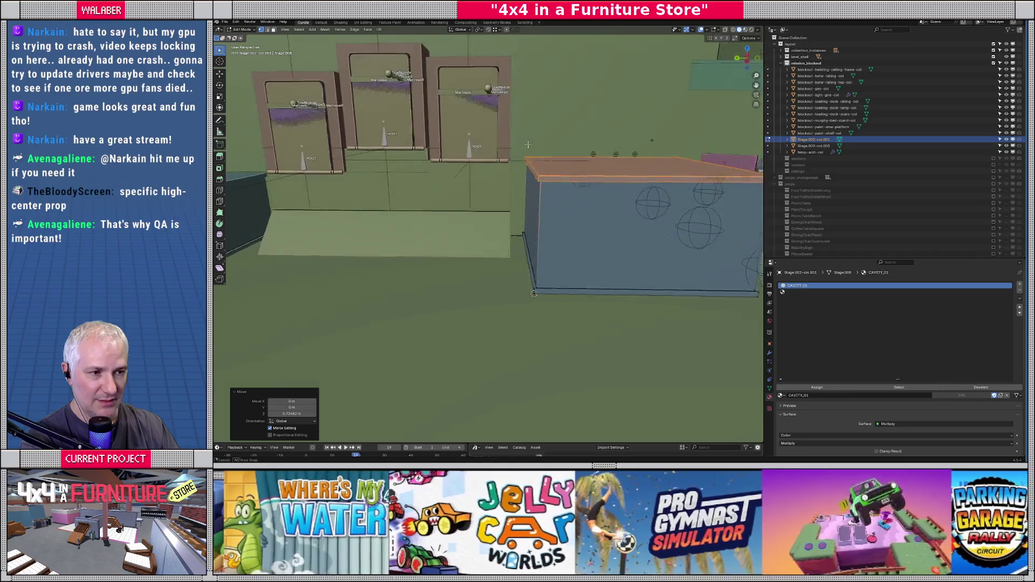
{"action": "key", "text": "g"}
{"action": "key", "text": "z"}
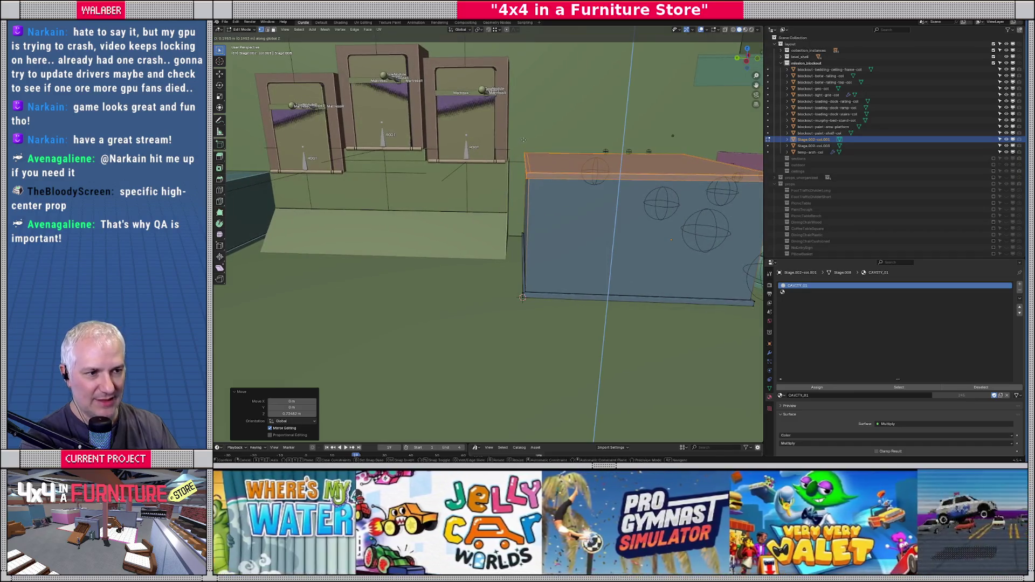
{"action": "left_click", "coordinate": [523, 139]}
{"action": "key", "text": "Tab"}
{"action": "mouse_move", "coordinate": [569, 197]}
{"action": "left_mouse_down"}
{"action": "mouse_move", "coordinate": [484, 211]}
{"action": "mouse_move", "coordinate": [568, 213]}
{"action": "mouse_move", "coordinate": [539, 213]}
{"action": "left_mouse_up"}
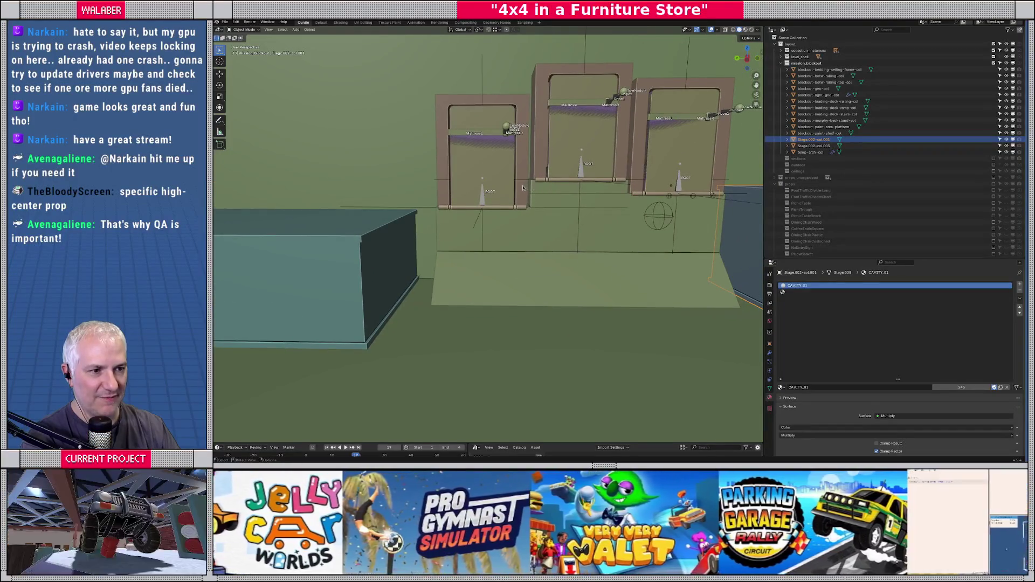
Move the left mattress frame vertically and inspect the three frames from below.
{"action": "left_click", "coordinate": [523, 189]}
{"action": "key", "text": "g"}
{"action": "key", "text": "z"}
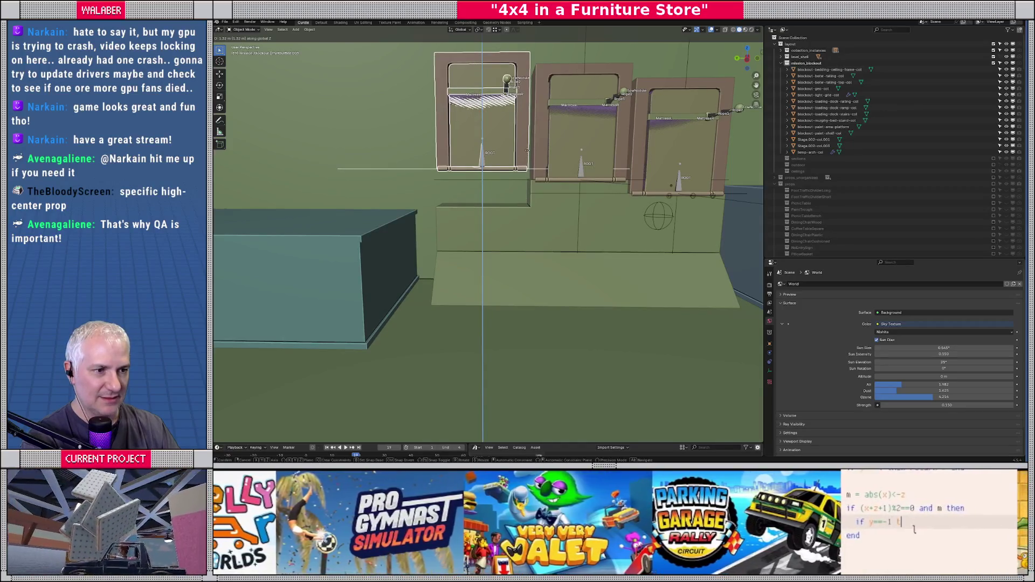
{"action": "left_click", "coordinate": [527, 151]}
{"action": "left_click", "coordinate": [638, 173]}
{"action": "left_click", "coordinate": [554, 161], "text": "shift"}
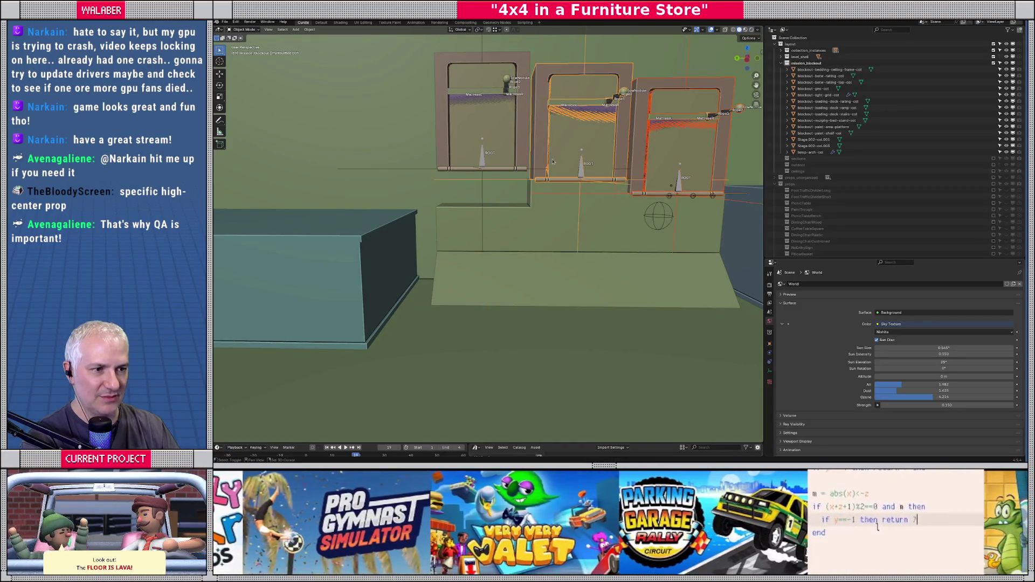
{"action": "left_click", "coordinate": [521, 160], "text": "shift"}
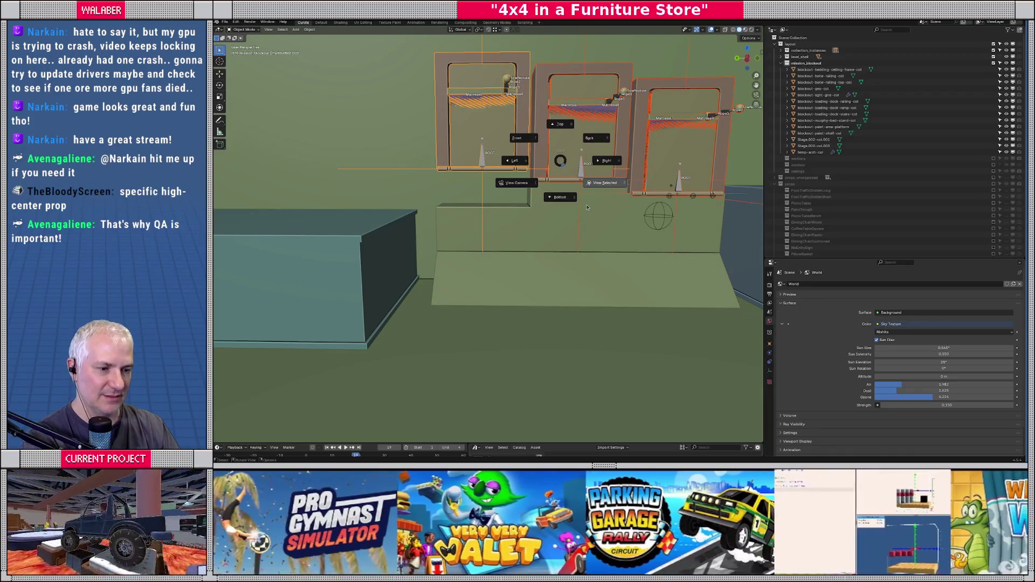
{"action": "key", "text": "2"}
{"action": "left_click_drag", "start_coordinate": [610, 236], "coordinate": [614, 287]}
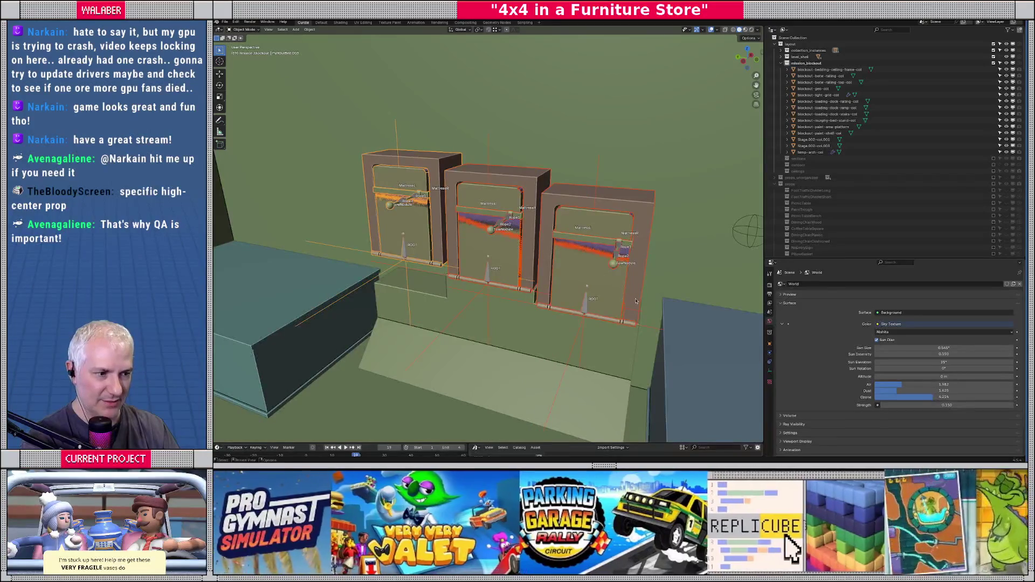
{"action": "left_click", "coordinate": [635, 300]}
{"action": "scroll", "coordinate": [571, 248], "scroll_direction": "up", "scroll_amount": 5}
Move the loading-dock railing 0.5 m vertically.
{"action": "left_click", "coordinate": [514, 199]}
{"action": "scroll", "coordinate": [520, 215], "scroll_direction": "up", "scroll_amount": 5}
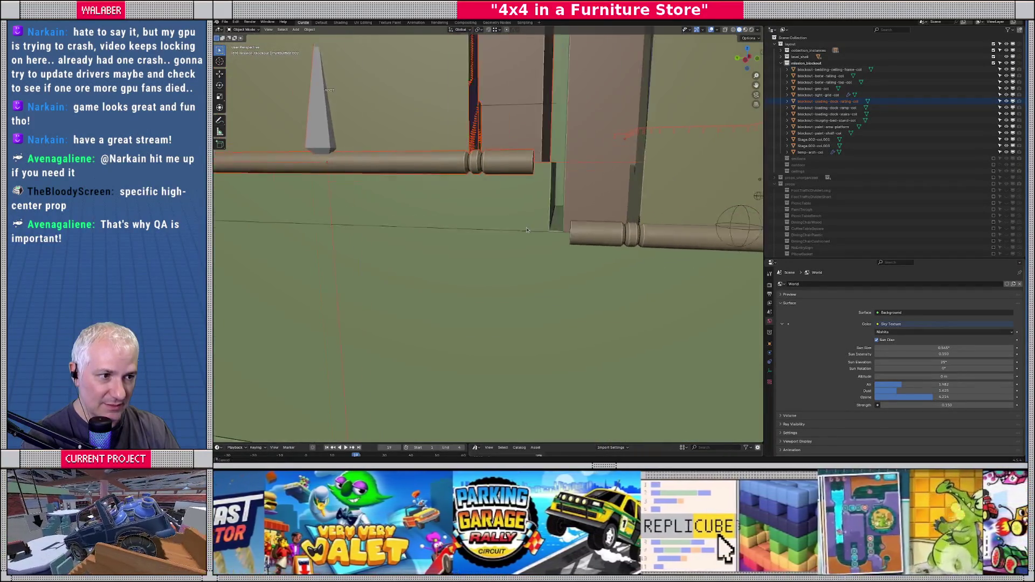
{"action": "key", "text": "g"}
{"action": "key", "text": "z"}
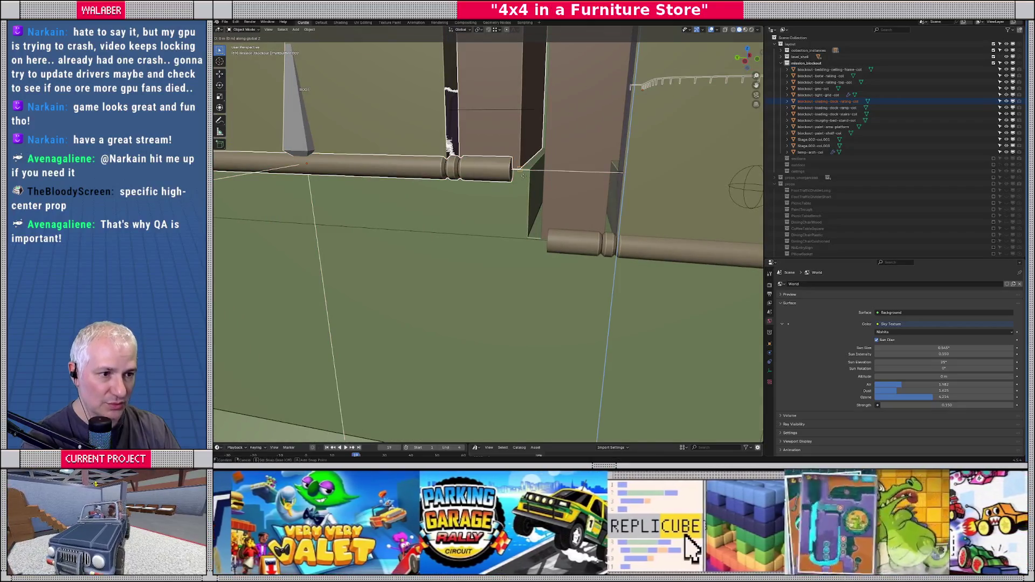
{"action": "left_click", "coordinate": [542, 239]}
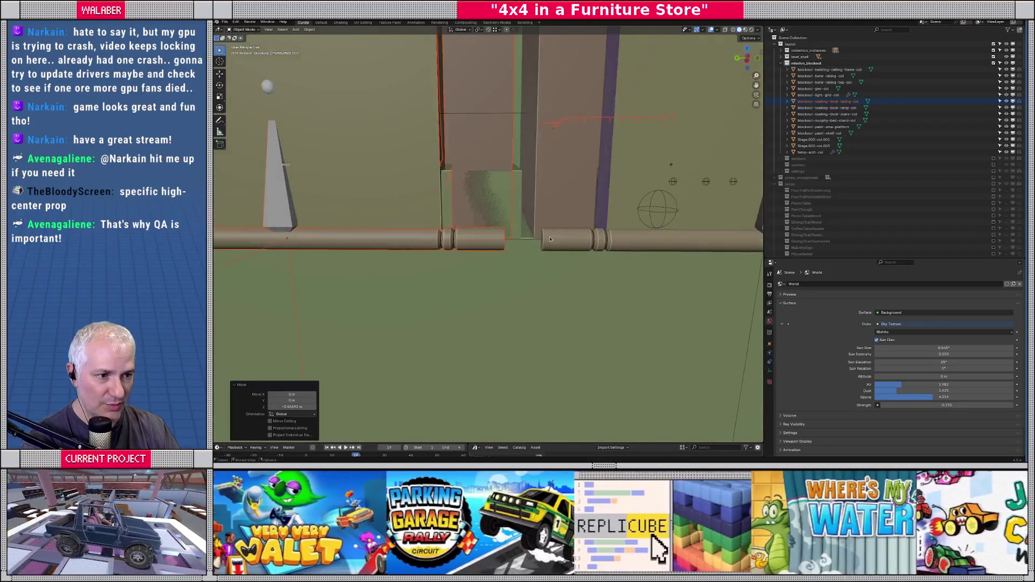
{"action": "scroll", "coordinate": [563, 243], "scroll_direction": "down", "scroll_amount": 5}
{"action": "type", "text": "g"}
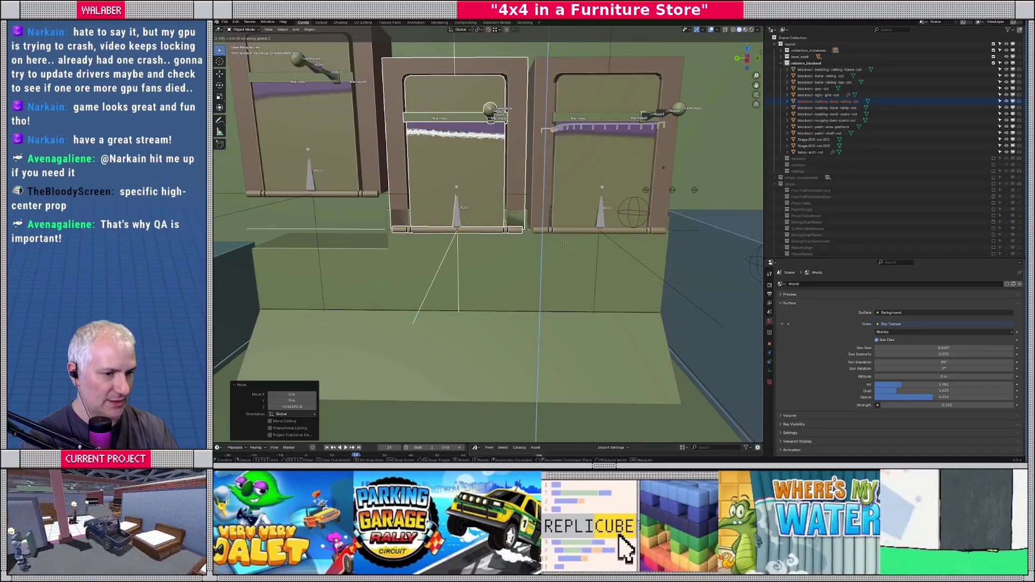
{"action": "type", "text": ".5"}
{"action": "key", "text": "Return"}
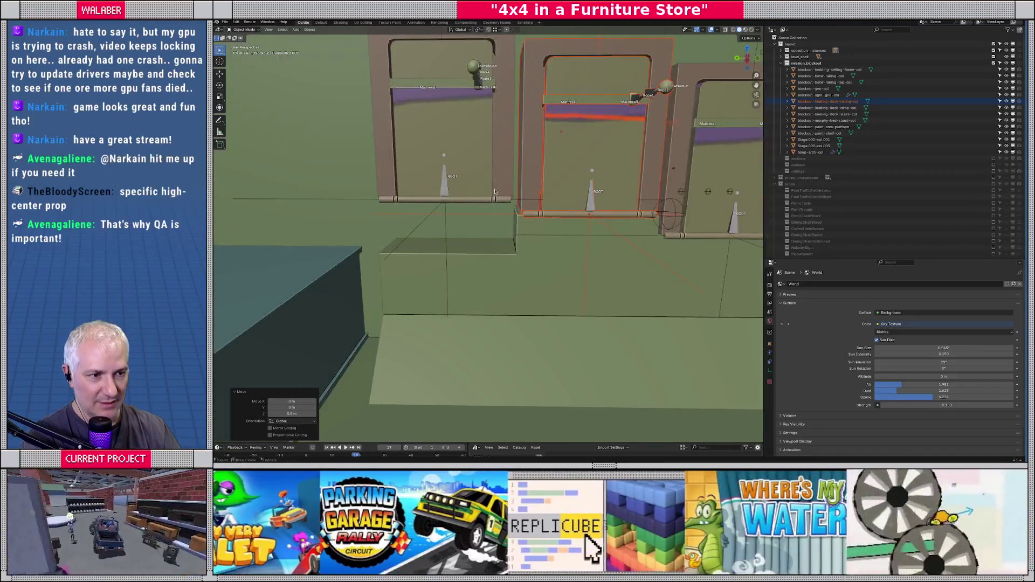
Raise the left railing 0.5 m along Z.
{"action": "left_click", "coordinate": [496, 195]}
{"action": "scroll", "coordinate": [517, 200], "scroll_direction": "up", "scroll_amount": 5}
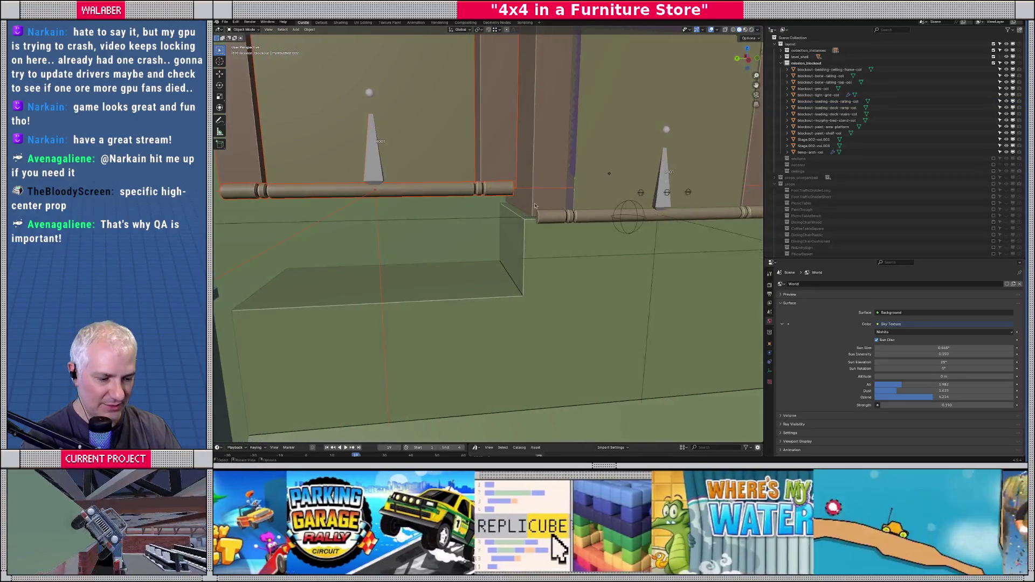
{"action": "key", "text": "g"}
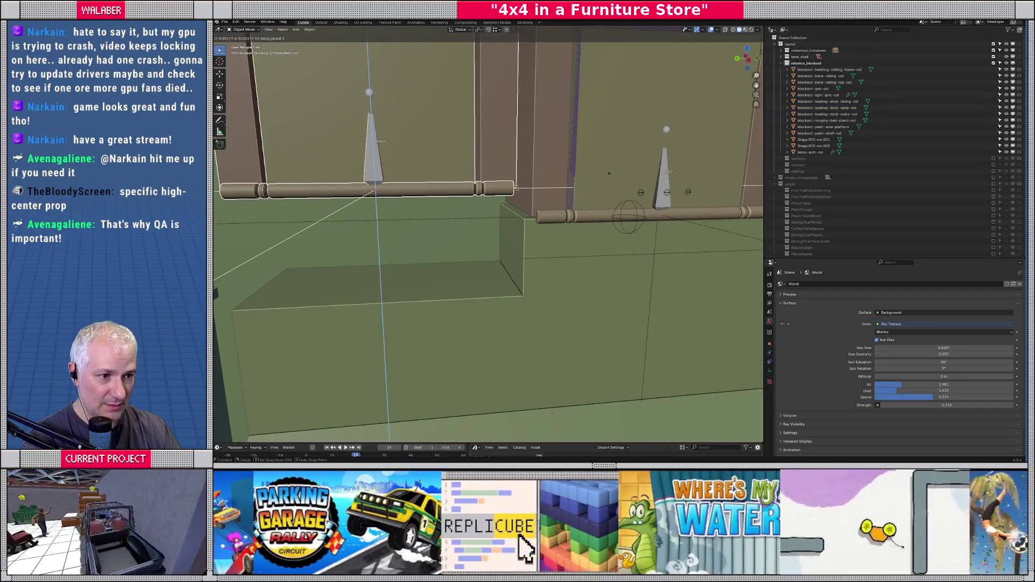
{"action": "left_click", "coordinate": [530, 213]}
{"action": "type", "text": "gz0.5"}
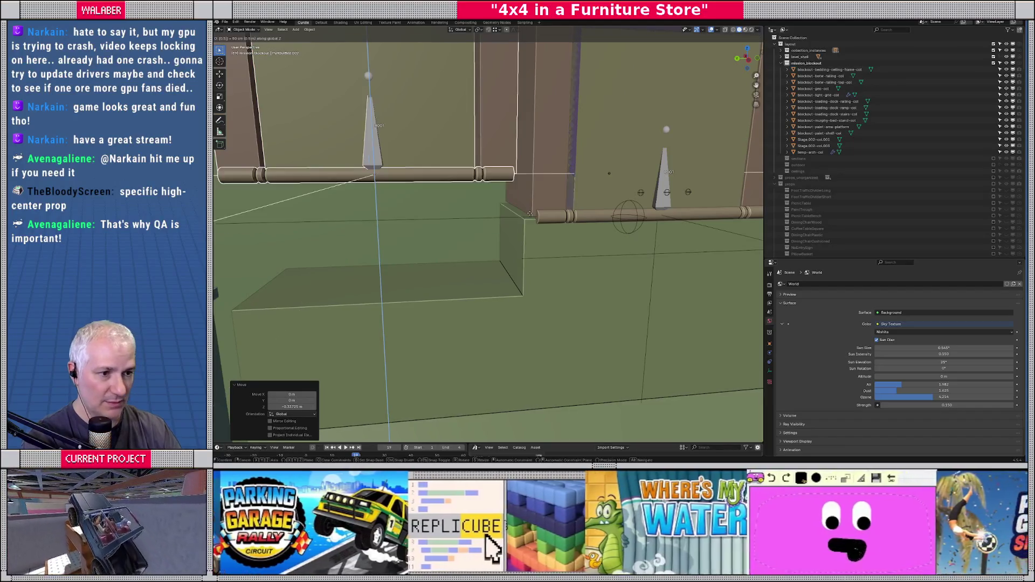
{"action": "key", "text": "Return"}
{"action": "scroll", "coordinate": [517, 204], "scroll_direction": "down", "scroll_amount": 5}
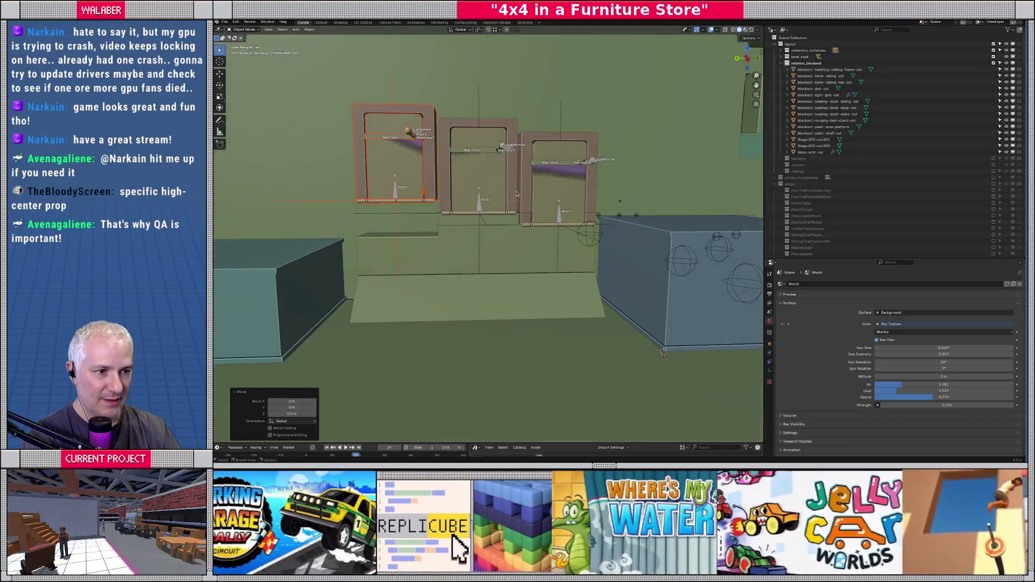
Lower the three bed frames about 0.85 m onto the stand, then nudge them up slightly.
{"action": "left_click", "coordinate": [516, 197], "text": "shift"}
{"action": "left_click", "coordinate": [525, 197], "text": "shift"}
{"action": "scroll", "coordinate": [539, 215], "scroll_direction": "up", "scroll_amount": 4}
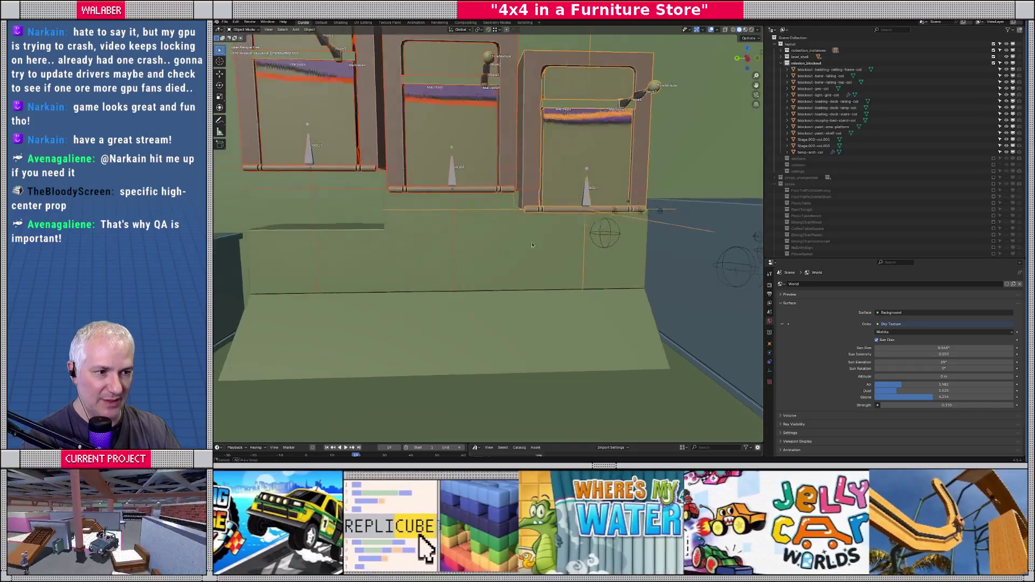
{"action": "key", "text": "g"}
{"action": "key", "text": "z"}
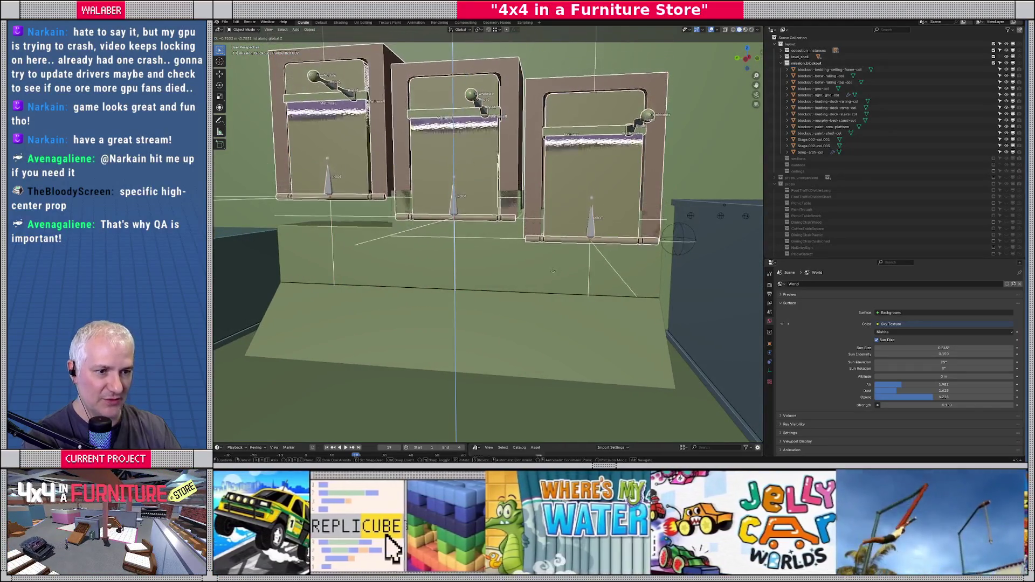
{"action": "left_click", "coordinate": [553, 276]}
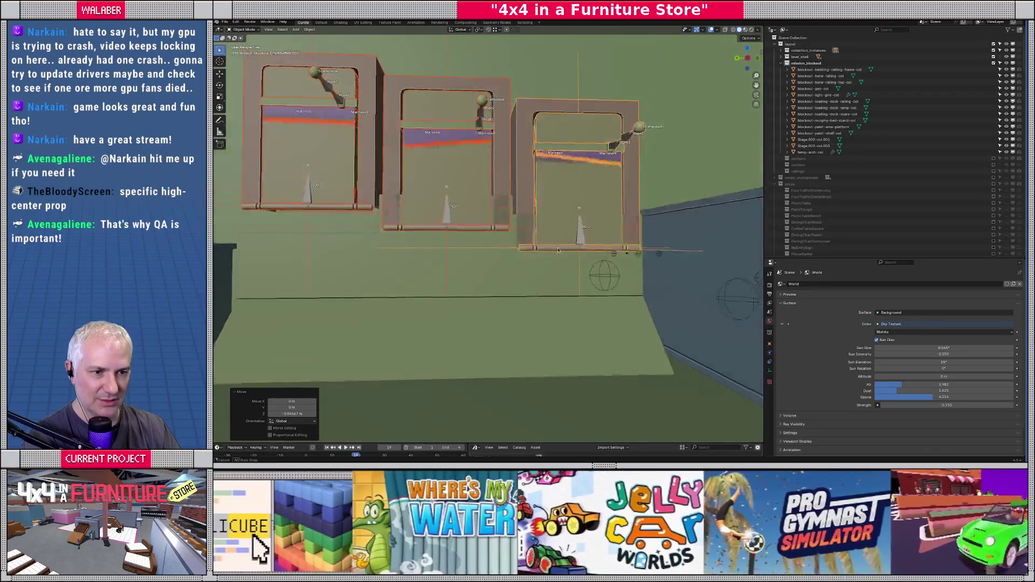
{"action": "key", "text": "g"}
{"action": "key", "text": "z"}
{"action": "left_click", "coordinate": [558, 249]}
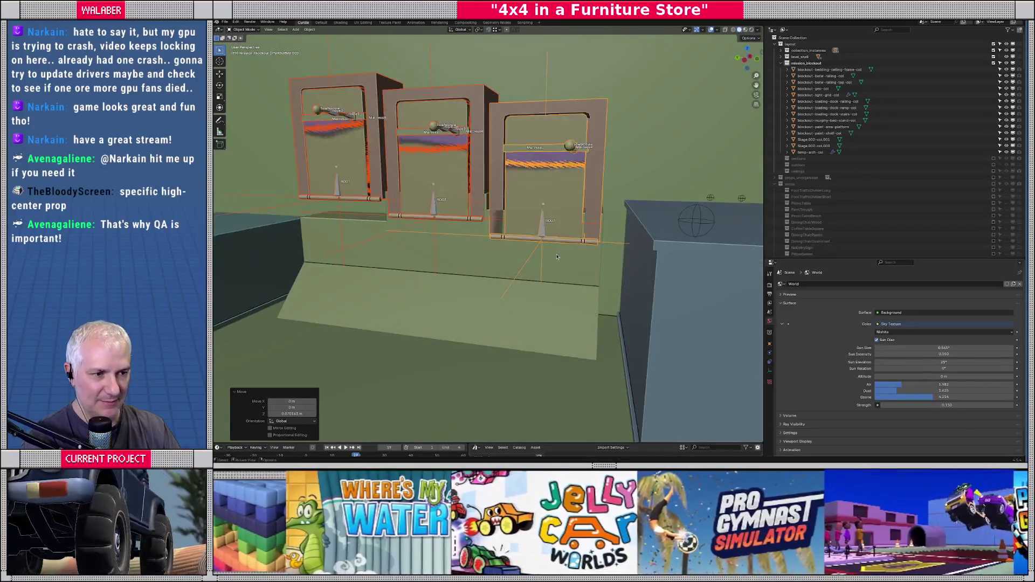
Select the bed stand and enter Edit Mode on its mesh.
{"action": "left_click", "coordinate": [484, 262]}
{"action": "key", "text": "Tab"}
{"action": "scroll", "coordinate": [496, 250], "scroll_direction": "up", "scroll_amount": 5}
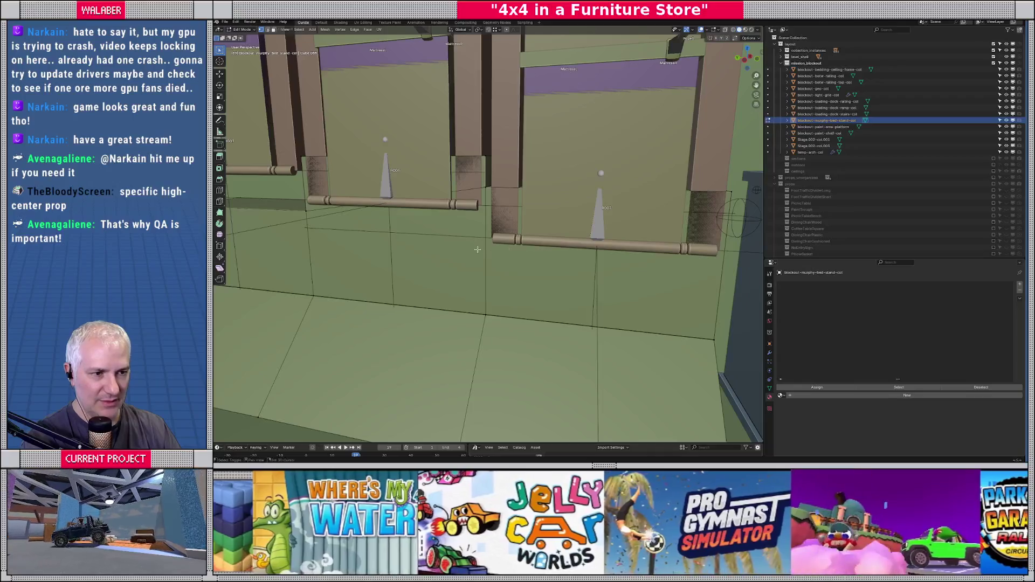
Isolate the bed stand in Local View, view it from the side, and merge the first step's vertices At Last.
{"action": "scroll", "coordinate": [507, 242], "scroll_direction": "down", "scroll_amount": 4}
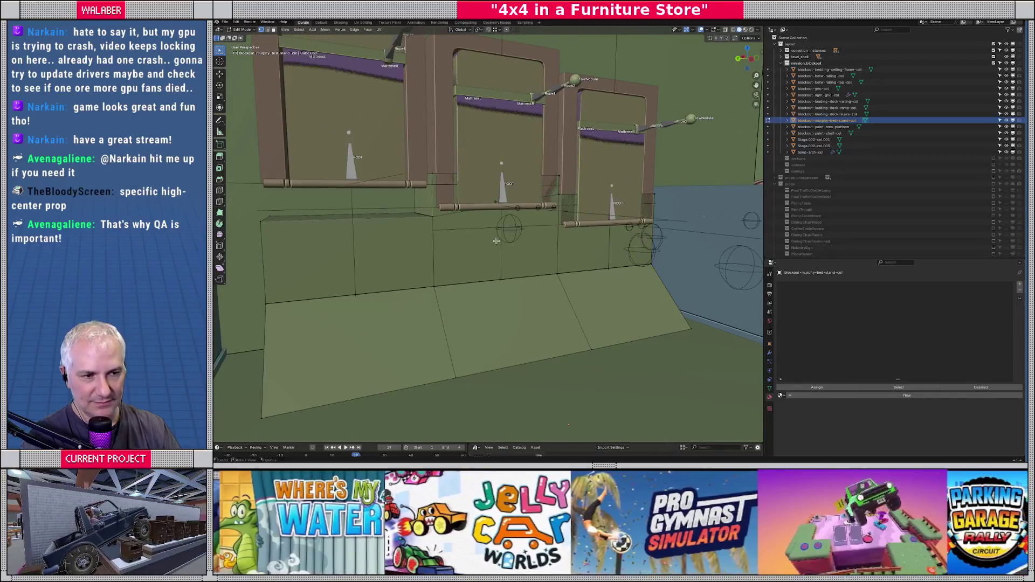
{"action": "key", "text": "KP_Divide"}
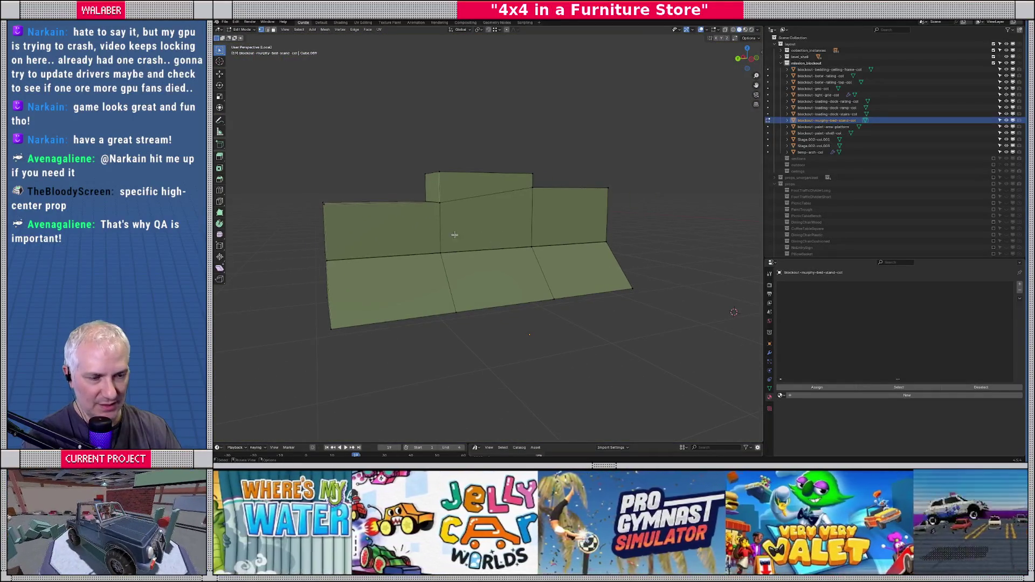
{"action": "scroll", "coordinate": [453, 230], "scroll_direction": "up", "scroll_amount": 3}
{"action": "scroll", "coordinate": [485, 220], "scroll_direction": "up", "scroll_amount": 2}
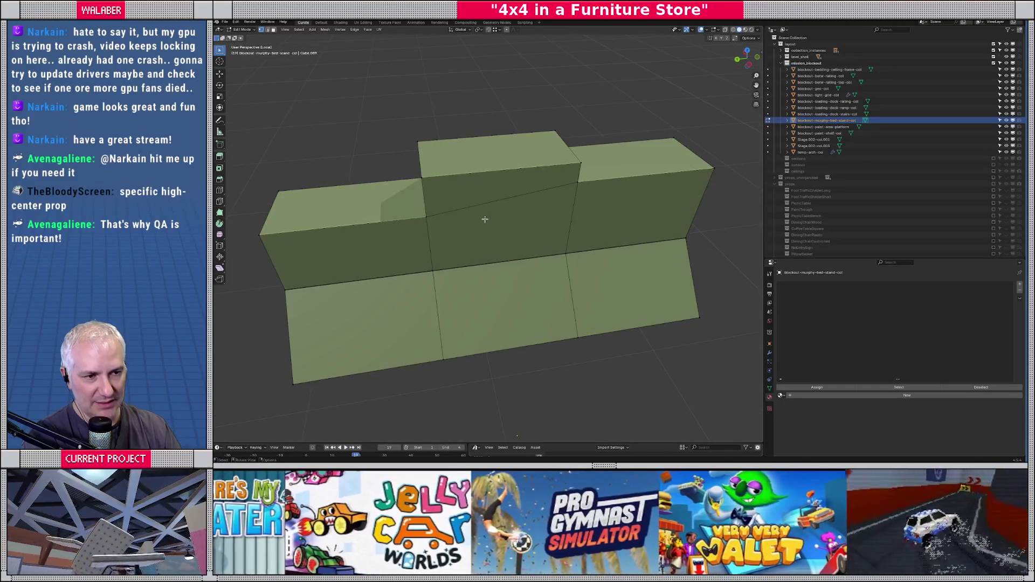
{"action": "key", "text": "KP_4"}
{"action": "key", "text": "KP_4"}
{"action": "key", "text": "KP_4"}
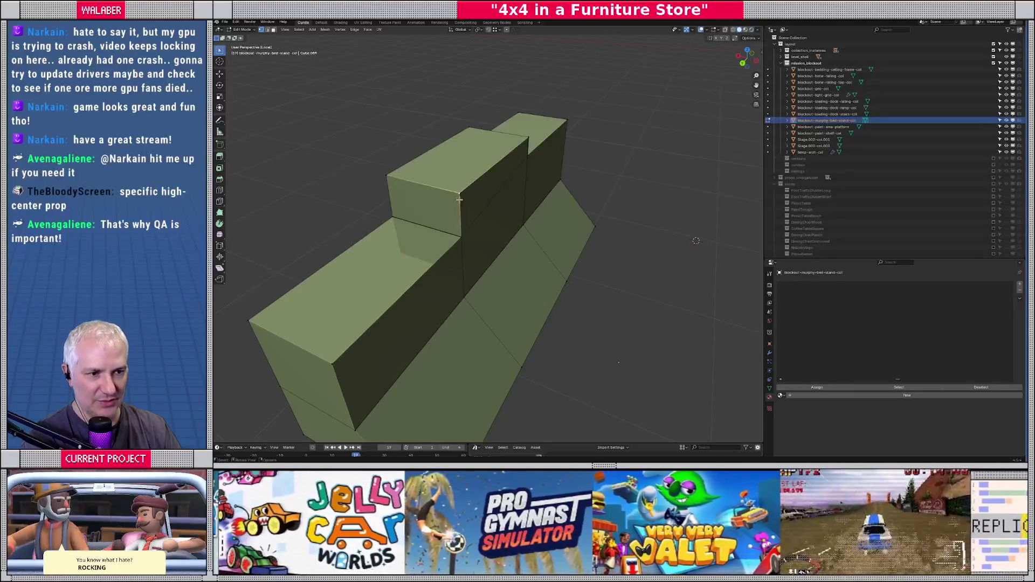
{"action": "key", "text": "m"}
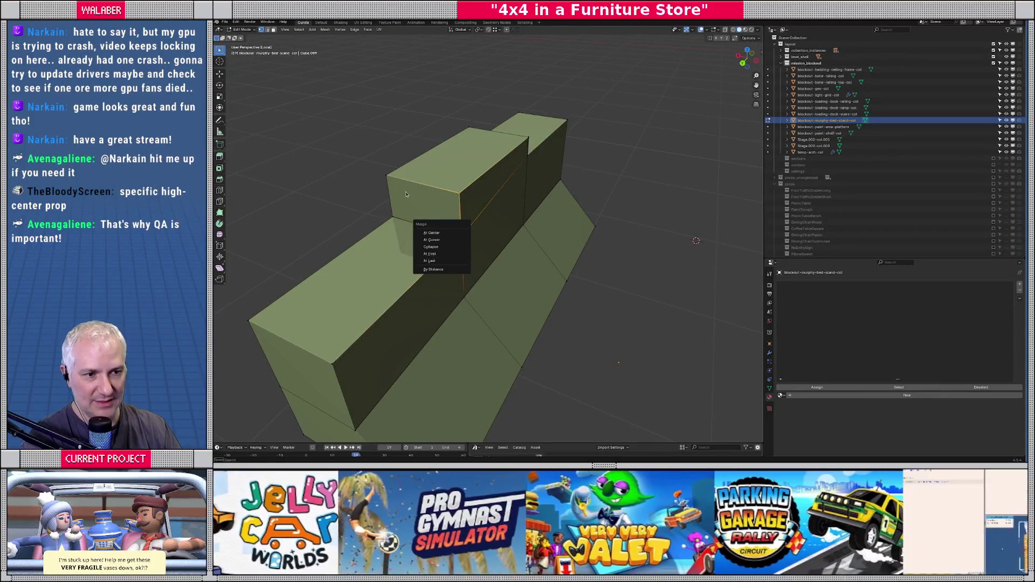
{"action": "key", "text": "m"}
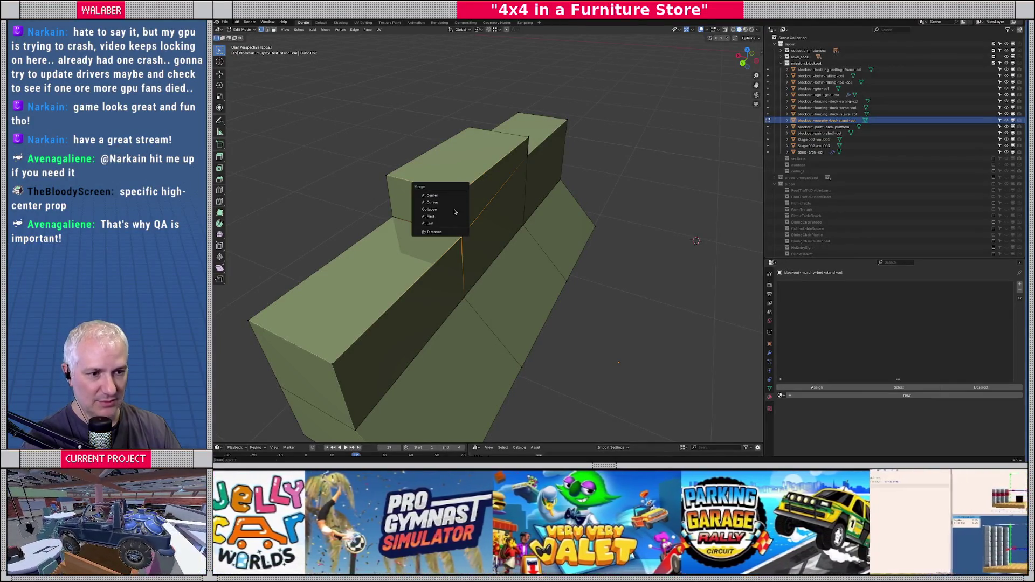
{"action": "left_click", "coordinate": [452, 224]}
Merge the remaining step corner vertices At Last, then exit Local View.
{"action": "left_click", "coordinate": [387, 182]}
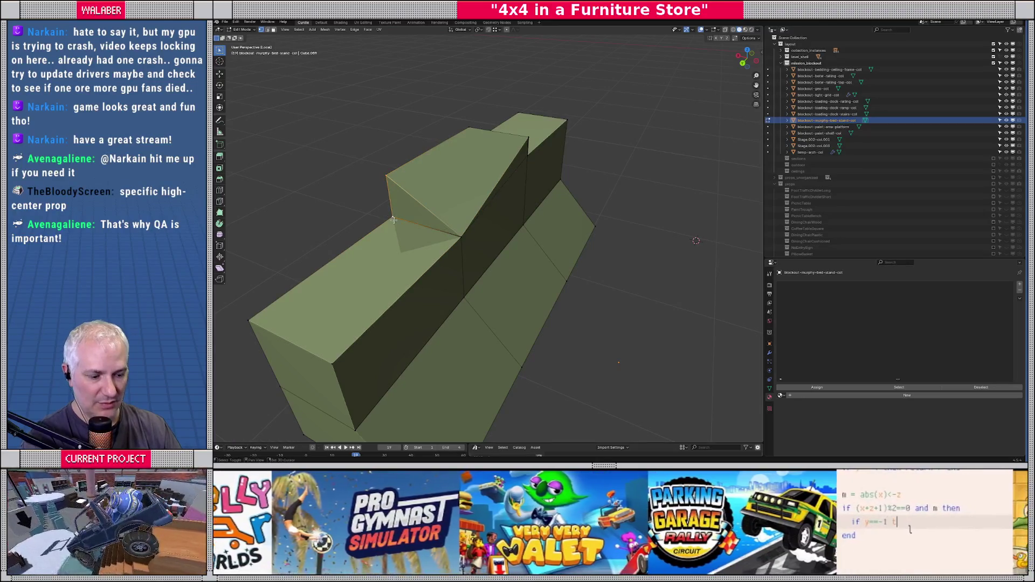
{"action": "key", "text": "m"}
{"action": "left_click", "coordinate": [393, 220]}
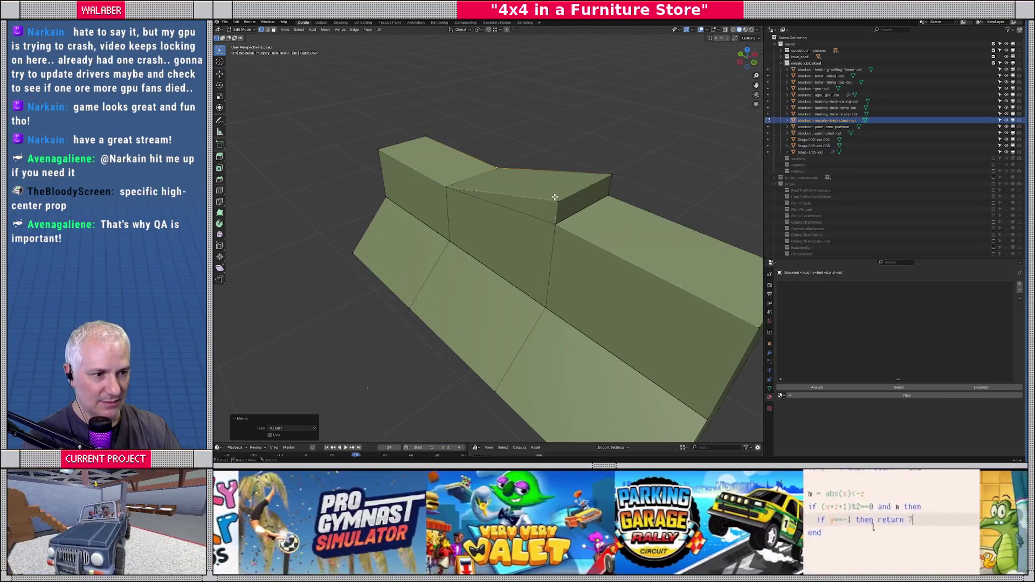
{"action": "left_click", "coordinate": [558, 224]}
{"action": "key", "text": "m"}
{"action": "left_click", "coordinate": [558, 223]}
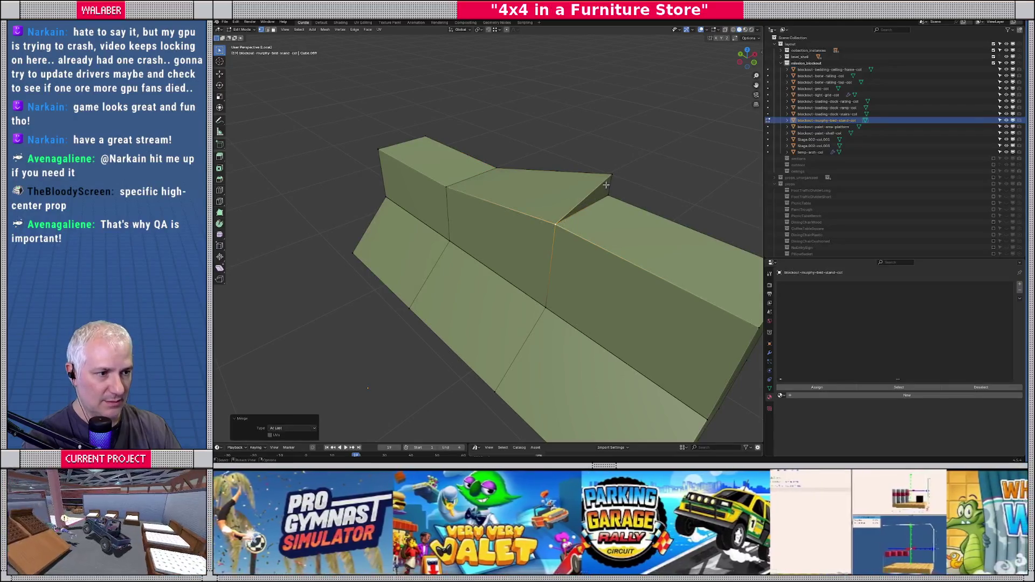
{"action": "key", "text": "m"}
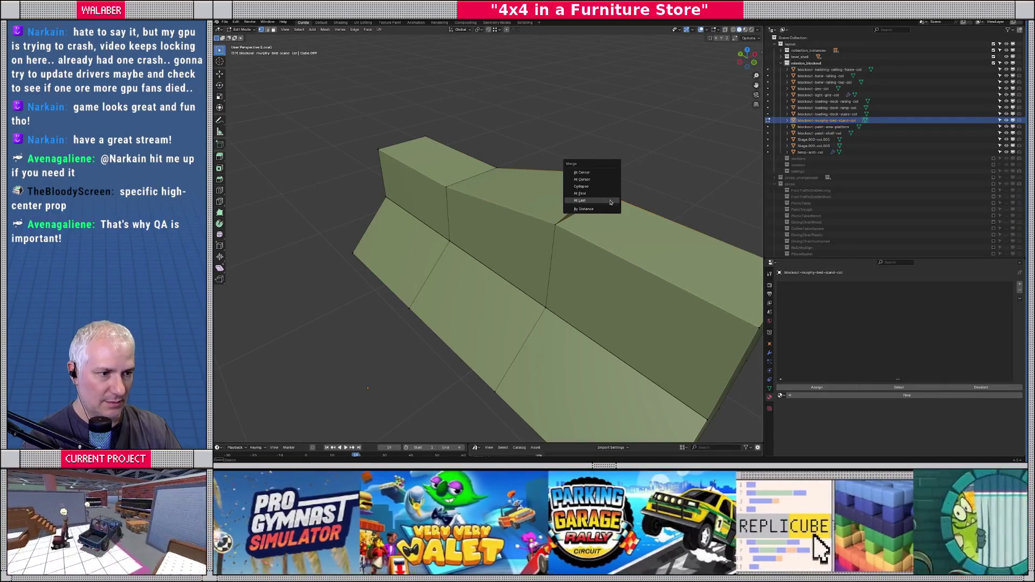
{"action": "left_click", "coordinate": [611, 202]}
{"action": "key", "text": "KP_Divide"}
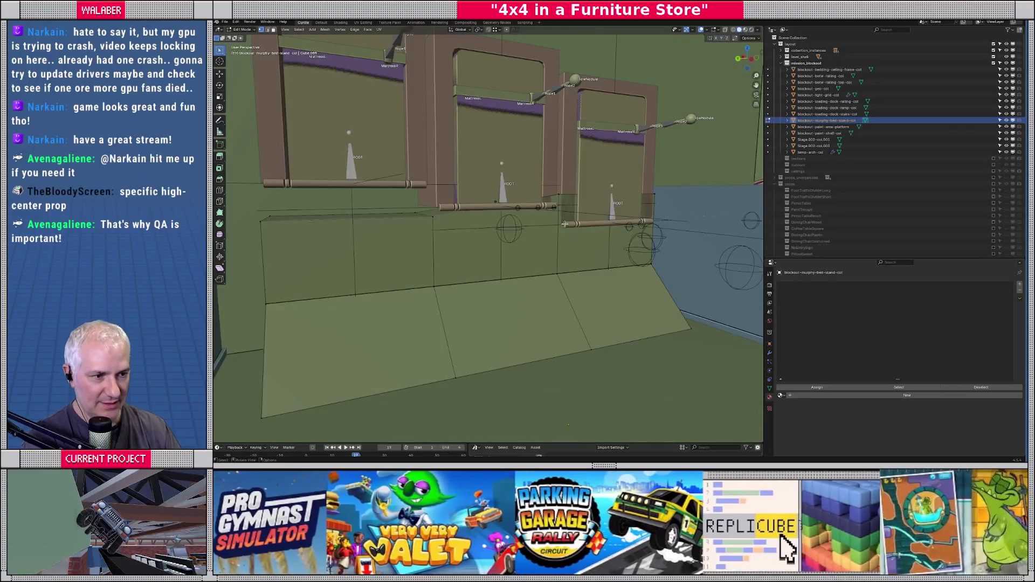
Lower the bed stand's left top face 0.535 m vertically.
{"action": "key", "text": "KP_Decimal"}
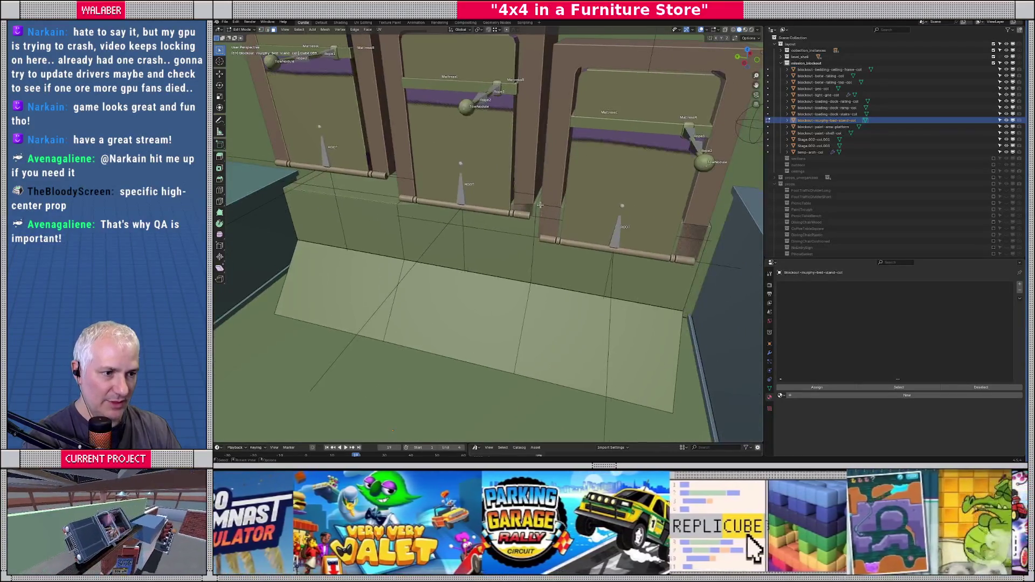
{"action": "left_click", "coordinate": [385, 200], "text": "shift"}
{"action": "left_click", "coordinate": [385, 201]}
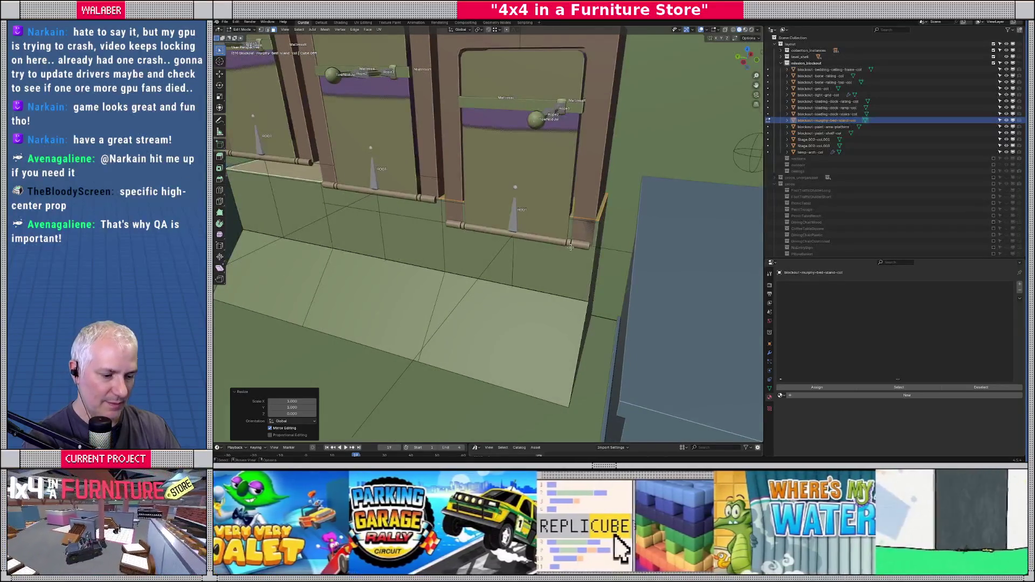
{"action": "key", "text": "g"}
{"action": "key", "text": "z"}
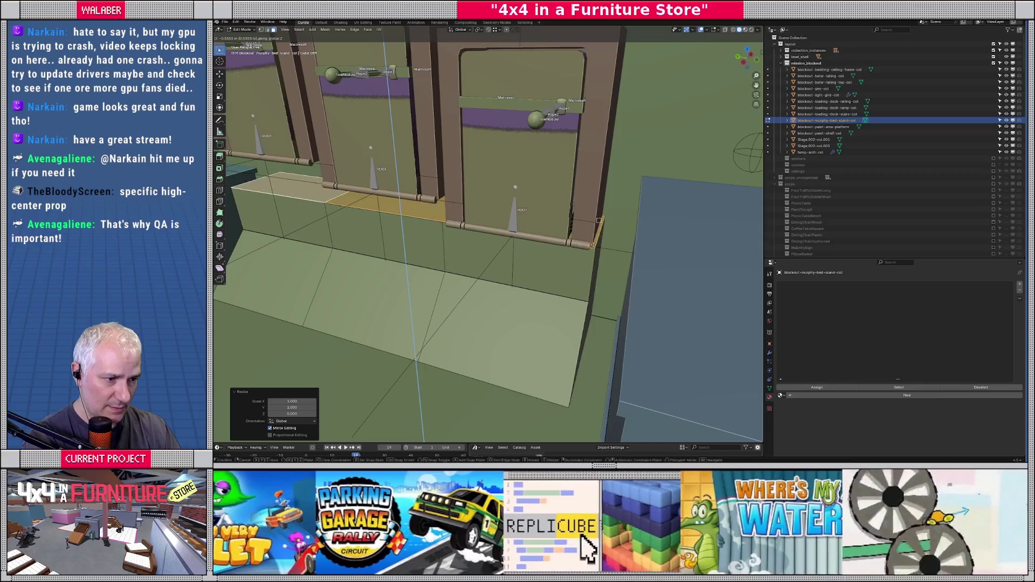
{"action": "left_click", "coordinate": [593, 245]}
{"action": "key", "text": "KP_Decimal"}
{"action": "left_click_drag", "start_coordinate": [481, 259], "coordinate": [470, 253]}
Extrude the stand's left and right top faces upward twice by 0.5 m.
{"action": "left_click", "coordinate": [419, 207]}
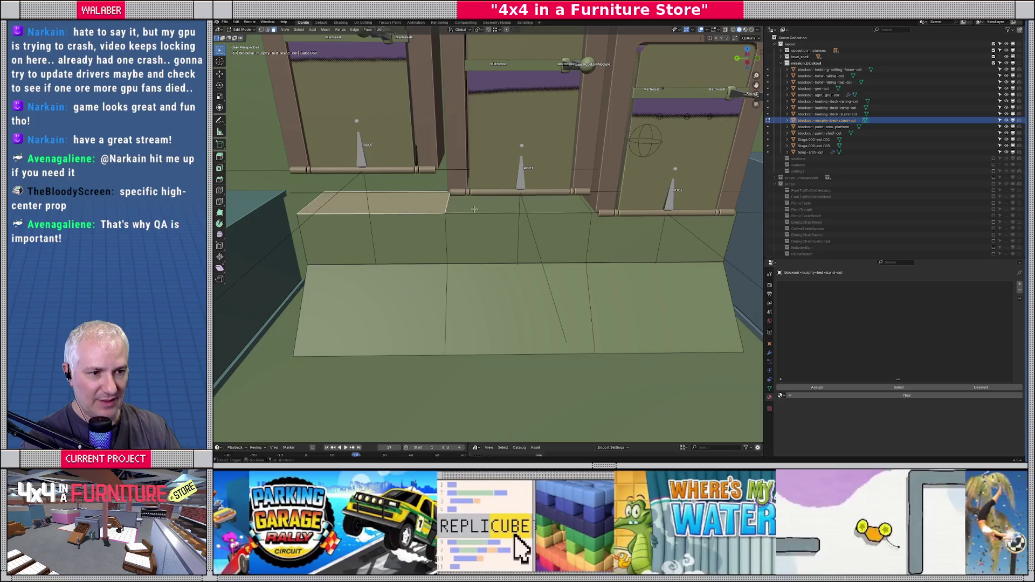
{"action": "left_click", "coordinate": [474, 209], "text": "shift"}
{"action": "left_click_drag", "start_coordinate": [576, 221], "coordinate": [513, 233]}
{"action": "type", "text": "e0.5"}
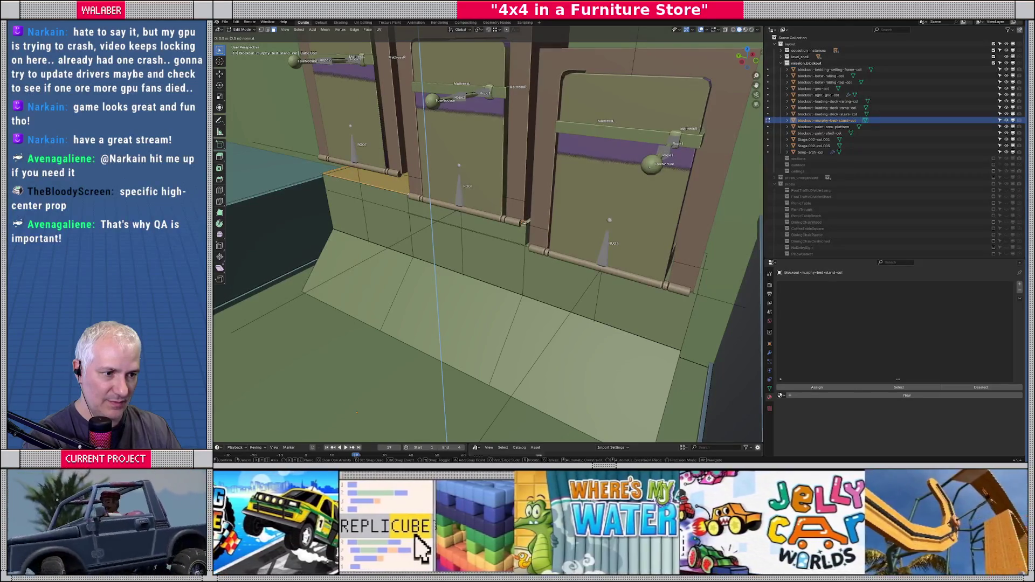
{"action": "key", "text": "Return"}
{"action": "left_click_drag", "start_coordinate": [523, 223], "coordinate": [505, 244]}
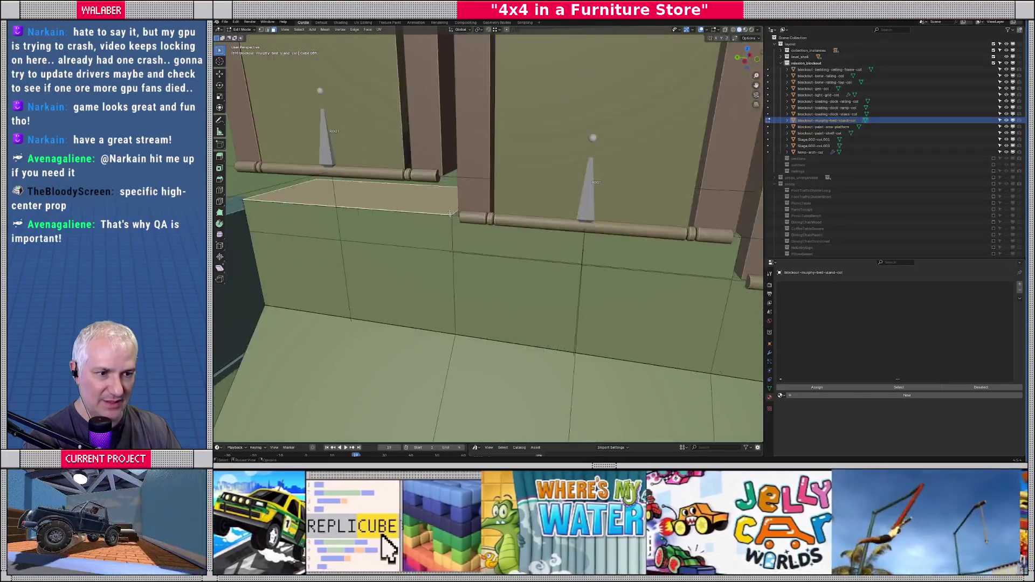
{"action": "scroll", "coordinate": [454, 216], "scroll_direction": "up", "scroll_amount": 3}
{"action": "type", "text": "e"}
{"action": "type", "text": ".5"}
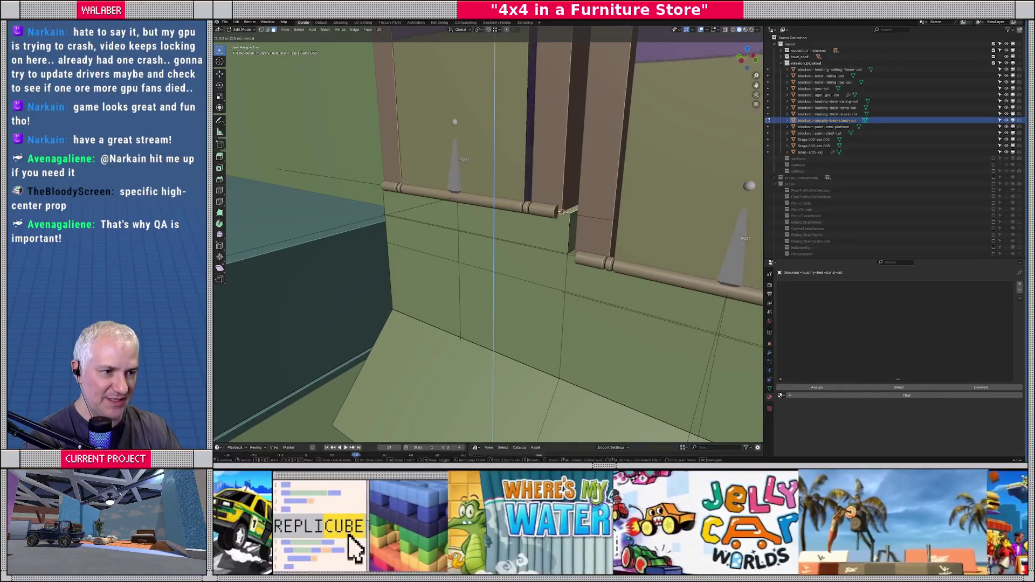
{"action": "key", "text": "Return"}
{"action": "scroll", "coordinate": [537, 268], "scroll_direction": "down", "scroll_amount": 5}
Check the bed stand in Object Mode, then go back into its Edit Mode.
{"action": "key", "text": "Tab"}
{"action": "scroll", "coordinate": [544, 265], "scroll_direction": "down", "scroll_amount": 1}
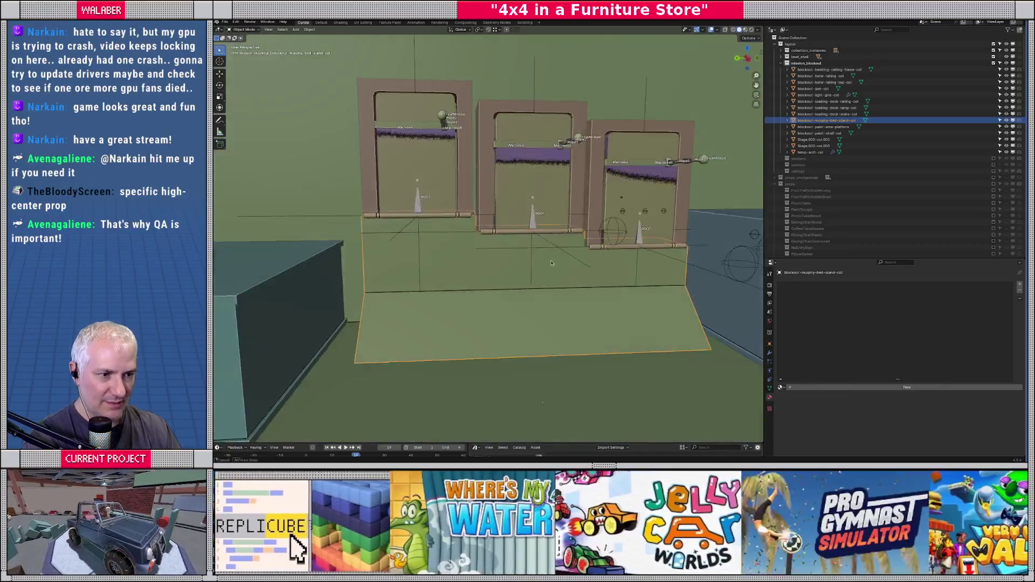
{"action": "left_click_drag", "start_coordinate": [551, 263], "coordinate": [496, 259]}
{"action": "scroll", "coordinate": [493, 308], "scroll_direction": "up", "scroll_amount": 3}
{"action": "key", "text": "Tab"}
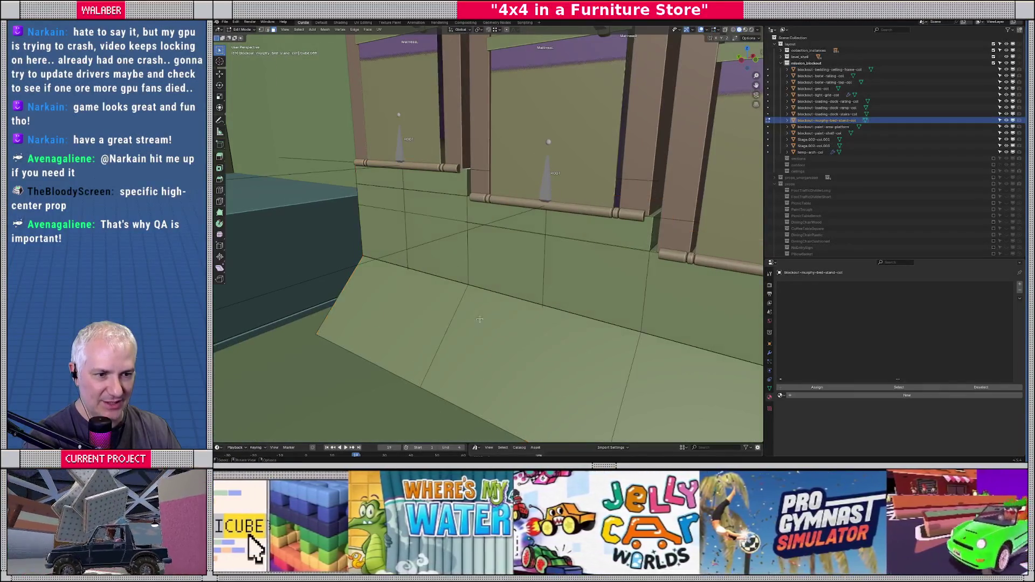
{"action": "scroll", "coordinate": [448, 284], "scroll_direction": "up", "scroll_amount": 2}
{"action": "mouse_move", "coordinate": [448, 285]}
{"action": "left_mouse_down"}
{"action": "mouse_move", "coordinate": [439, 287]}
{"action": "mouse_move", "coordinate": [451, 294]}
{"action": "left_mouse_up"}
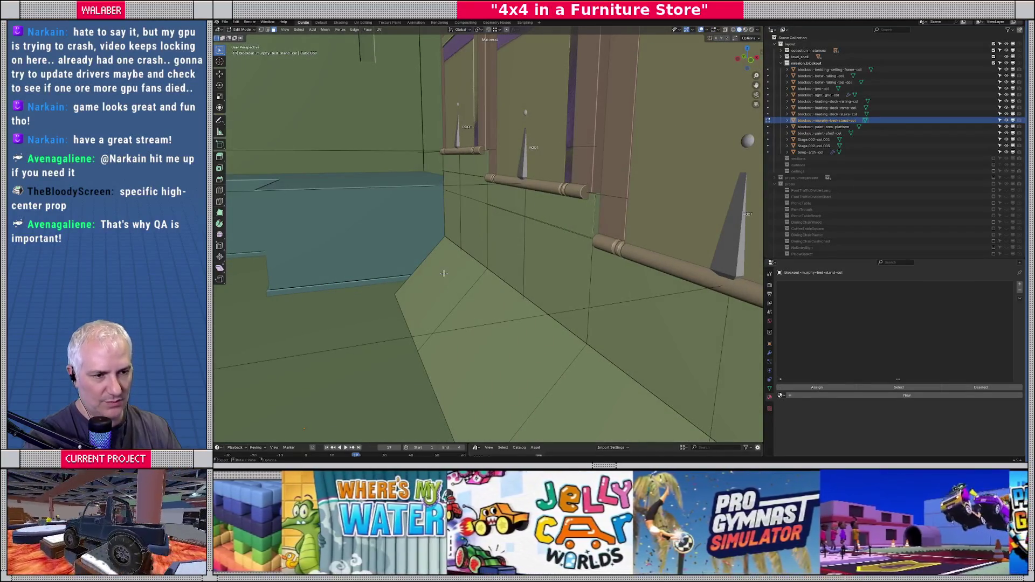
Add a loop cut across the sloped ledge floor and raise that edge loop 0.5 m.
{"action": "key", "text": "ctrl+r"}
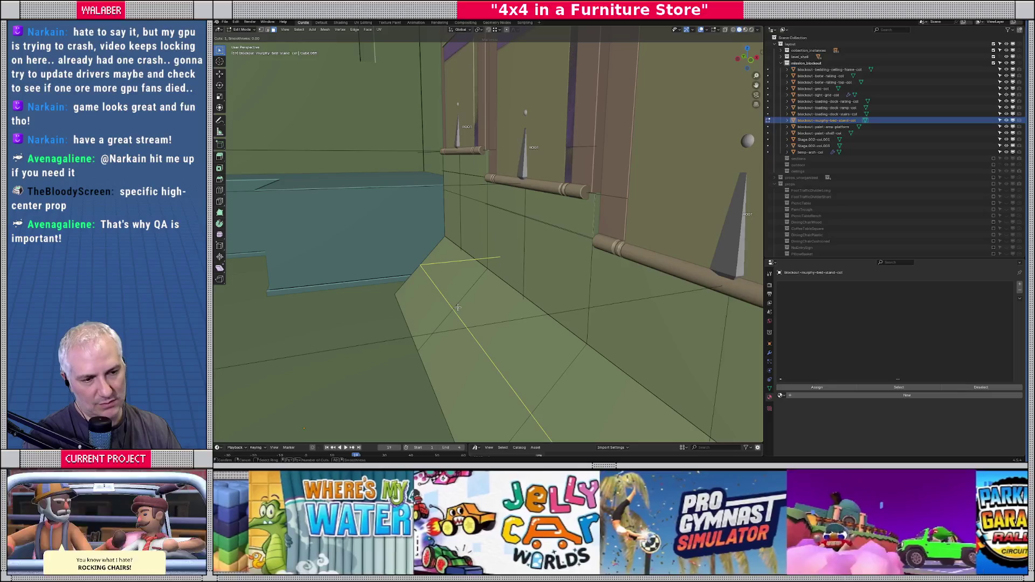
{"action": "left_click", "coordinate": [458, 307]}
{"action": "right_click", "coordinate": [457, 308]}
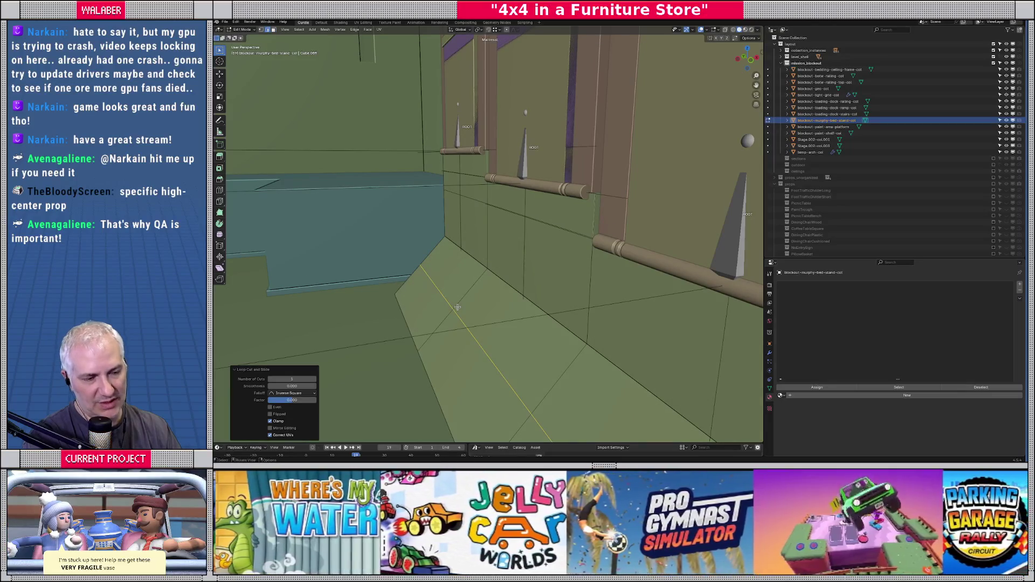
{"action": "key", "text": "3"}
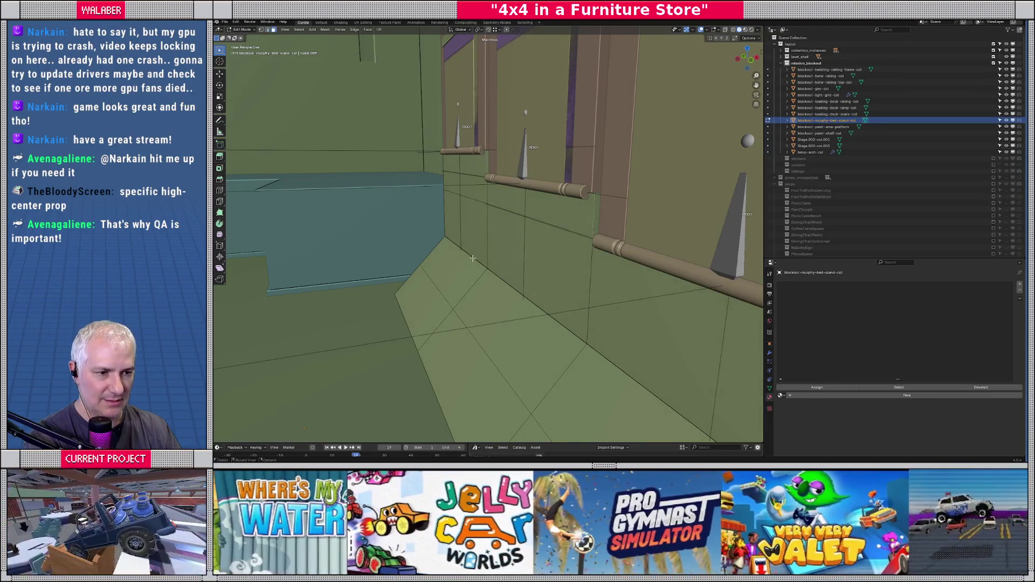
{"action": "left_click", "coordinate": [458, 273], "text": "shift"}
{"action": "key", "text": "2"}
{"action": "left_click", "coordinate": [493, 290]}
{"action": "left_click", "coordinate": [516, 296], "text": "shift"}
{"action": "left_click", "coordinate": [613, 364], "text": "shift"}
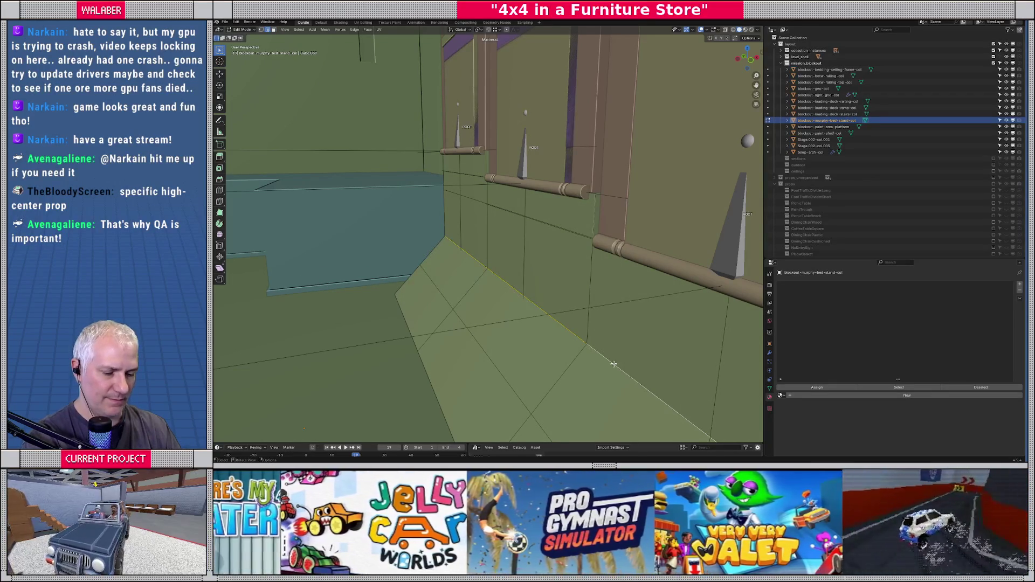
{"action": "type", "text": "gz"}
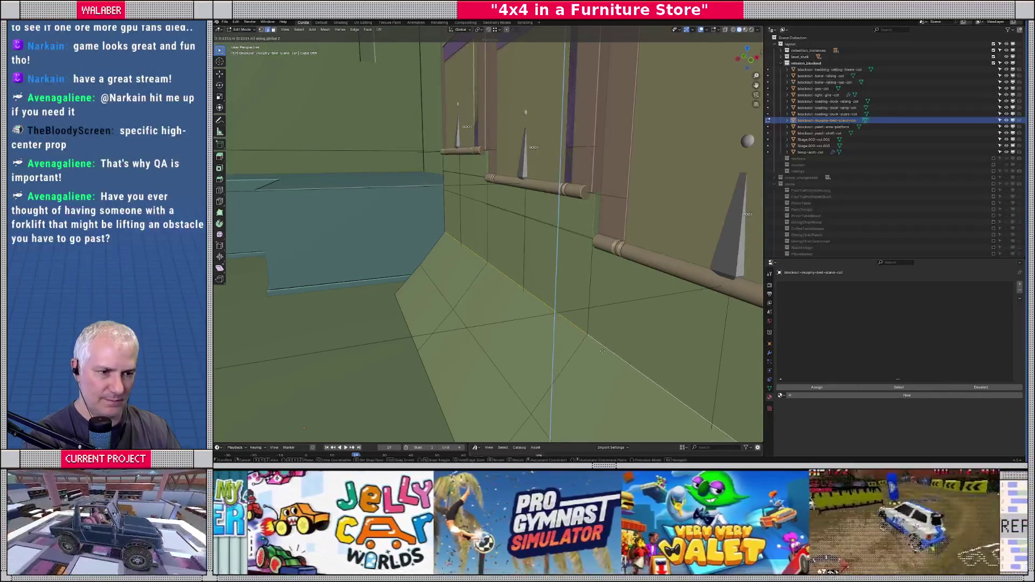
{"action": "type", "text": ".5"}
{"action": "key", "text": "Return"}
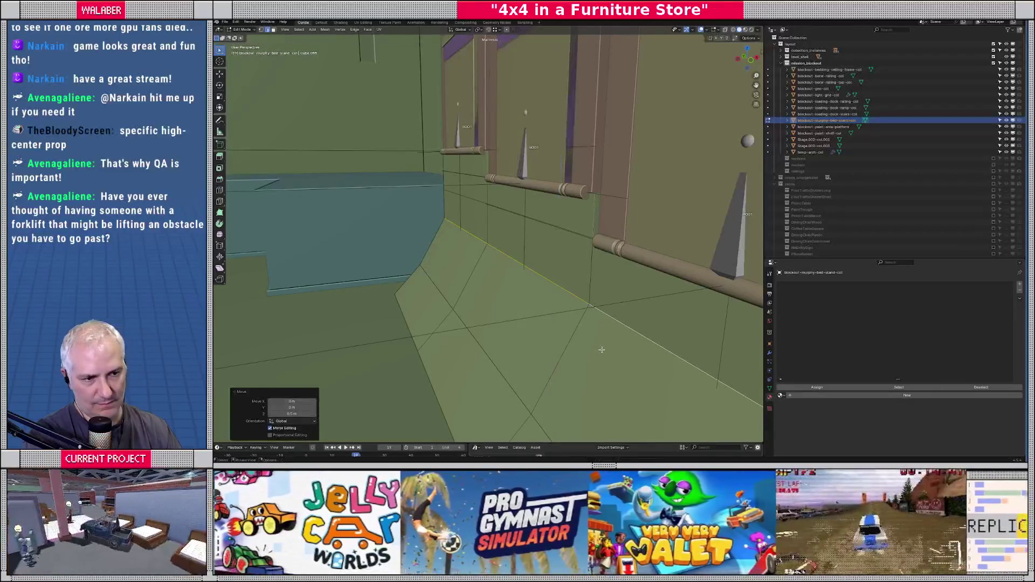
Shift the edge loop 0.25 m along X and return to Object Mode.
{"action": "left_click_drag", "start_coordinate": [500, 343], "coordinate": [489, 360]}
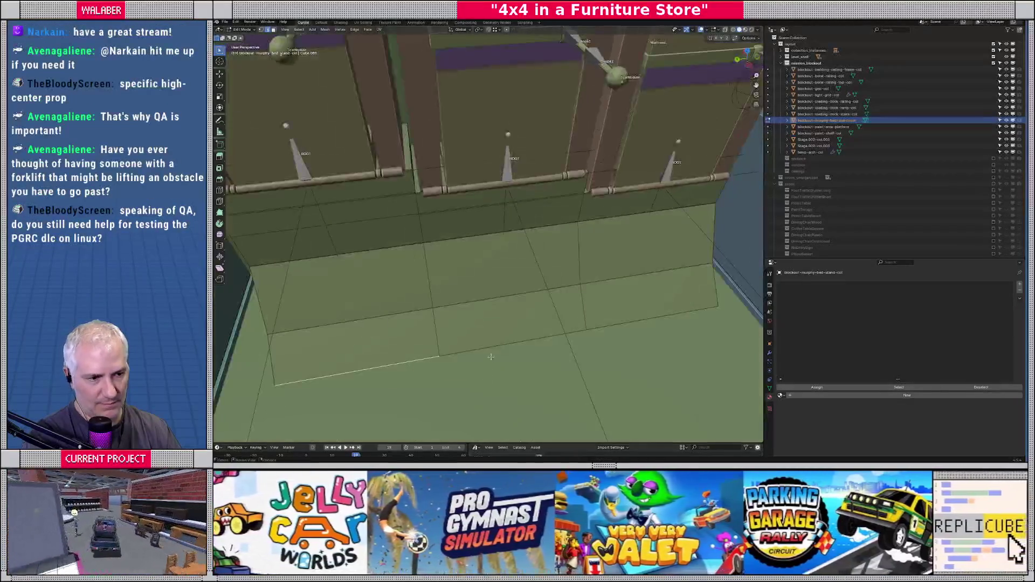
{"action": "scroll", "coordinate": [650, 321], "scroll_direction": "down", "scroll_amount": 3}
{"action": "mouse_move", "coordinate": [650, 320]}
{"action": "left_mouse_down"}
{"action": "mouse_move", "coordinate": [601, 317]}
{"action": "mouse_move", "coordinate": [561, 332]}
{"action": "left_mouse_up"}
{"action": "key", "text": "x"}
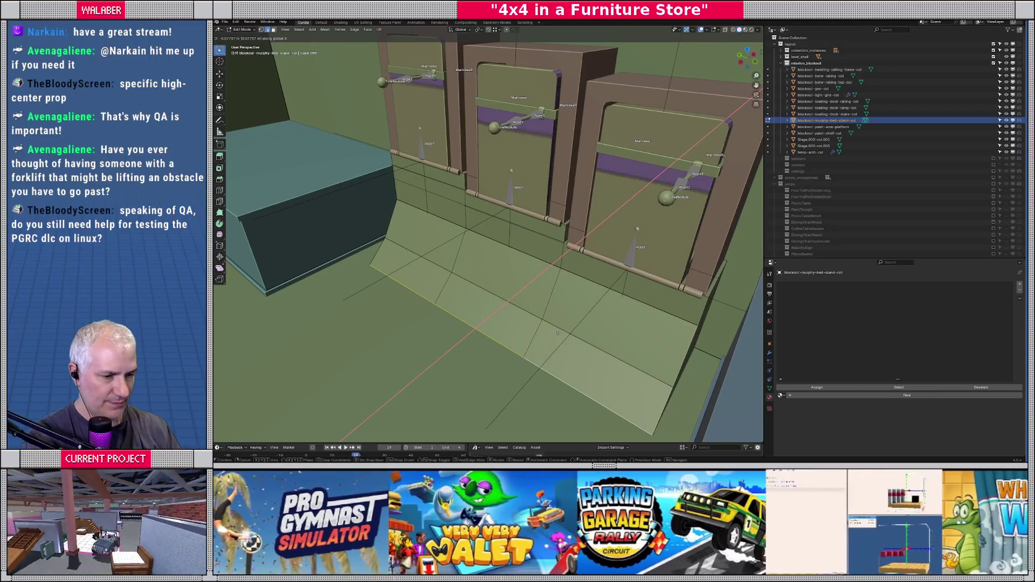
{"action": "type", "text": "0.25"}
{"action": "key", "text": "Return"}
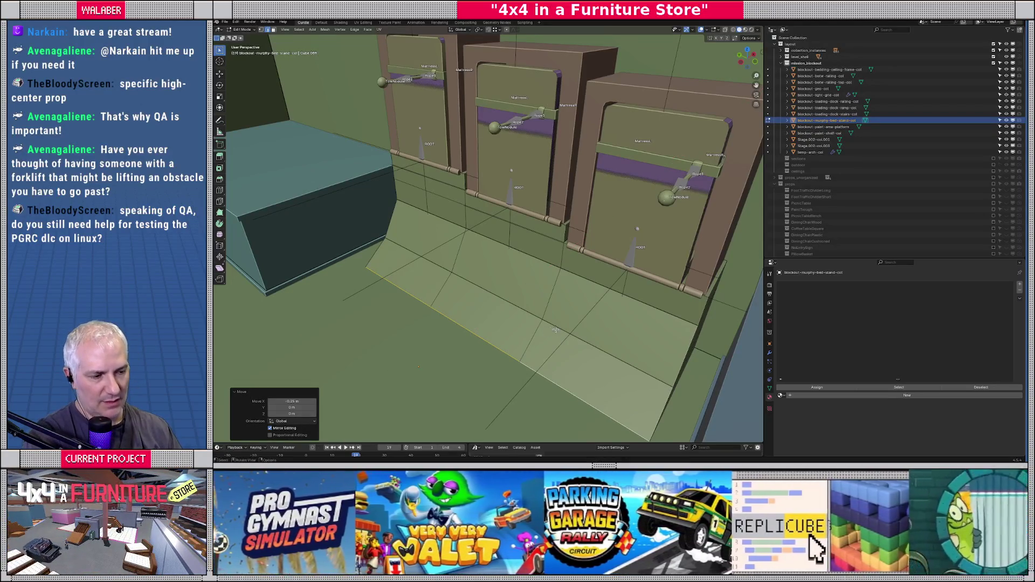
{"action": "key", "text": "Tab"}
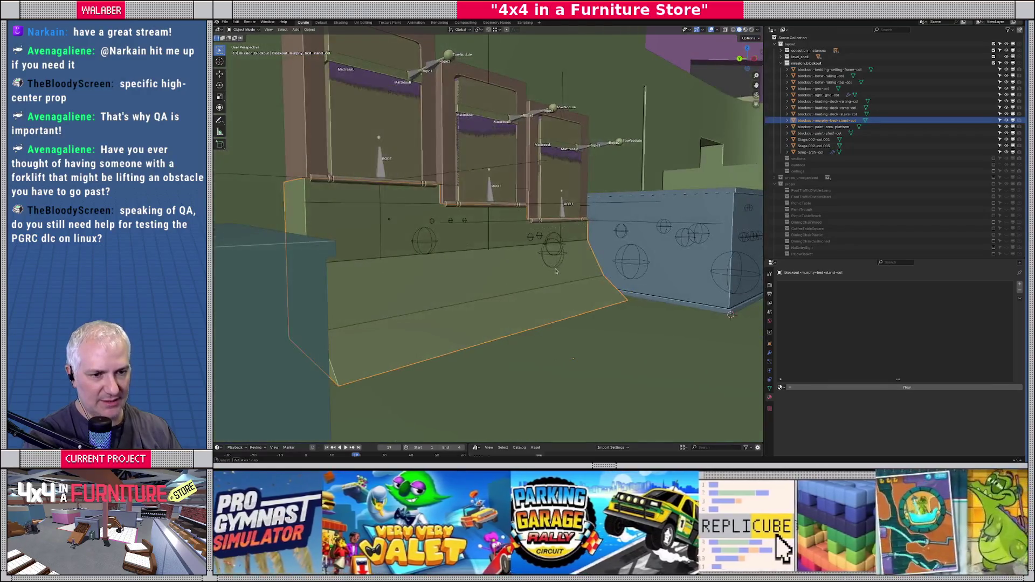
Zoom in on the ledge wall and, in Edit Mode, select the wall's base edge loop and a narrow face.
{"action": "scroll", "coordinate": [555, 271], "scroll_direction": "up", "scroll_amount": 5}
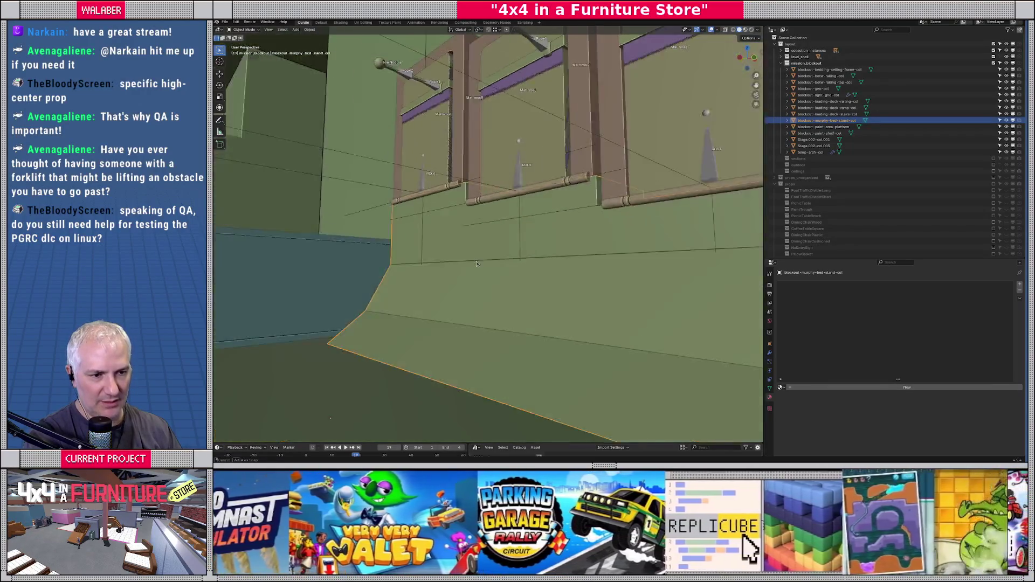
{"action": "scroll", "coordinate": [476, 264], "scroll_direction": "down", "scroll_amount": 5}
{"action": "scroll", "coordinate": [475, 263], "scroll_direction": "up", "scroll_amount": 5}
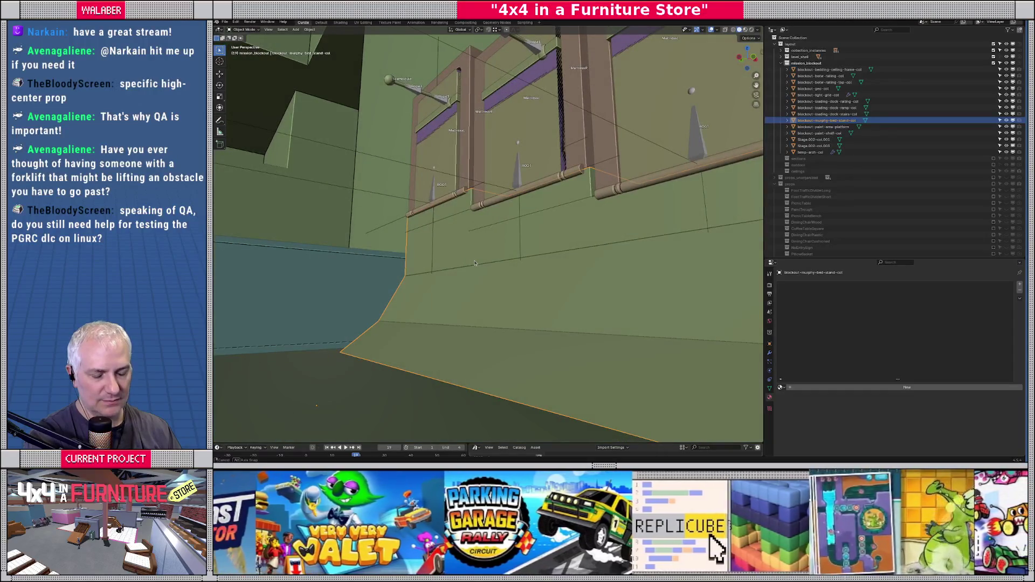
{"action": "key", "text": "Tab"}
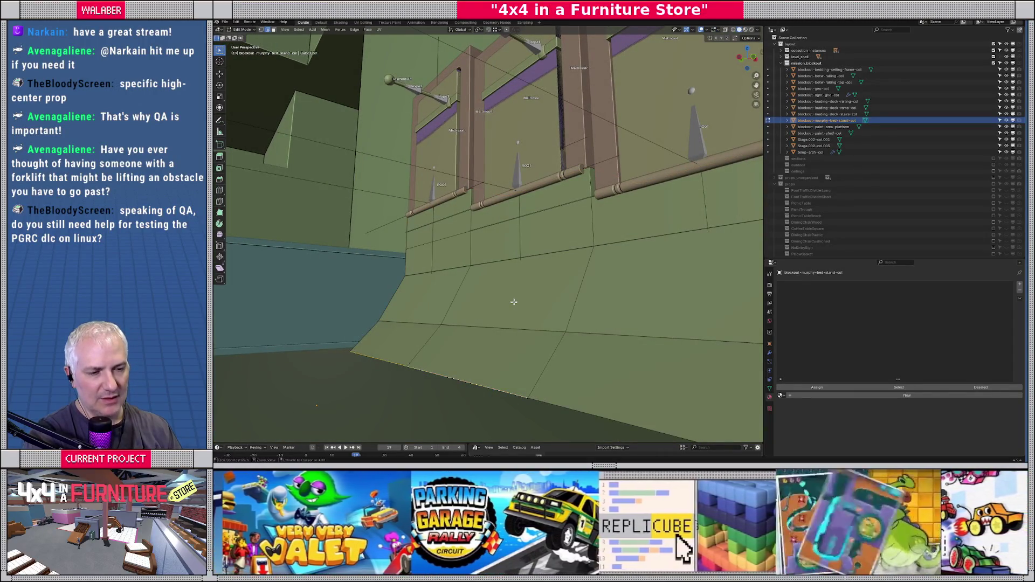
{"action": "left_click", "coordinate": [514, 302], "text": "alt"}
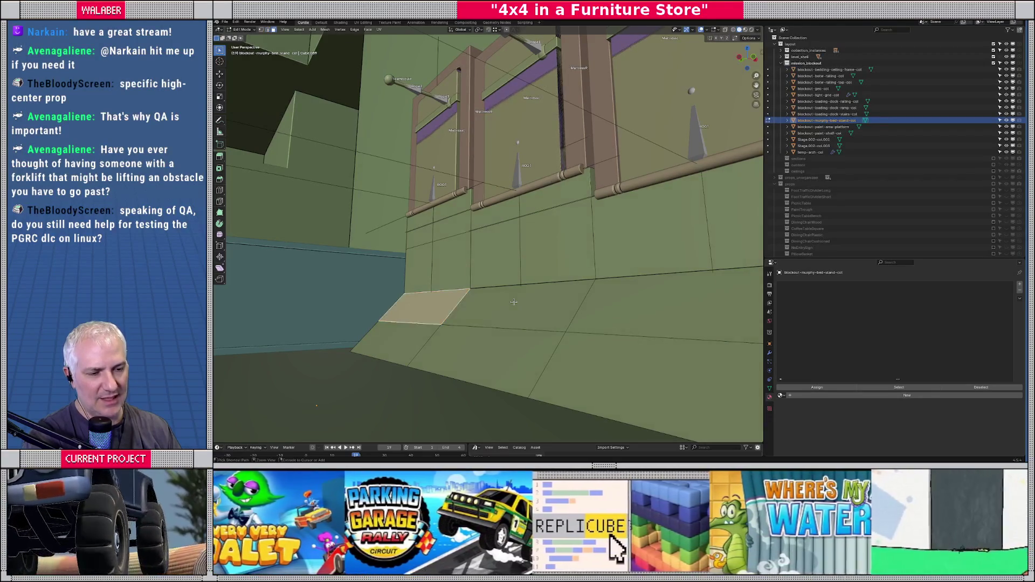
{"action": "key", "text": "KP_Decimal"}
{"action": "scroll", "coordinate": [428, 342], "scroll_direction": "down", "scroll_amount": 3}
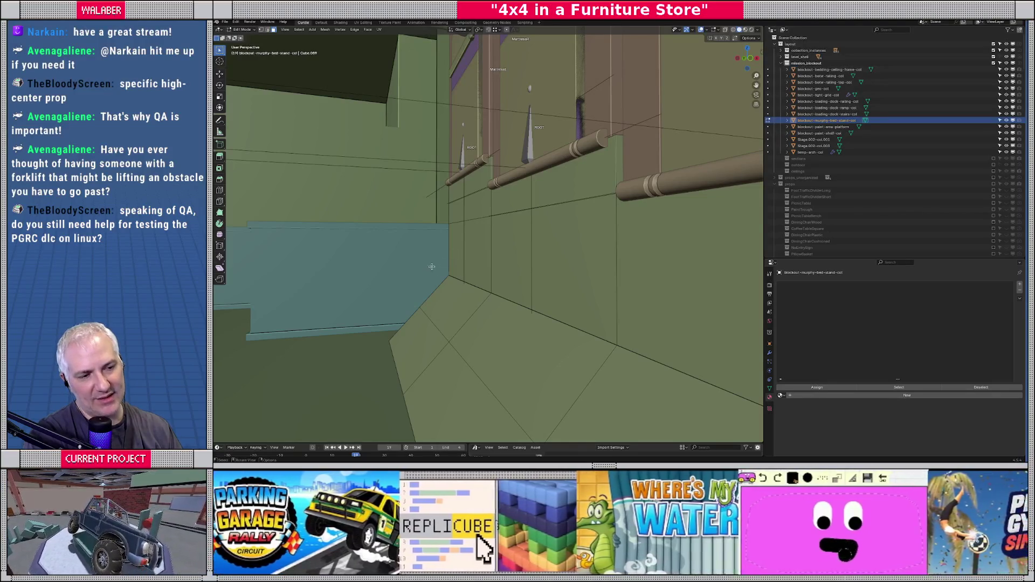
{"action": "left_click", "coordinate": [474, 239]}
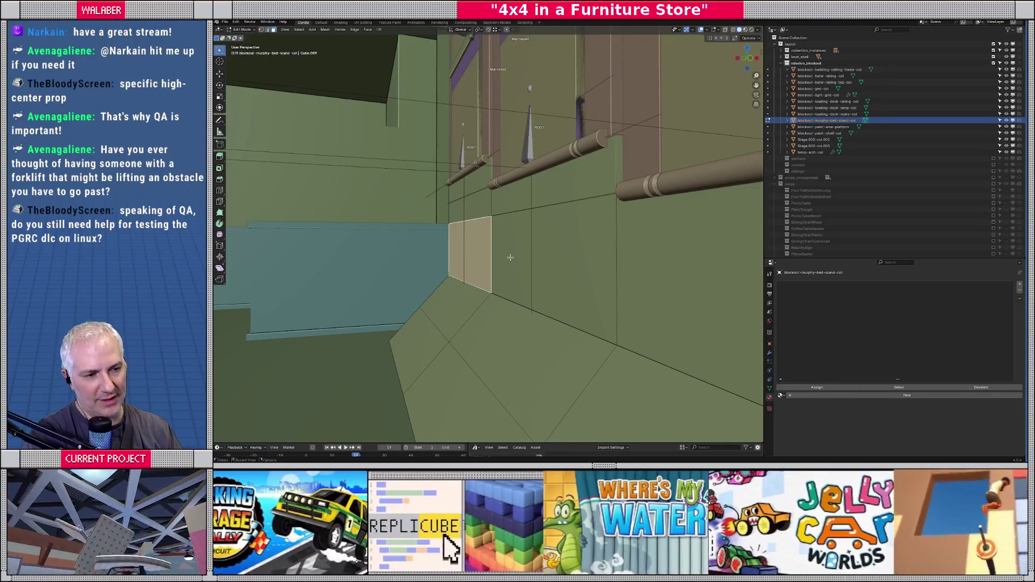
Raise the ledge's floor edge at the wall base by 0.5 m along Z.
{"action": "left_click", "coordinate": [499, 281]}
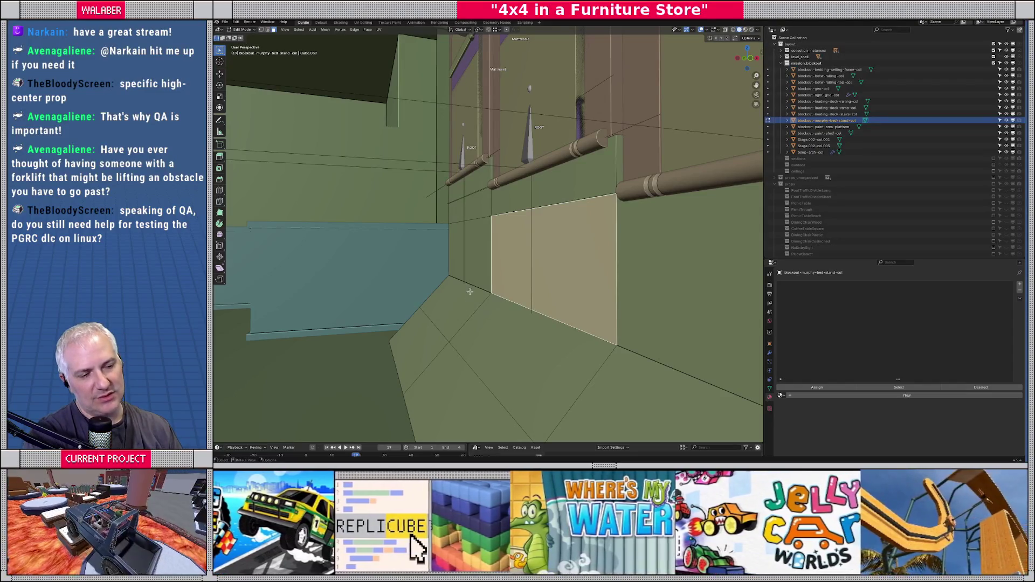
{"action": "left_click", "coordinate": [470, 294]}
{"action": "key", "text": "2"}
{"action": "left_click", "coordinate": [479, 289]}
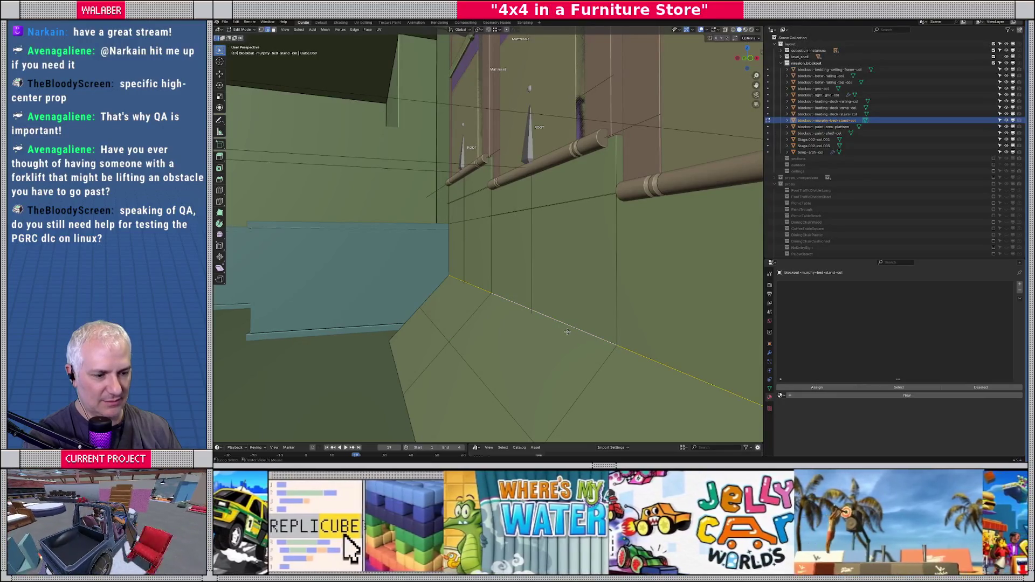
{"action": "key", "text": "g"}
{"action": "key", "text": "z"}
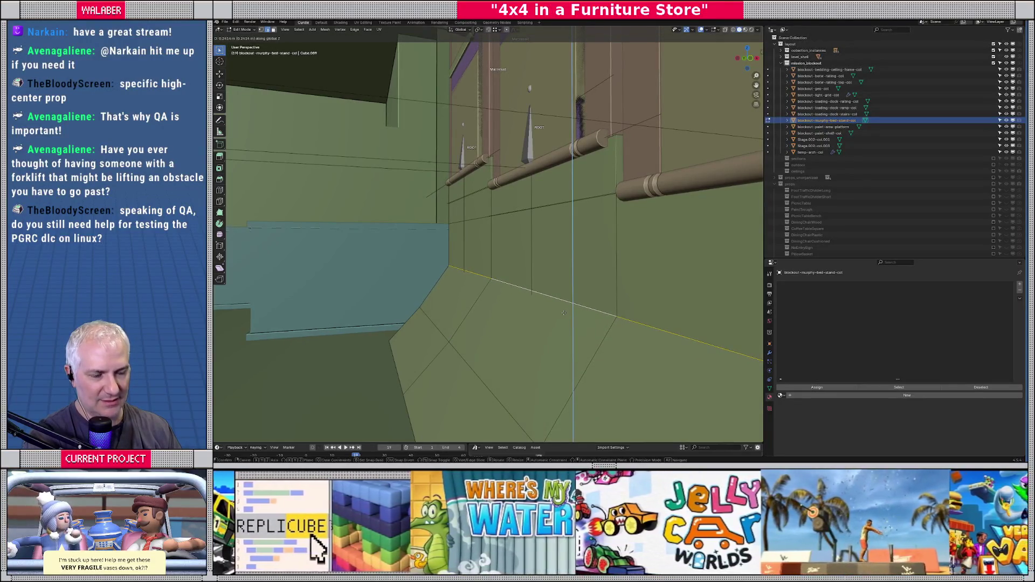
{"action": "type", "text": ".5"}
{"action": "key", "text": "Return"}
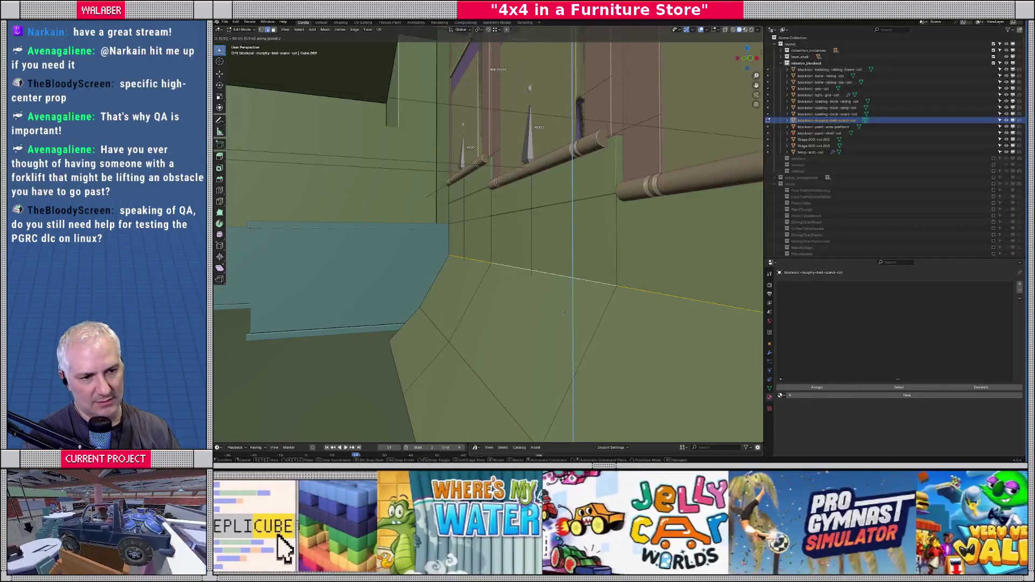
Frame the bed-stand and isolate it in Local View for mesh editing.
{"action": "key", "text": "Tab"}
{"action": "key", "text": "KP_Decimal"}
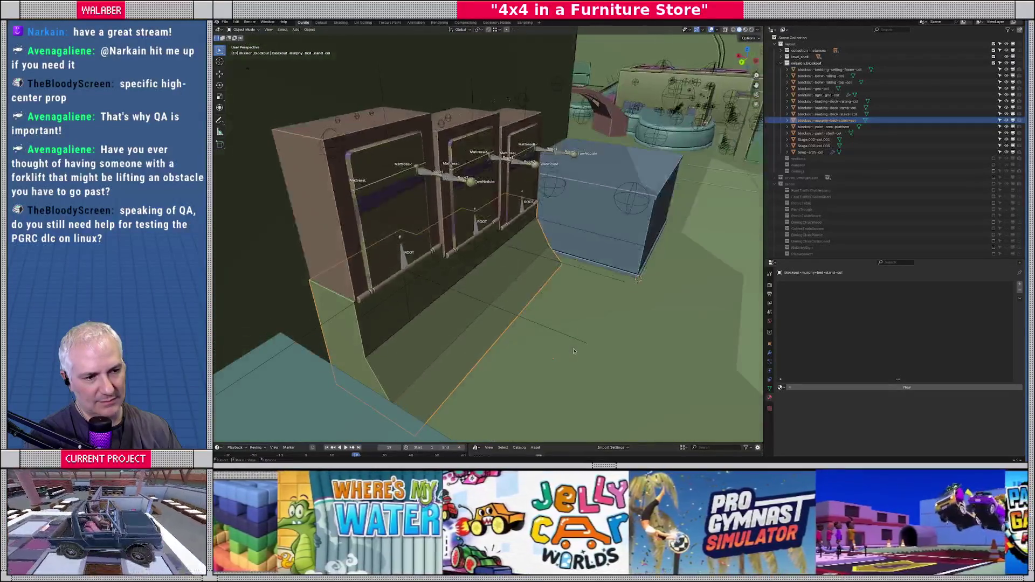
{"action": "key", "text": "Tab"}
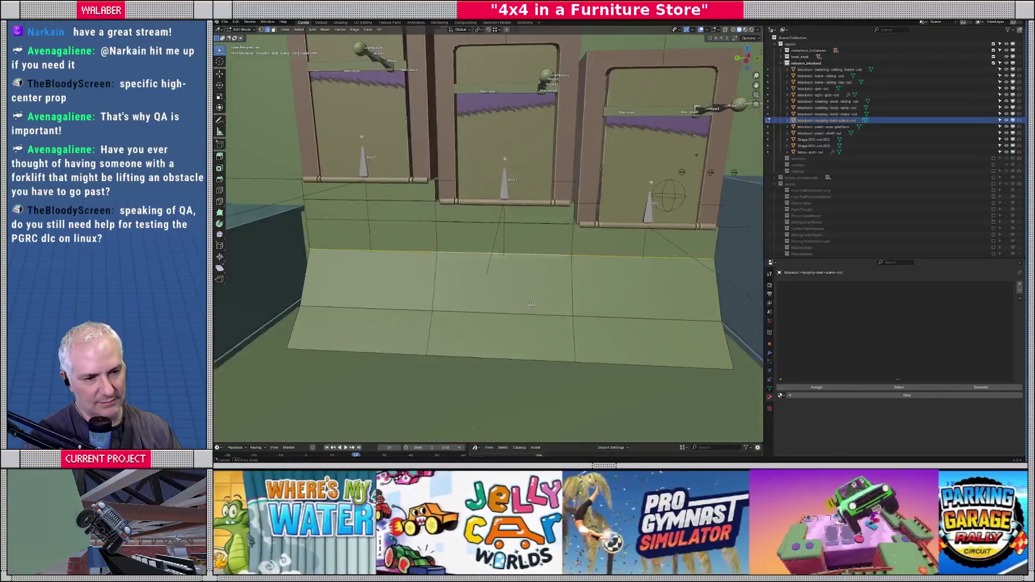
{"action": "key", "text": "KP_Divide"}
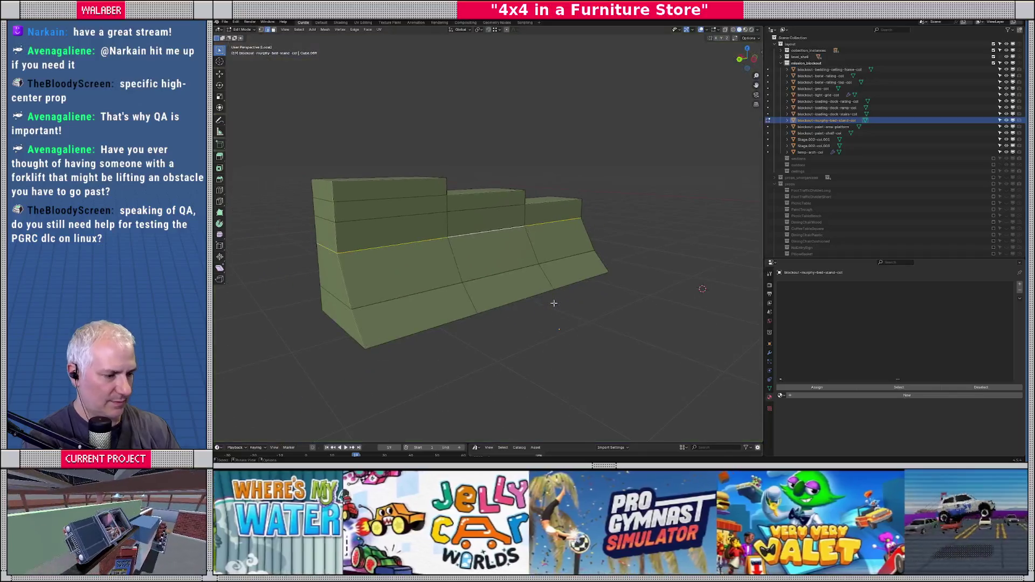
In front view, add a new edge loop across the bed-stand without sliding it.
{"action": "key", "text": "KP_1"}
{"action": "scroll", "coordinate": [554, 303], "scroll_direction": "up", "scroll_amount": 5}
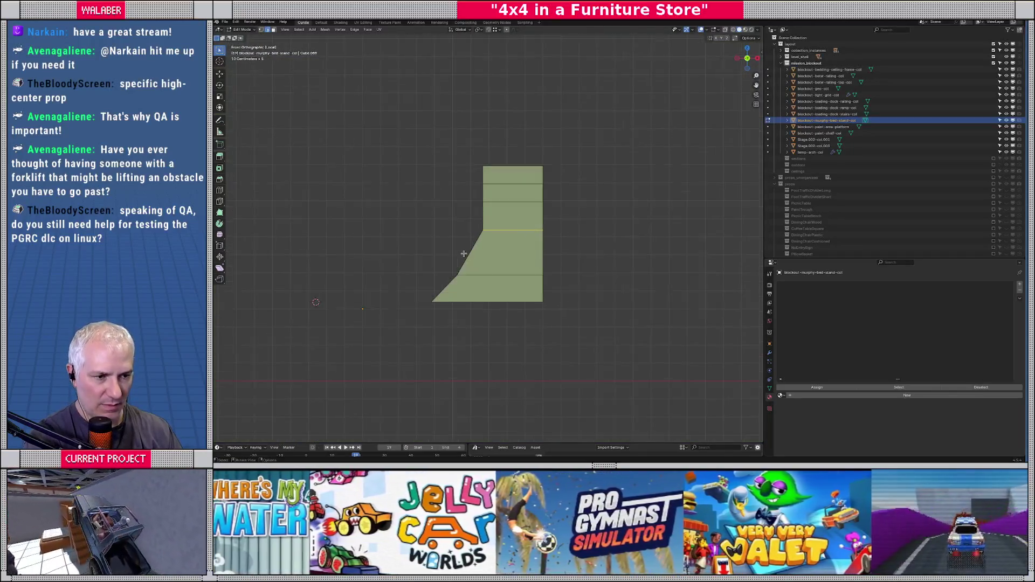
{"action": "key", "text": "ctrl+r"}
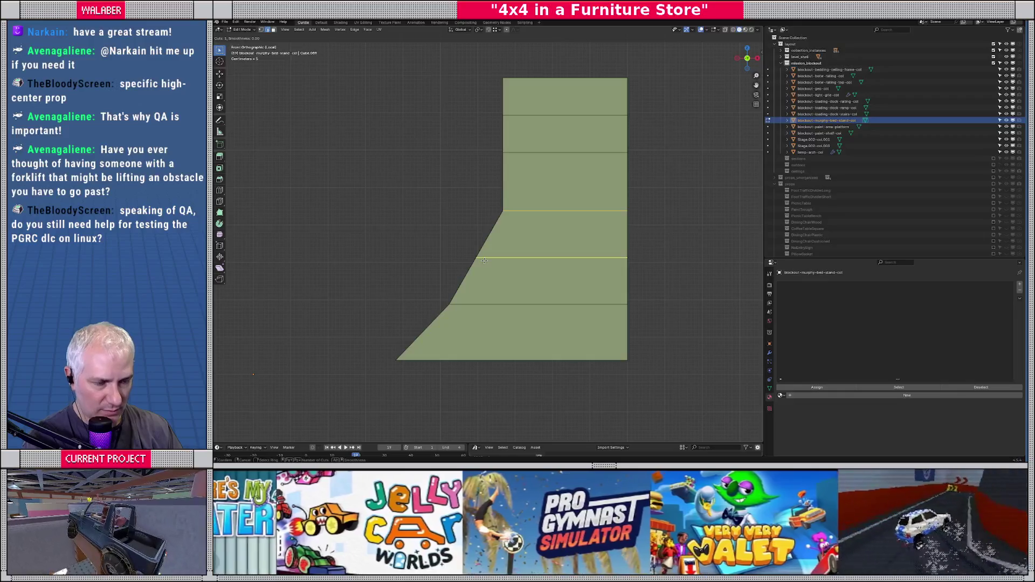
{"action": "left_click", "coordinate": [484, 261]}
{"action": "right_click", "coordinate": [484, 261]}
Slide the new edge loop along X to reshape the slope, then leave Edit Mode and Local View.
{"action": "key", "text": "g"}
{"action": "key", "text": "g"}
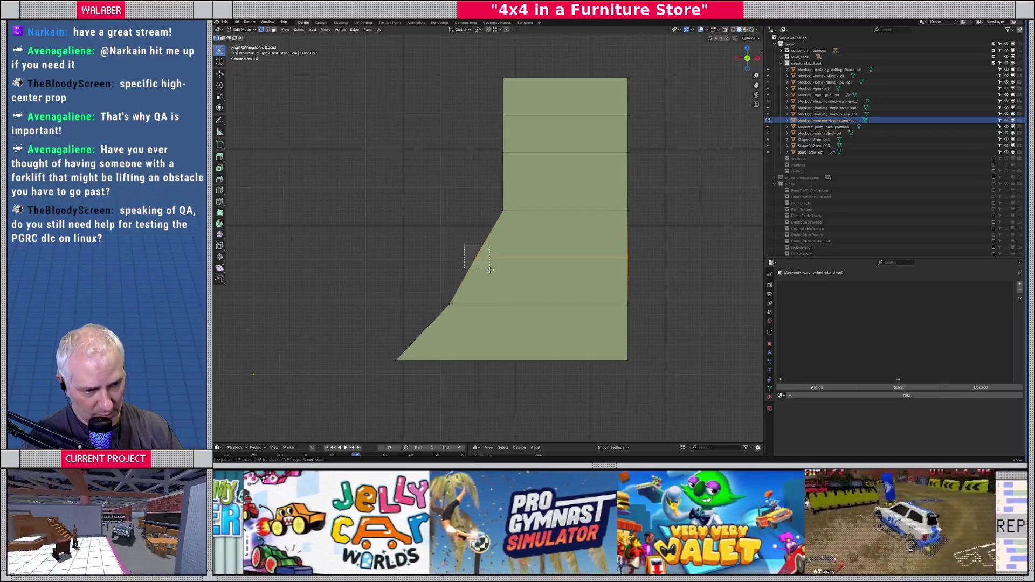
{"action": "scroll", "coordinate": [490, 269], "scroll_direction": "down", "scroll_amount": 2}
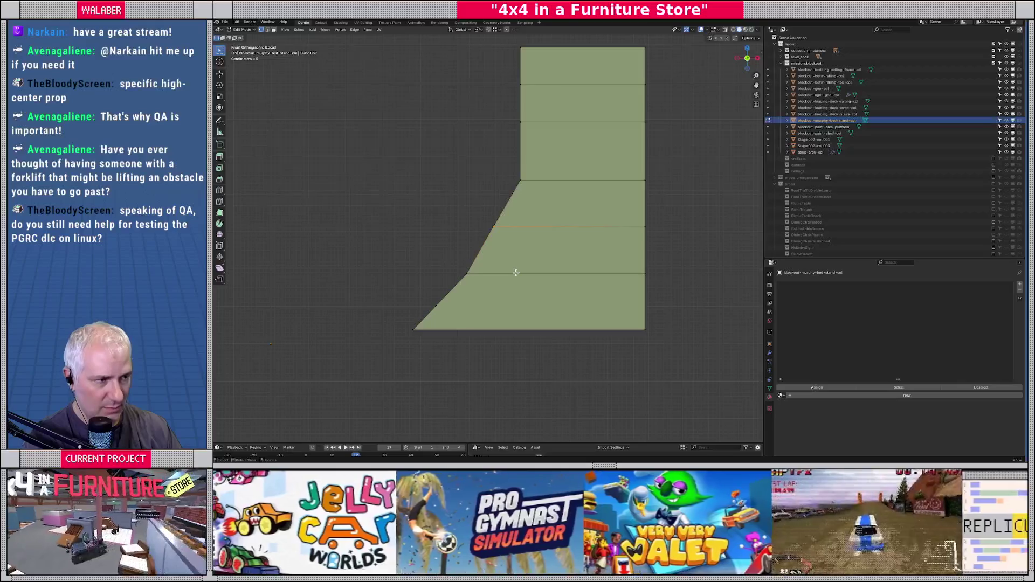
{"action": "key", "text": "g"}
{"action": "key", "text": "x"}
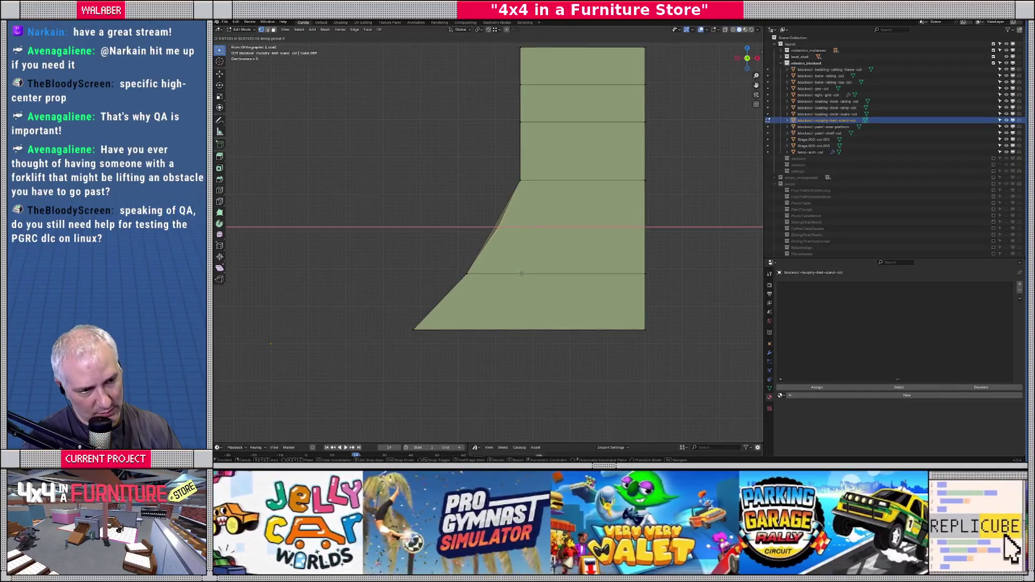
{"action": "key", "text": "Escape"}
{"action": "key", "text": "g"}
{"action": "key", "text": "x"}
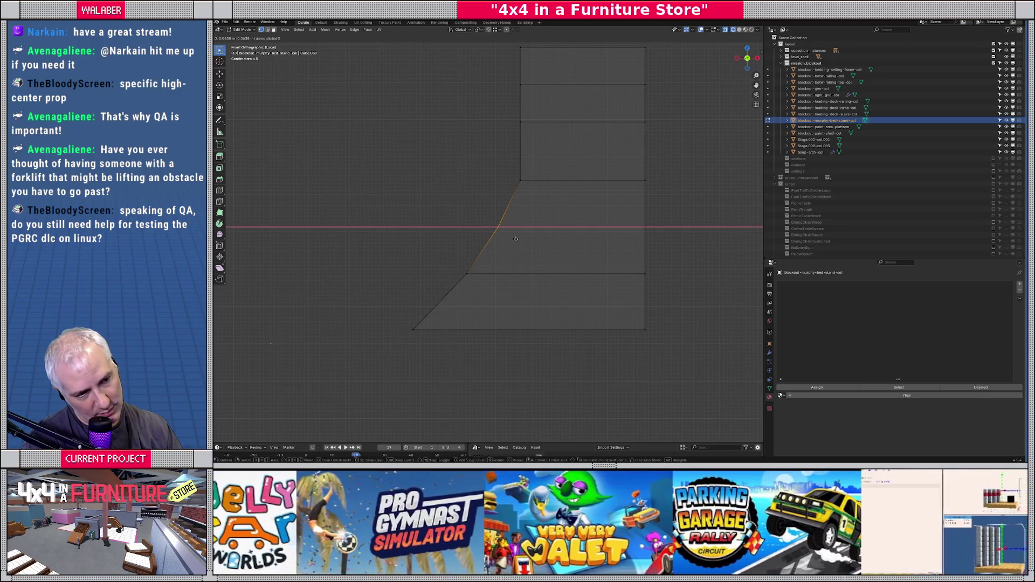
{"action": "left_click", "coordinate": [517, 239]}
{"action": "key", "text": "Tab"}
{"action": "key", "text": "KP_Divide"}
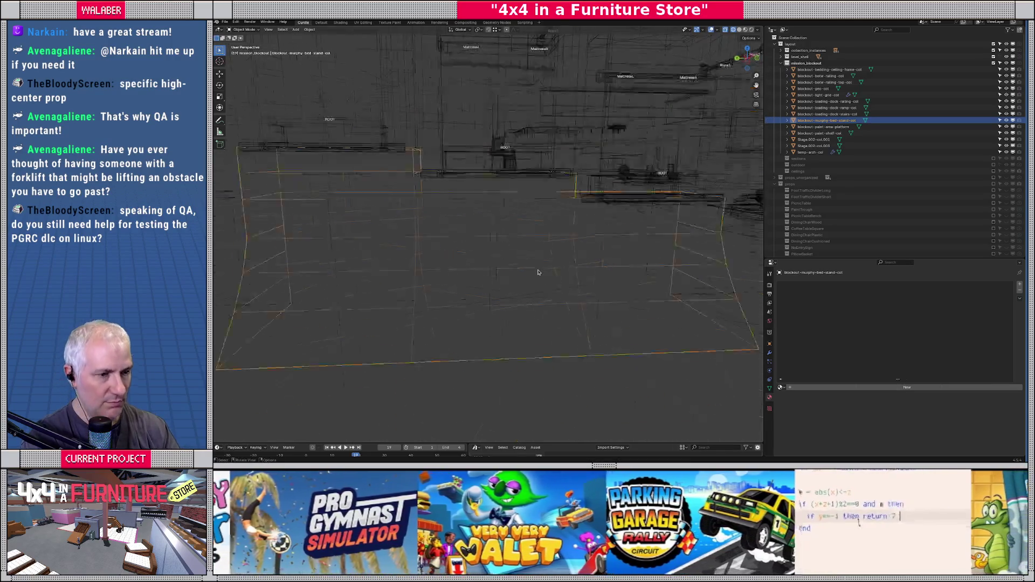
Select the L-shaped Stage.002 block and box-select its top edges in wireframe Edit Mode.
{"action": "key", "text": "shift+z"}
{"action": "scroll", "coordinate": [501, 290], "scroll_direction": "down", "scroll_amount": 4}
{"action": "scroll", "coordinate": [501, 289], "scroll_direction": "down", "scroll_amount": 3}
{"action": "scroll", "coordinate": [497, 276], "scroll_direction": "up", "scroll_amount": 5}
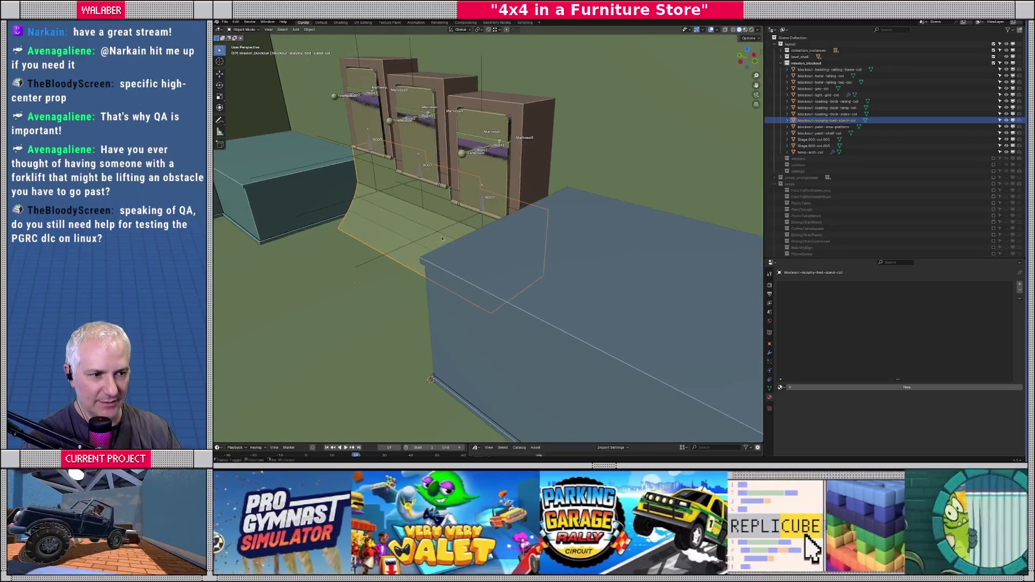
{"action": "scroll", "coordinate": [515, 238], "scroll_direction": "down", "scroll_amount": 5}
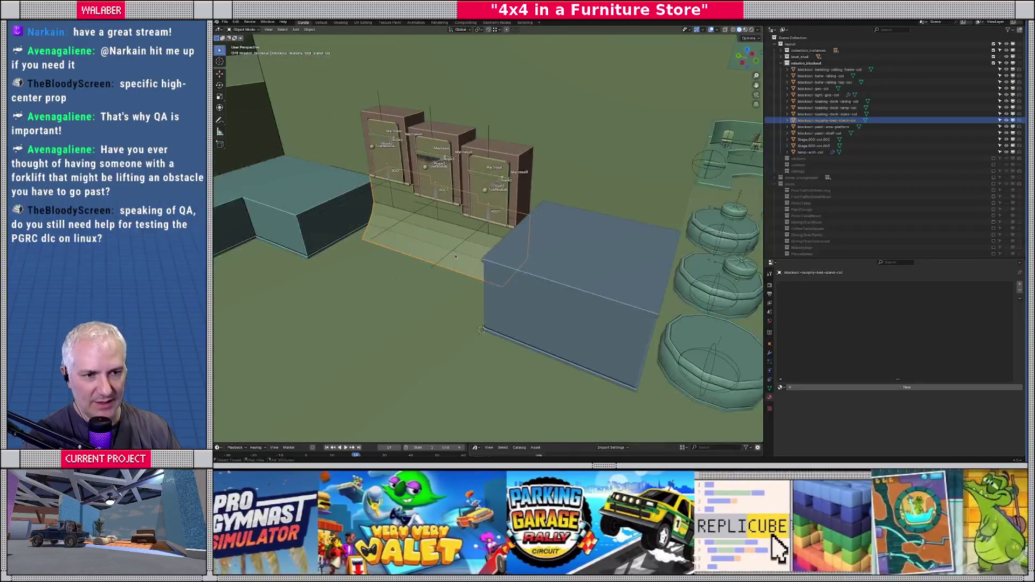
{"action": "scroll", "coordinate": [543, 251], "scroll_direction": "up", "scroll_amount": 5}
{"action": "scroll", "coordinate": [543, 250], "scroll_direction": "down", "scroll_amount": 3}
{"action": "left_click", "coordinate": [447, 231]}
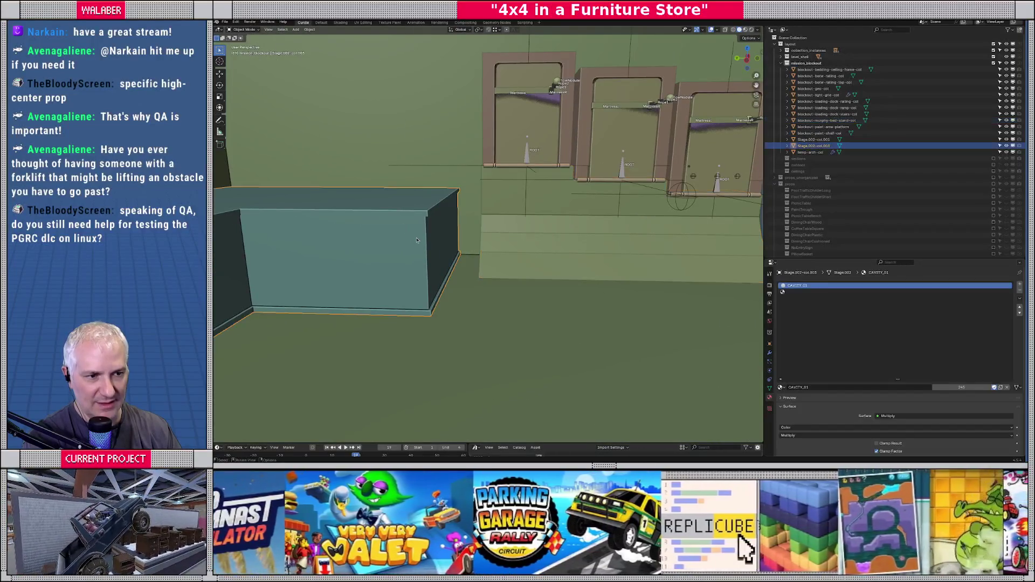
{"action": "key", "text": "Tab"}
{"action": "key", "text": "shift+z"}
{"action": "scroll", "coordinate": [447, 231], "scroll_direction": "down", "scroll_amount": 2}
{"action": "left_click_drag", "start_coordinate": [311, 189], "coordinate": [496, 256]}
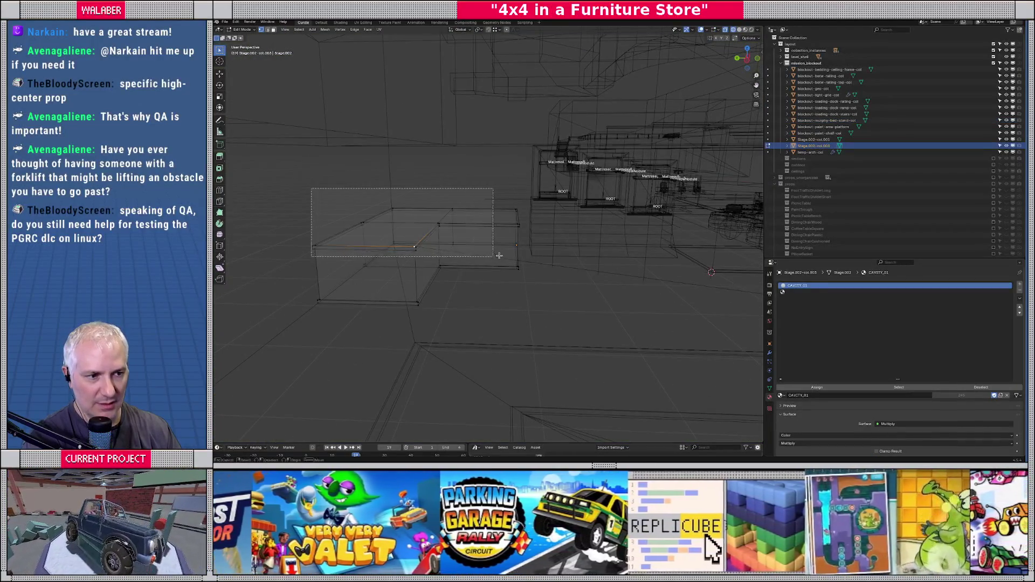
{"action": "left_click_drag", "start_coordinate": [539, 231], "coordinate": [506, 253]}
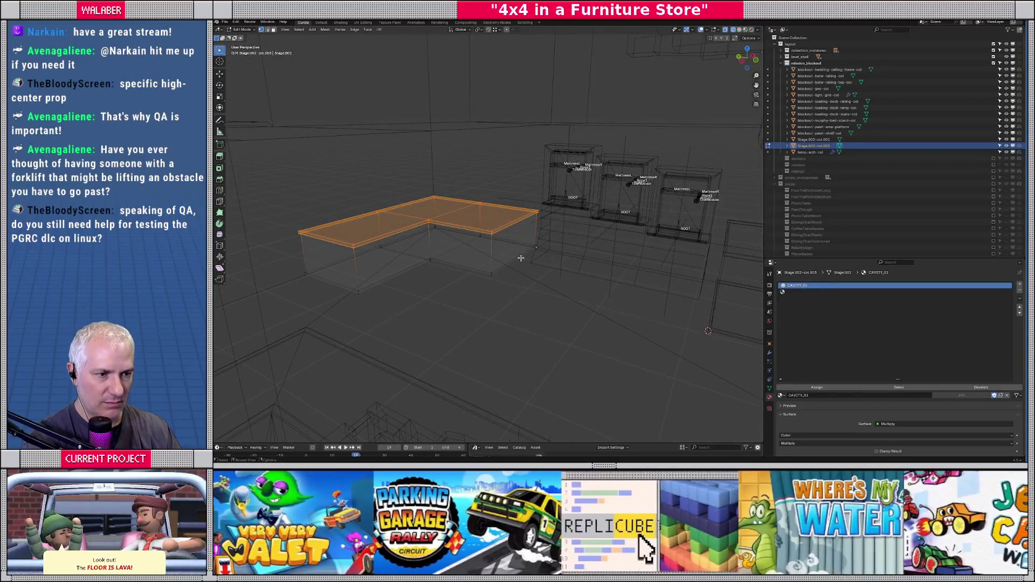
Raise the block's top edges vertically along Z, with a second adjustment.
{"action": "key", "text": "shift+z"}
{"action": "scroll", "coordinate": [502, 258], "scroll_direction": "up", "scroll_amount": 5}
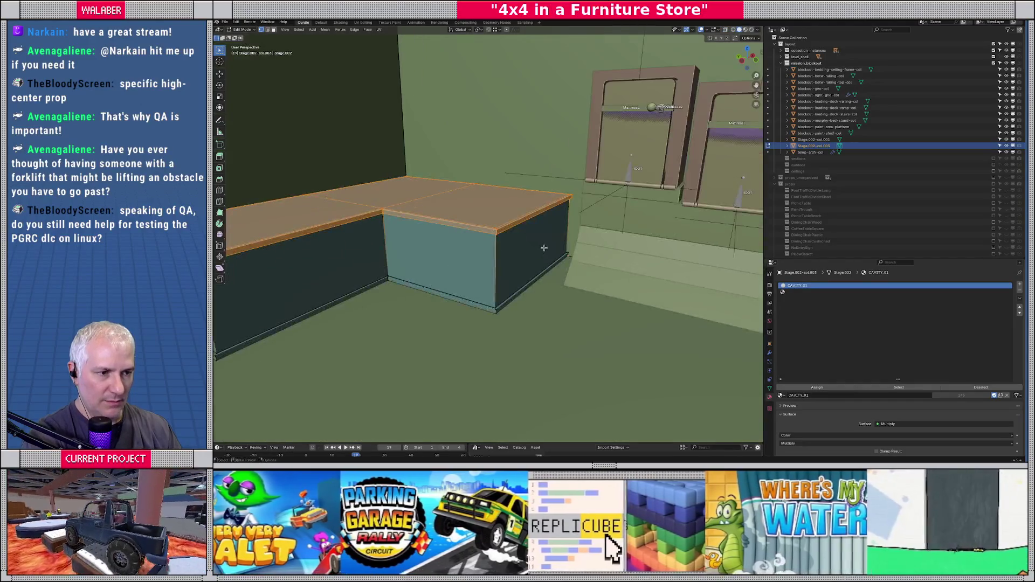
{"action": "key", "text": "g"}
{"action": "key", "text": "z"}
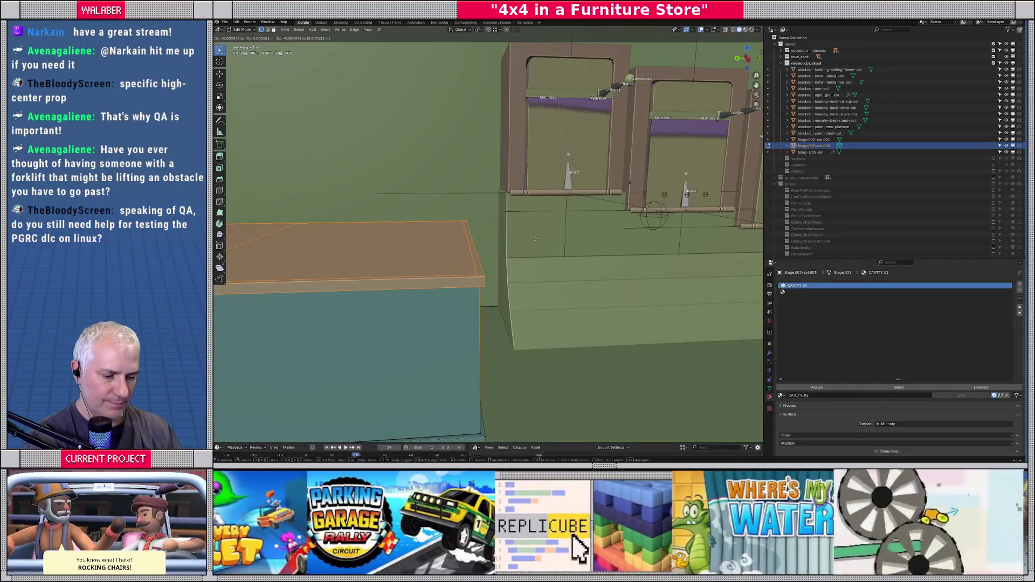
{"action": "left_click", "coordinate": [512, 200]}
{"action": "left_click_drag", "start_coordinate": [515, 210], "coordinate": [535, 226]}
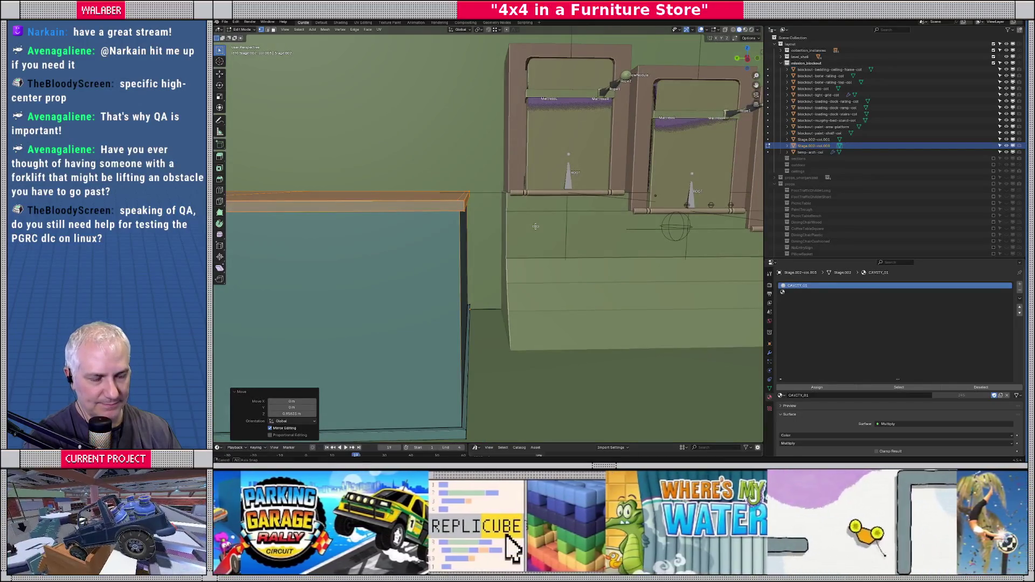
{"action": "key", "text": "g"}
{"action": "key", "text": "z"}
{"action": "left_click", "coordinate": [535, 226]}
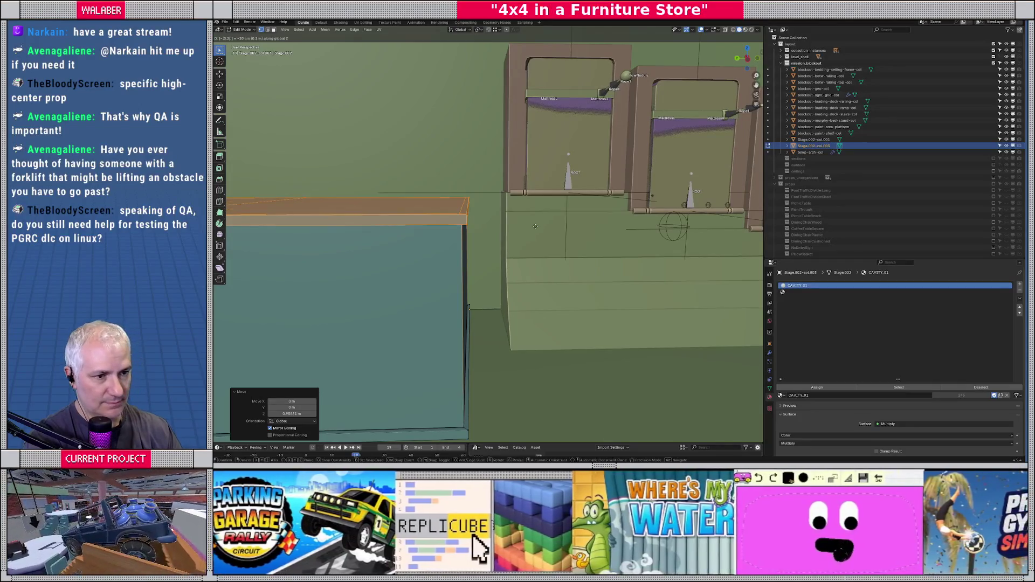
Check the raised block's fit by toggling wireframe and solid shading.
{"action": "key", "text": "Tab"}
{"action": "scroll", "coordinate": [537, 235], "scroll_direction": "down", "scroll_amount": 4}
{"action": "key", "text": "shift+z"}
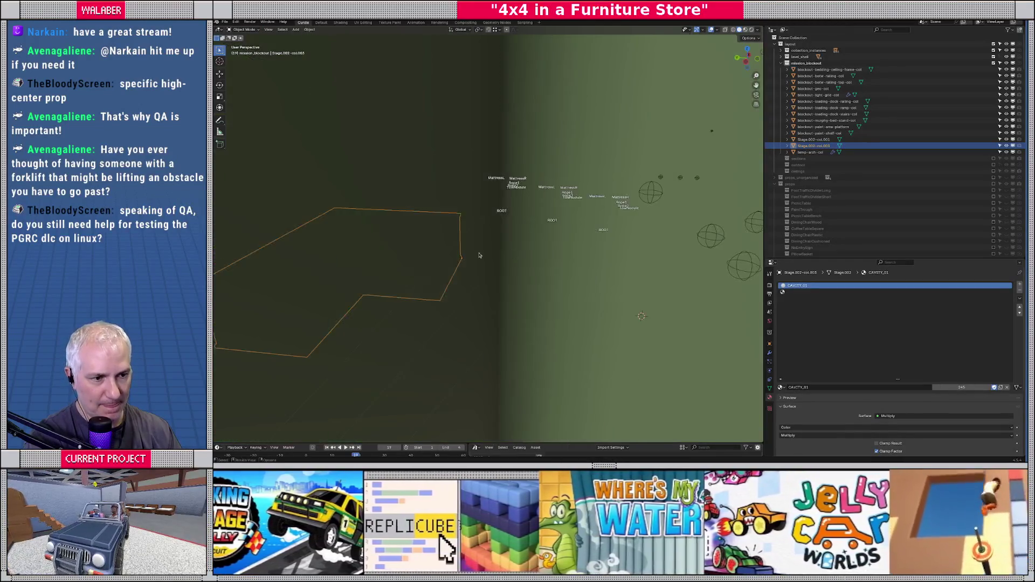
{"action": "key", "text": "shift+z"}
{"action": "scroll", "coordinate": [501, 237], "scroll_direction": "up", "scroll_amount": 3}
{"action": "key", "text": "Tab"}
{"action": "key", "text": "shift+z"}
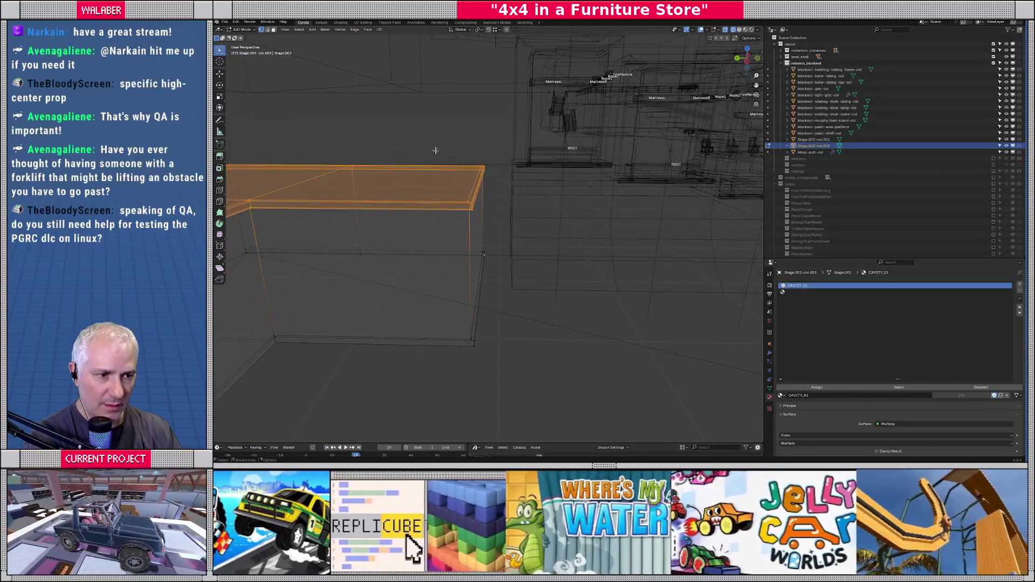
{"action": "key", "text": "Tab"}
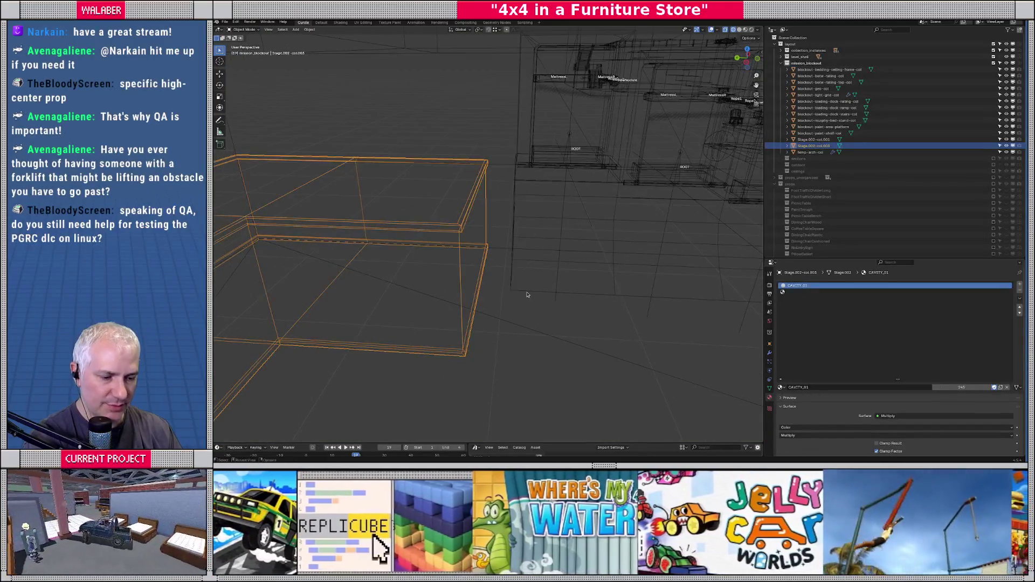
{"action": "key", "text": "shift+z"}
{"action": "key", "text": "shift+z"}
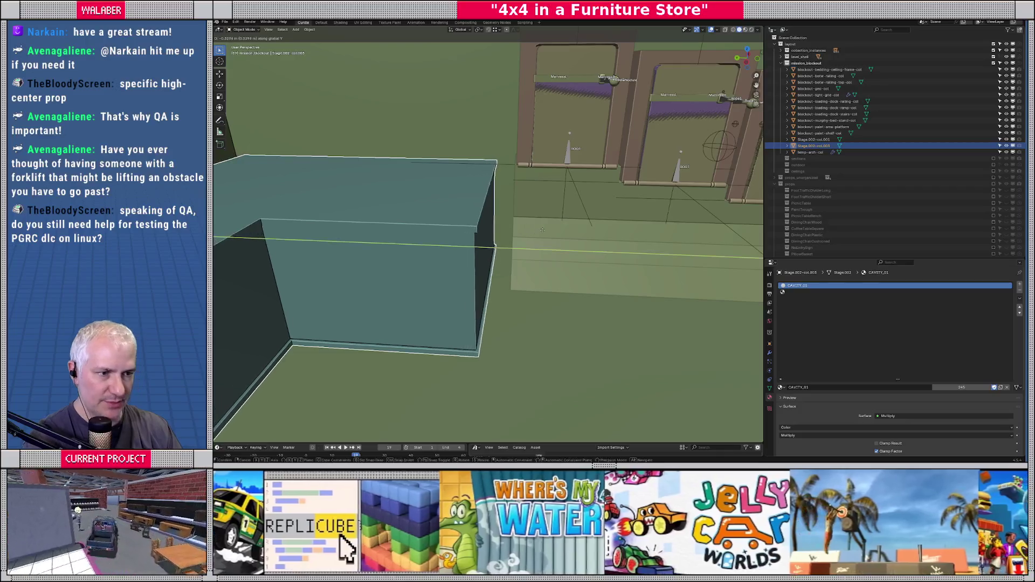
{"action": "key", "text": "shift+z"}
Move the block's side face −0.5 m along Y and return to Object Mode.
{"action": "key", "text": "Tab"}
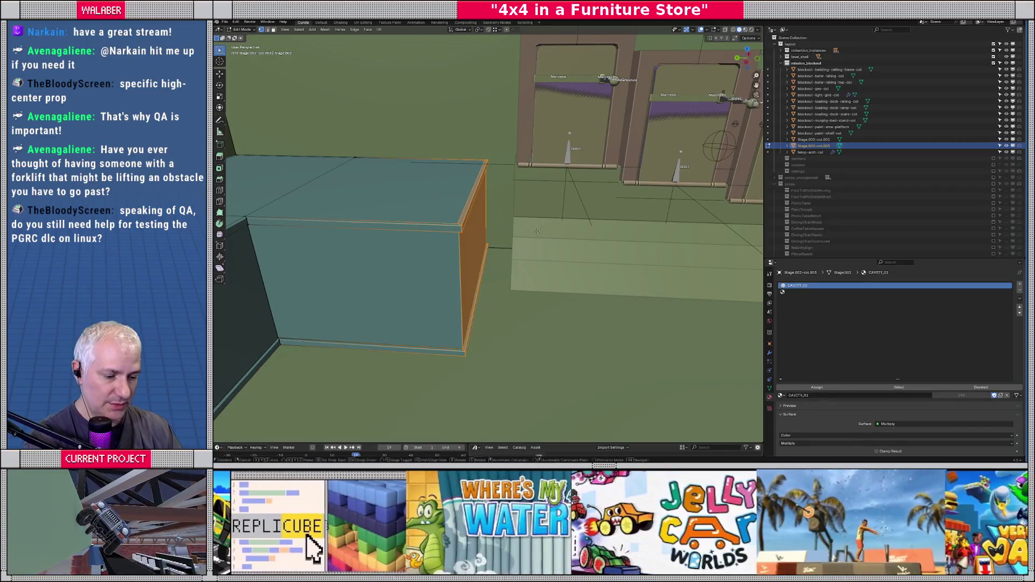
{"action": "key", "text": "g"}
{"action": "key", "text": "y"}
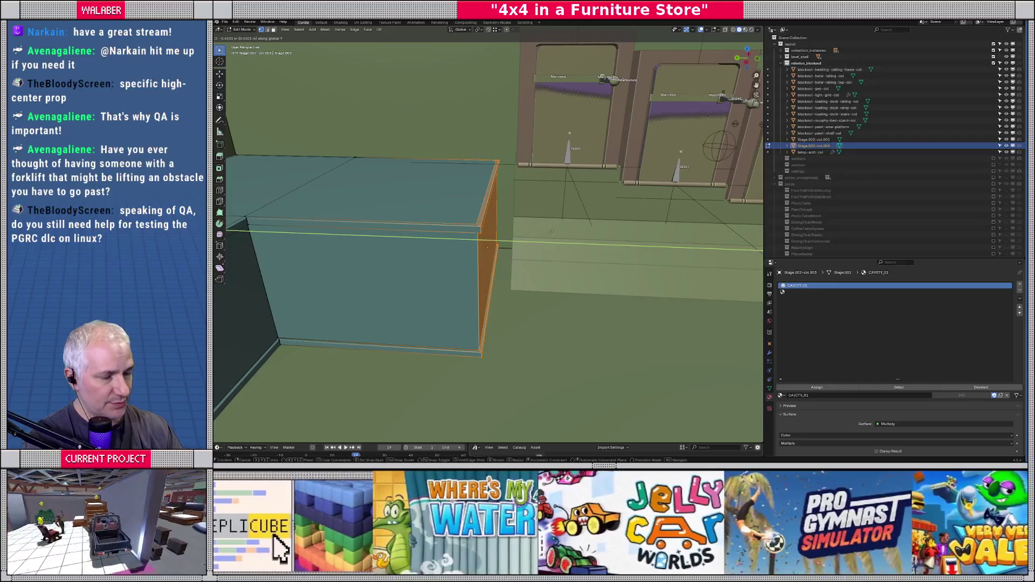
{"action": "type", "text": "-0.5"}
{"action": "key", "text": "Return"}
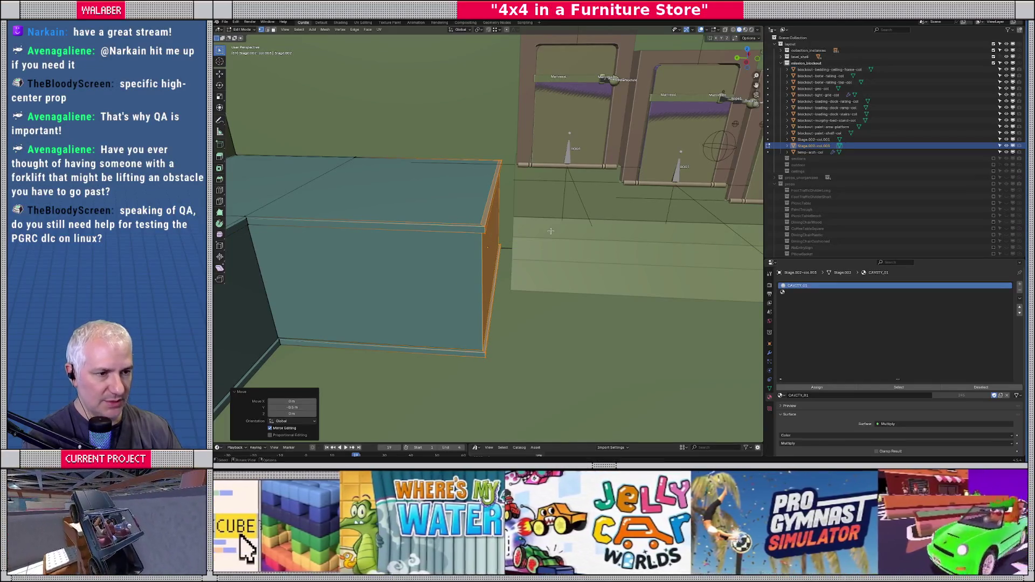
{"action": "key", "text": "Tab"}
{"action": "scroll", "coordinate": [550, 231], "scroll_direction": "down", "scroll_amount": 5}
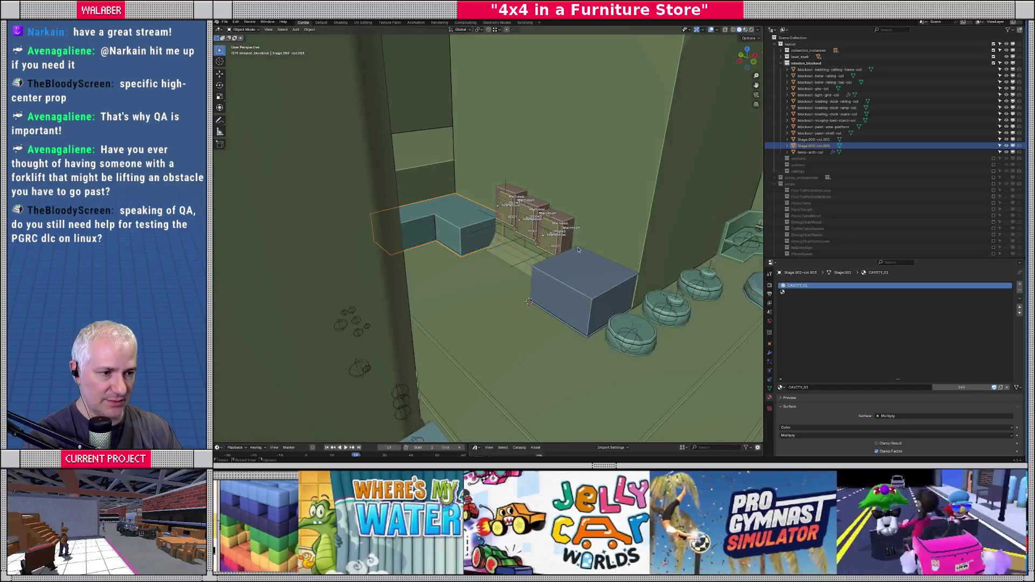
Frame the large box Stage.002-col.001 and delete the front round cushion beside it.
{"action": "scroll", "coordinate": [578, 250], "scroll_direction": "up", "scroll_amount": 2}
{"action": "scroll", "coordinate": [611, 257], "scroll_direction": "up", "scroll_amount": 5}
{"action": "scroll", "coordinate": [495, 160], "scroll_direction": "down", "scroll_amount": 3}
{"action": "left_click", "coordinate": [518, 213]}
{"action": "key", "text": "KP_Decimal"}
{"action": "mouse_move", "coordinate": [580, 250]}
{"action": "left_mouse_down"}
{"action": "mouse_move", "coordinate": [530, 340]}
{"action": "mouse_move", "coordinate": [523, 266]}
{"action": "left_mouse_up"}
{"action": "left_click", "coordinate": [488, 304]}
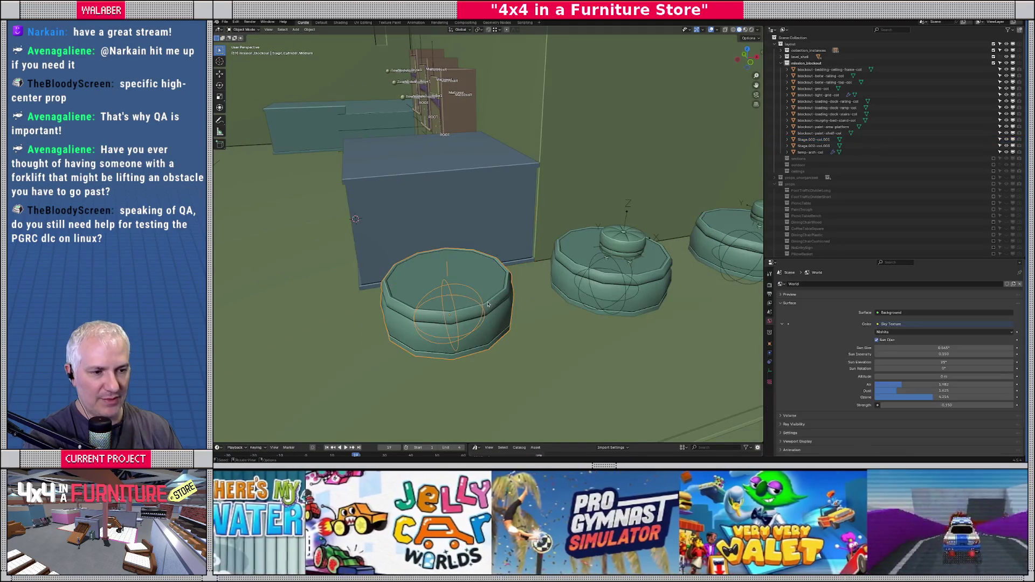
{"action": "key", "text": "Delete"}
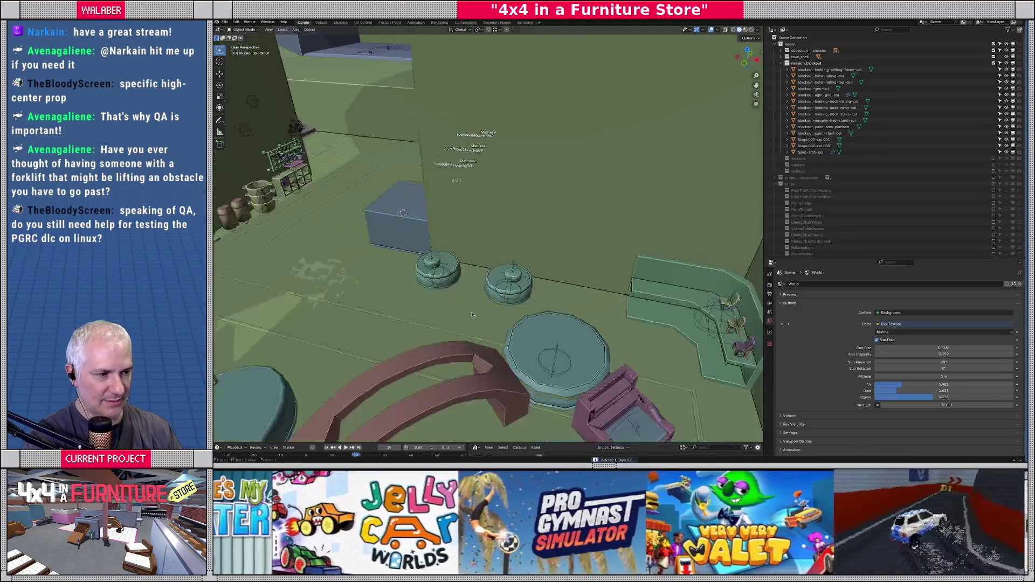
Switch to top view and select the large round table.
{"action": "scroll", "coordinate": [513, 309], "scroll_direction": "down", "scroll_amount": 3}
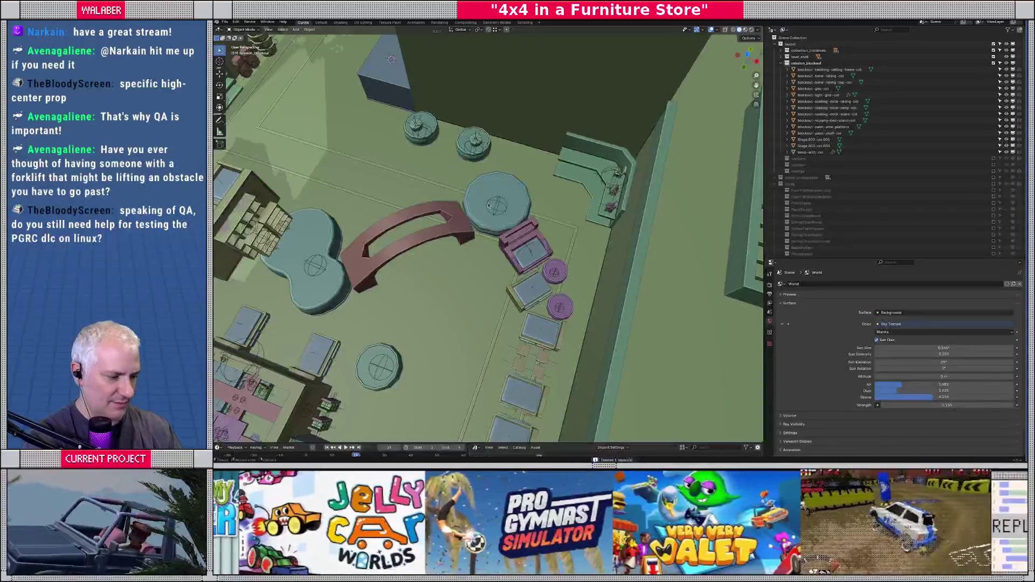
{"action": "key", "text": "KP_7"}
{"action": "scroll", "coordinate": [555, 277], "scroll_direction": "up", "scroll_amount": 4}
{"action": "scroll", "coordinate": [555, 277], "scroll_direction": "down", "scroll_amount": 3, "text": "shift"}
{"action": "left_click", "coordinate": [526, 232]}
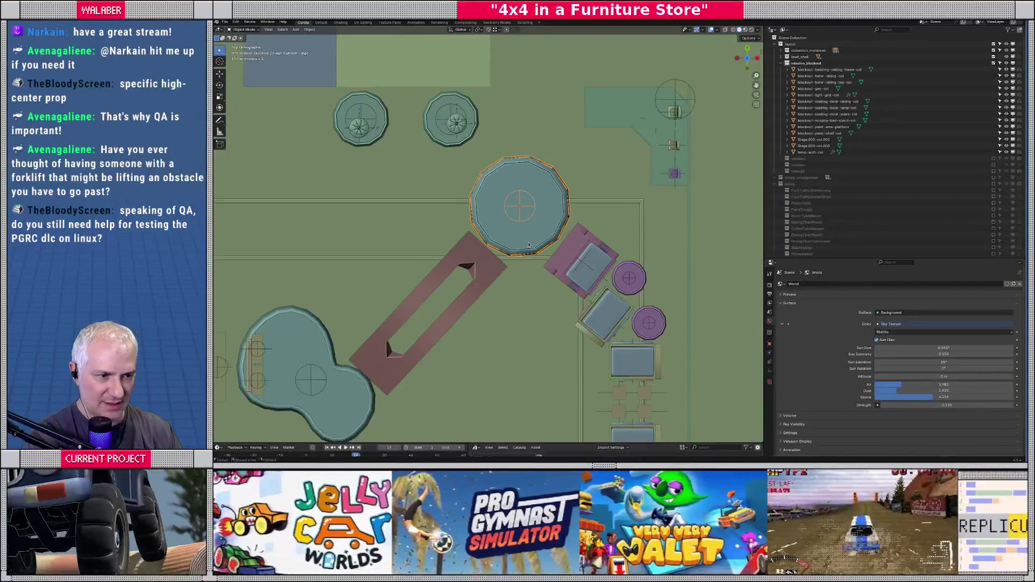
{"action": "scroll", "coordinate": [527, 232], "scroll_direction": "up", "scroll_amount": 3}
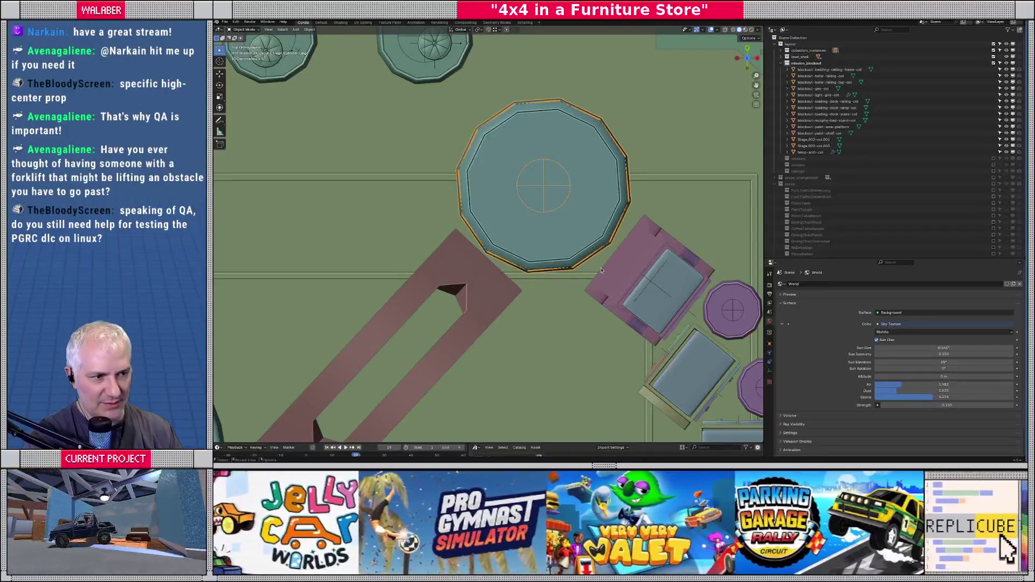